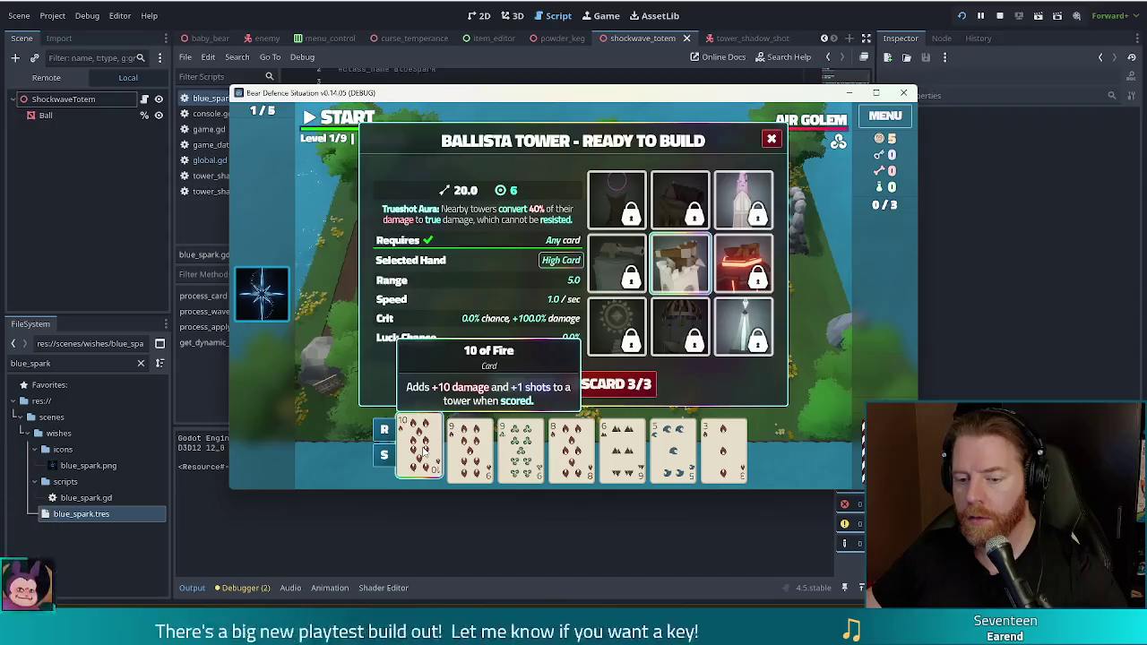
Deselect the 10 of Fire card, stop the running game with F8, and place the caret after return 0
{"action": "mouse_move", "coordinate": [472, 101]}
{"action": "left_mouse_down"}
{"action": "mouse_move", "coordinate": [451, 30]}
{"action": "mouse_move", "coordinate": [445, 51]}
{"action": "left_mouse_up"}
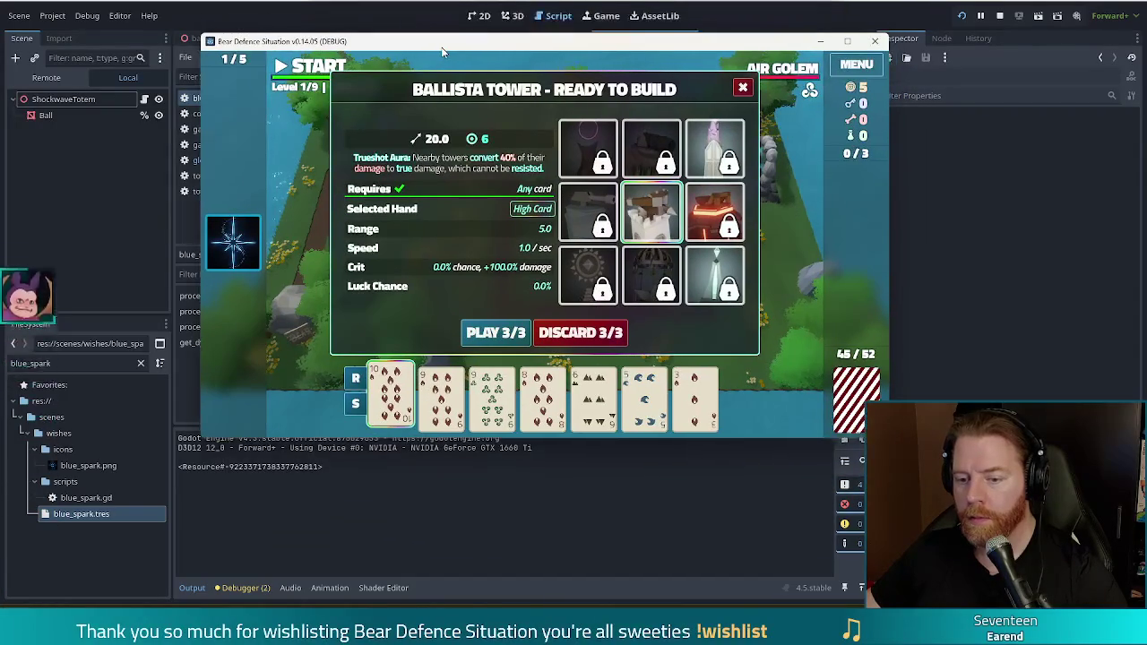
{"action": "left_click", "coordinate": [396, 403]}
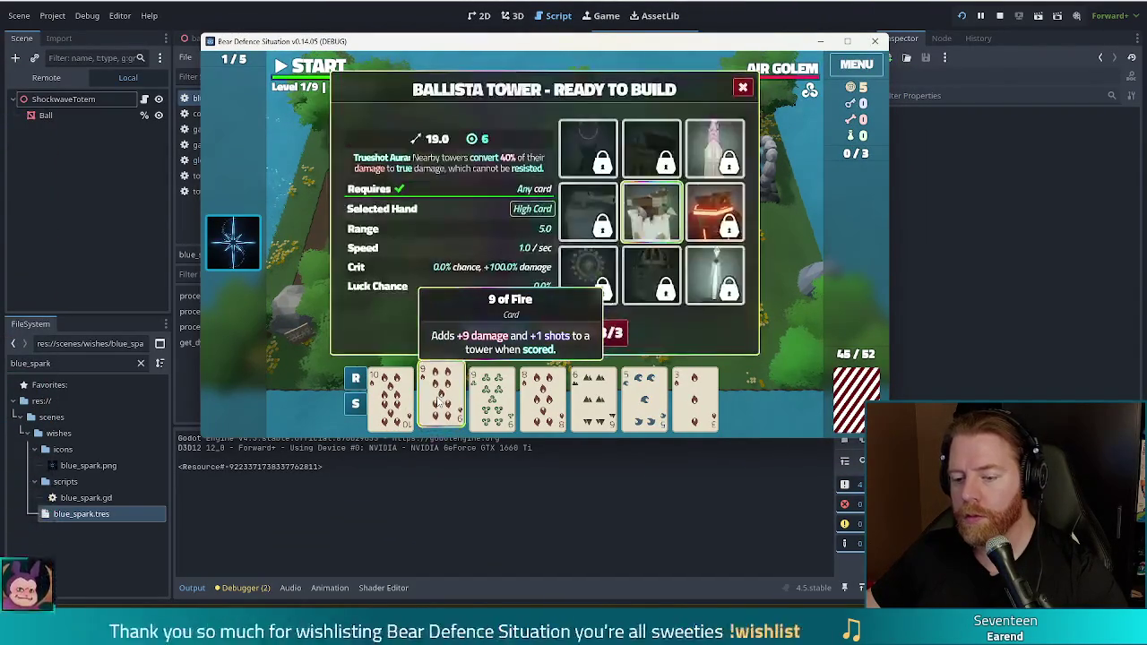
{"action": "key", "text": "F8"}
{"action": "left_click", "coordinate": [423, 195]}
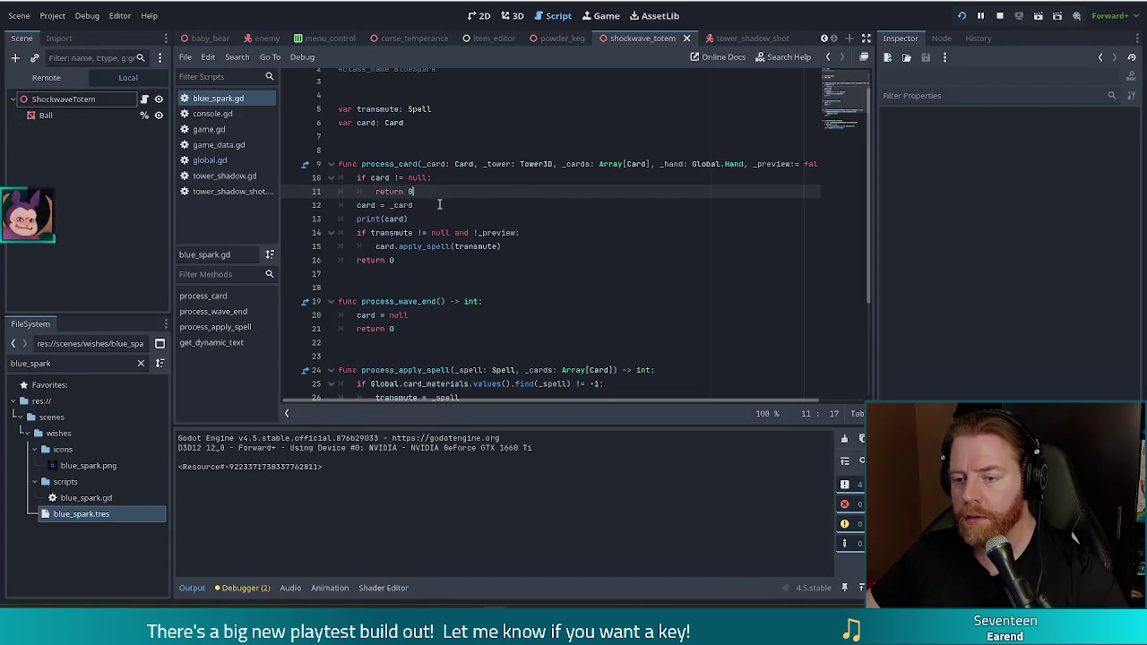
Wrap 'card = _card' in 'if !_preview:' in process_card, save blue_spark.gd, and relaunch the game
{"action": "key", "text": "Return"}
{"action": "key", "text": "BackSpace"}
{"action": "type", "text": "if !"}
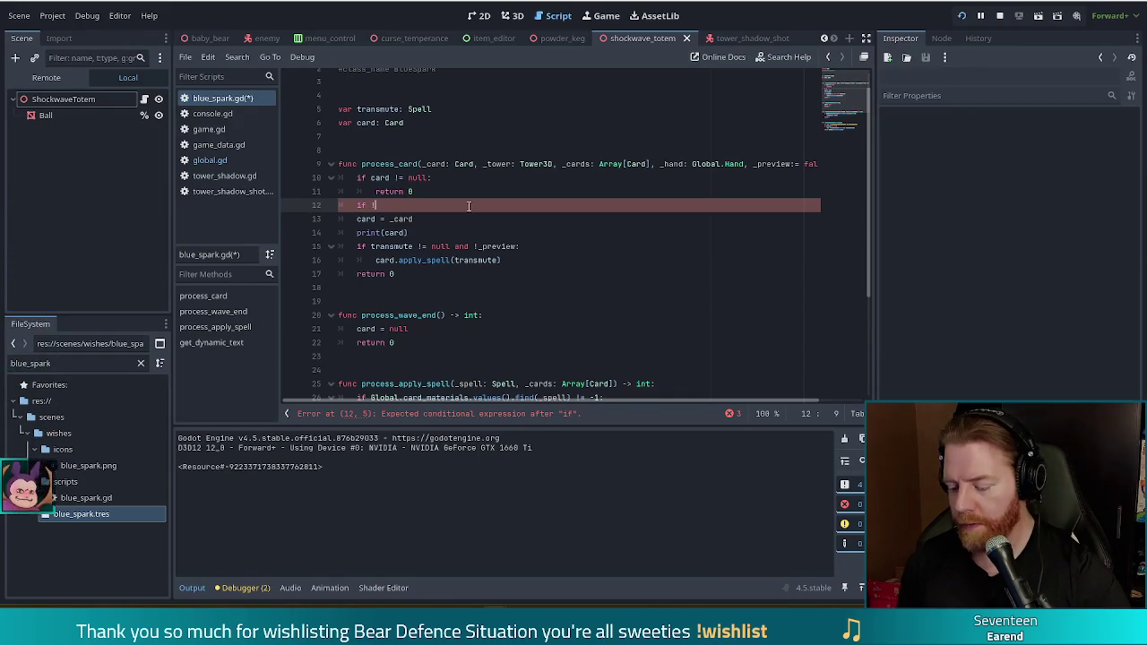
{"action": "type", "text": "_preview:"}
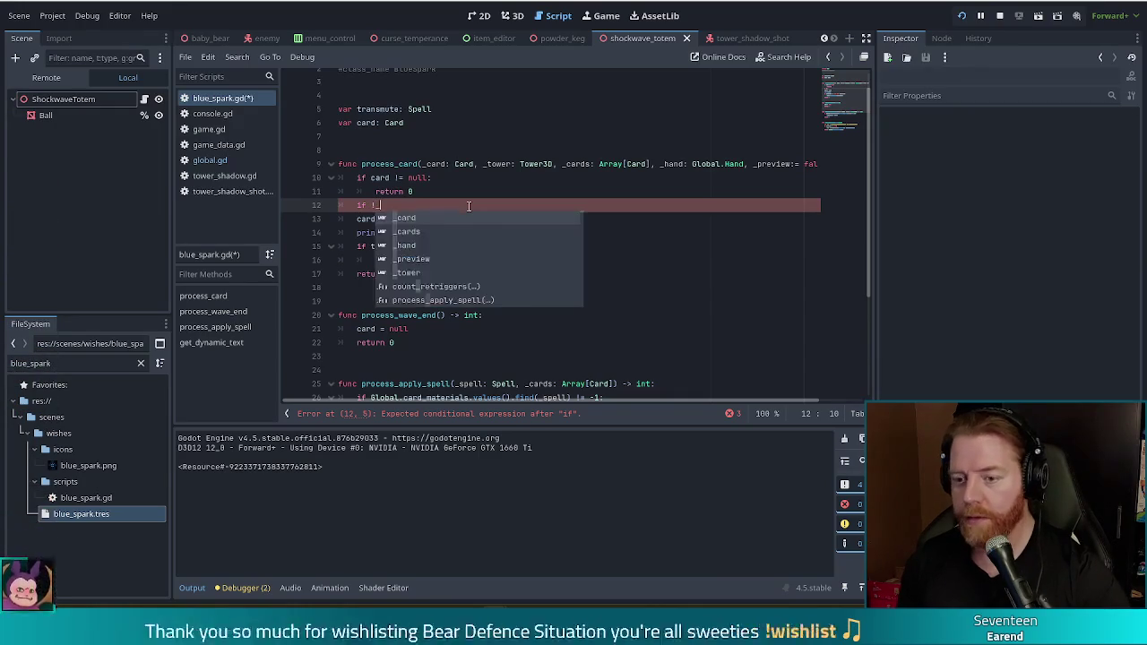
{"action": "key", "text": "Down"}
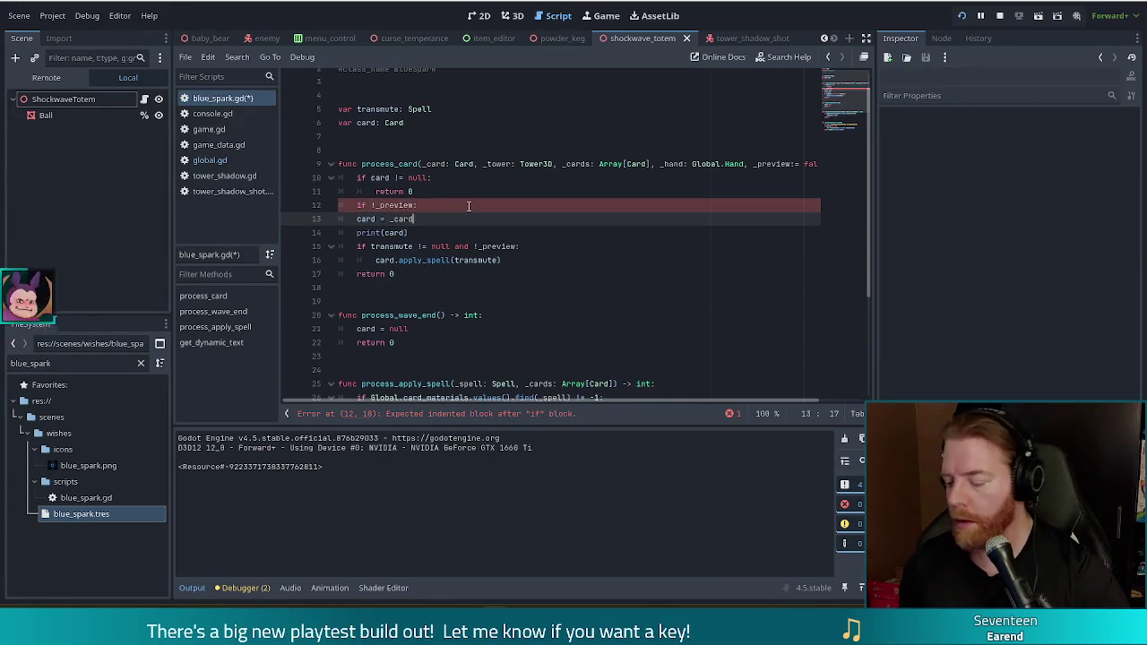
{"action": "key", "text": "ctrl+s"}
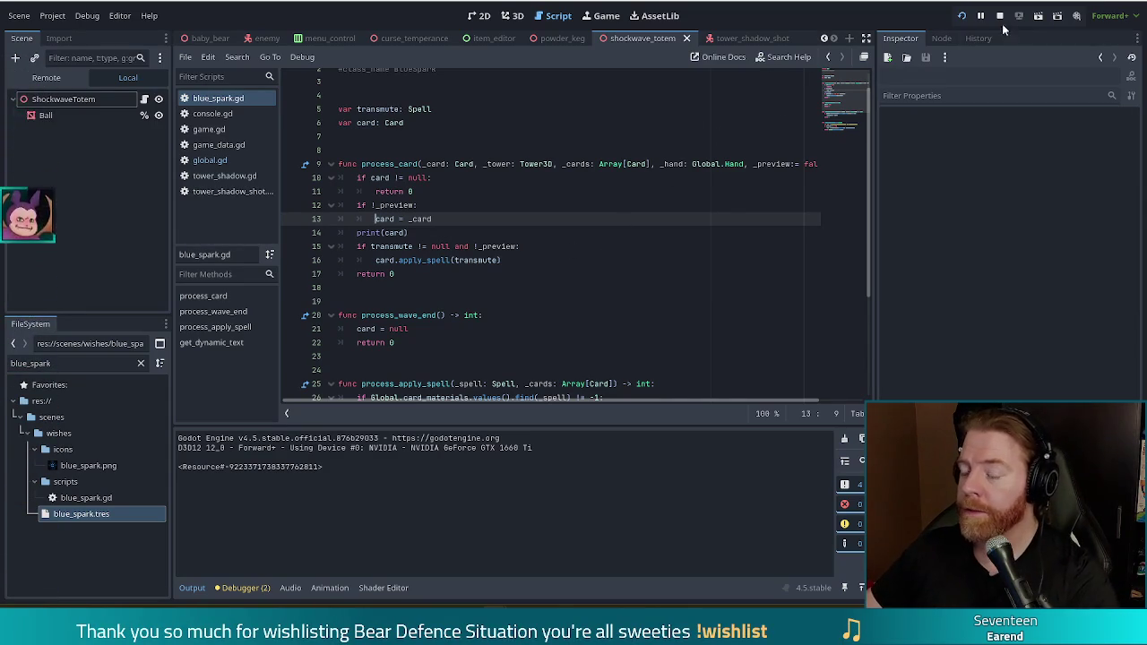
{"action": "left_click", "coordinate": [964, 17]}
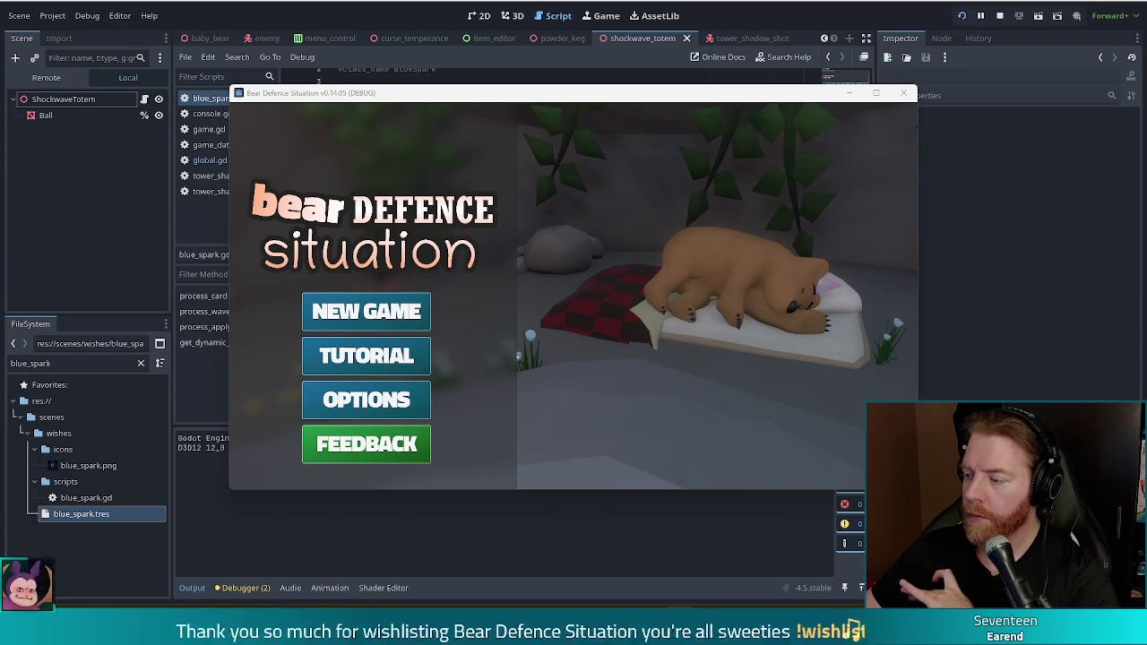
Start a new game and add the Blue Spark wish with the console command 'add_wish blue_spark'
{"action": "left_click", "coordinate": [366, 311]}
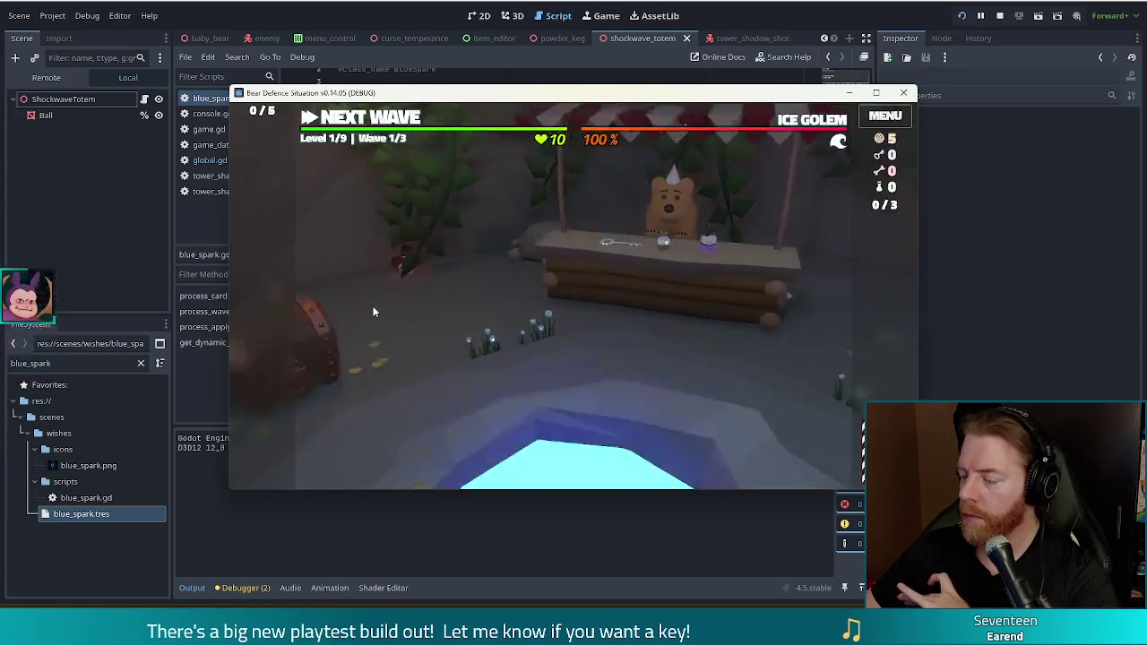
{"action": "key", "text": "grave"}
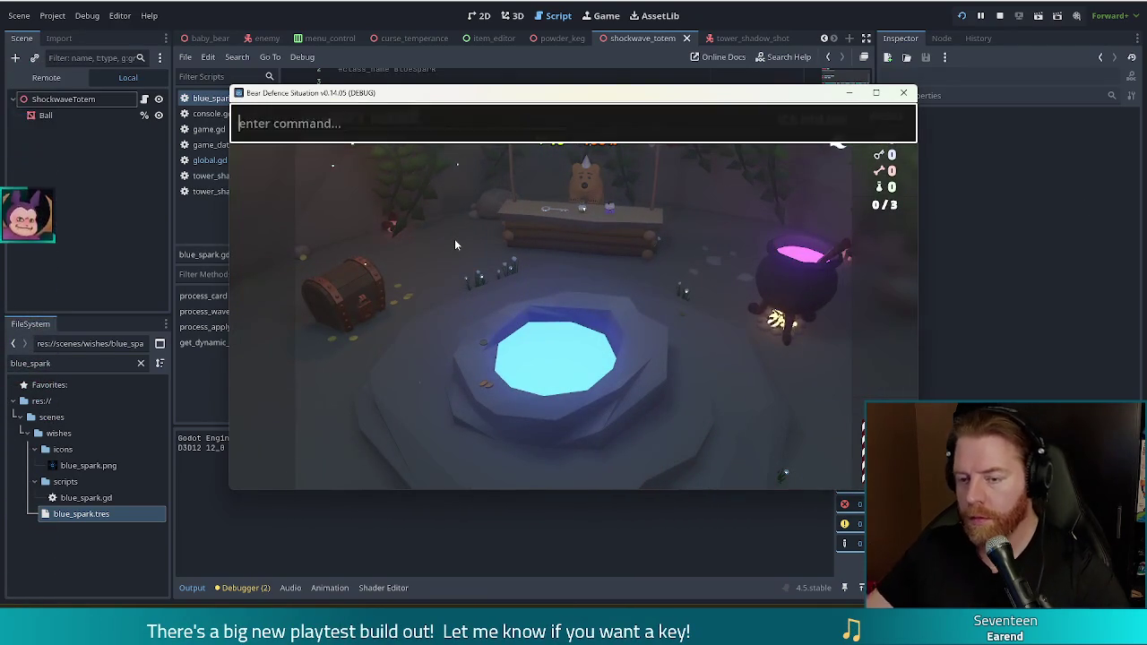
{"action": "type", "text": "add_wish blue_spark"}
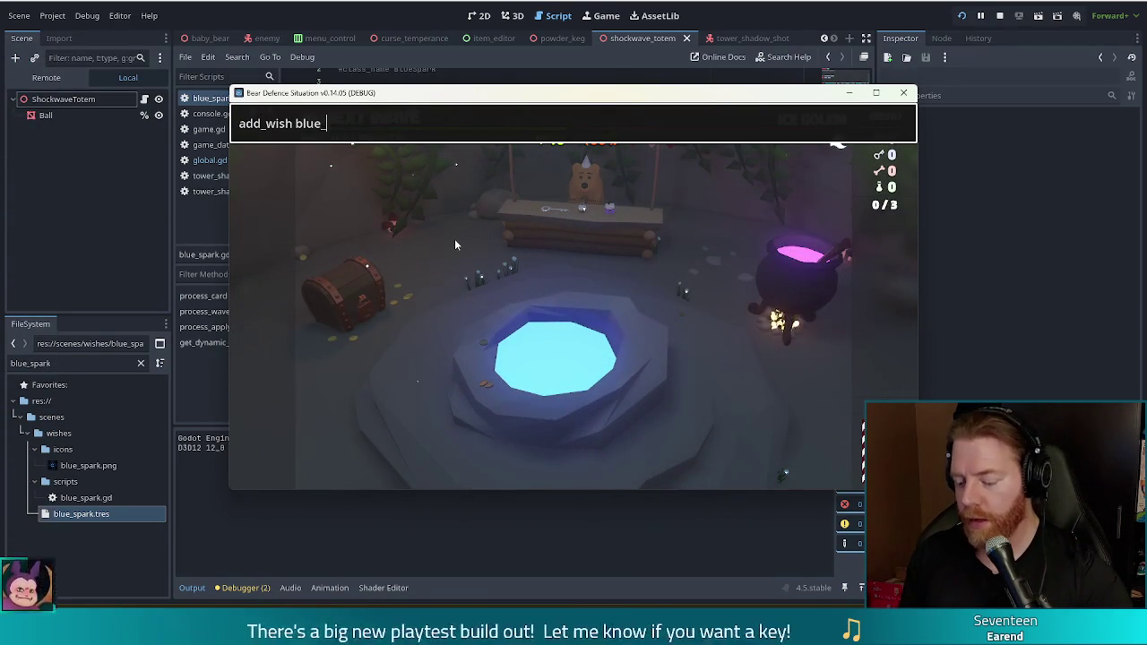
{"action": "key", "text": "Return"}
{"action": "key", "text": "grave"}
Select the King of Water card, toggling its selection several times
{"action": "mouse_move", "coordinate": [275, 300]}
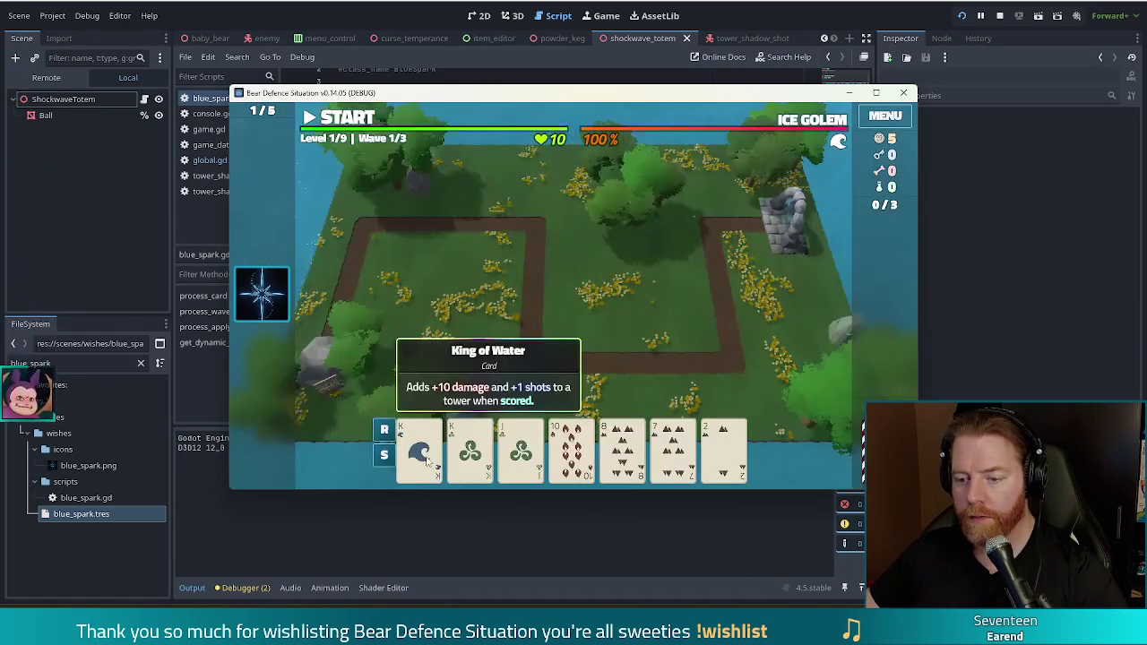
{"action": "left_click", "coordinate": [421, 448]}
{"action": "left_click", "coordinate": [423, 450]}
{"action": "left_click", "coordinate": [425, 452]}
{"action": "left_click", "coordinate": [426, 452]}
{"action": "left_click", "coordinate": [424, 452]}
{"action": "left_click", "coordinate": [425, 452]}
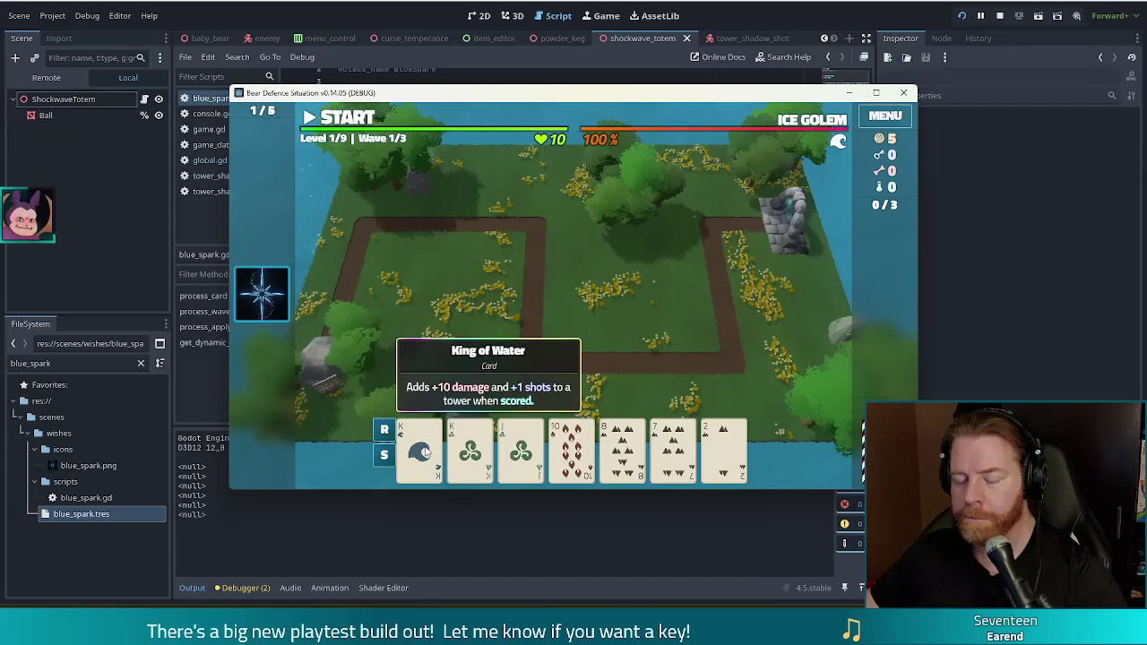
Add the Transmute Gold spell through the console and apply it to the King of Water card
{"action": "key", "text": "grave"}
{"action": "key", "text": "ctrl+a"}
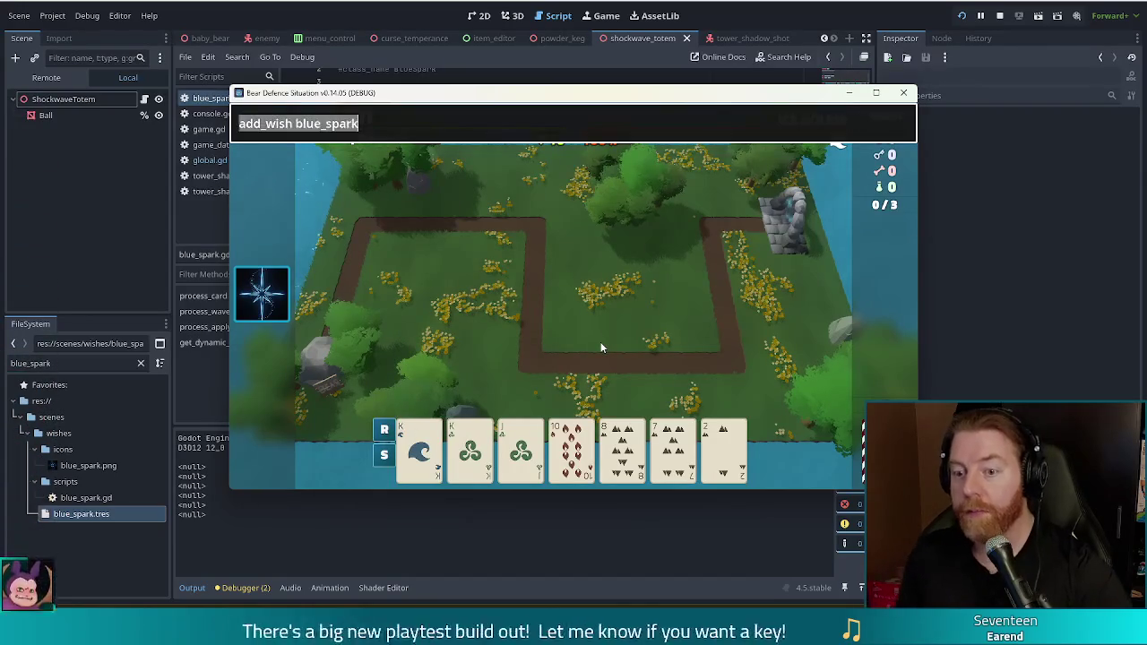
{"action": "type", "text": "add_"}
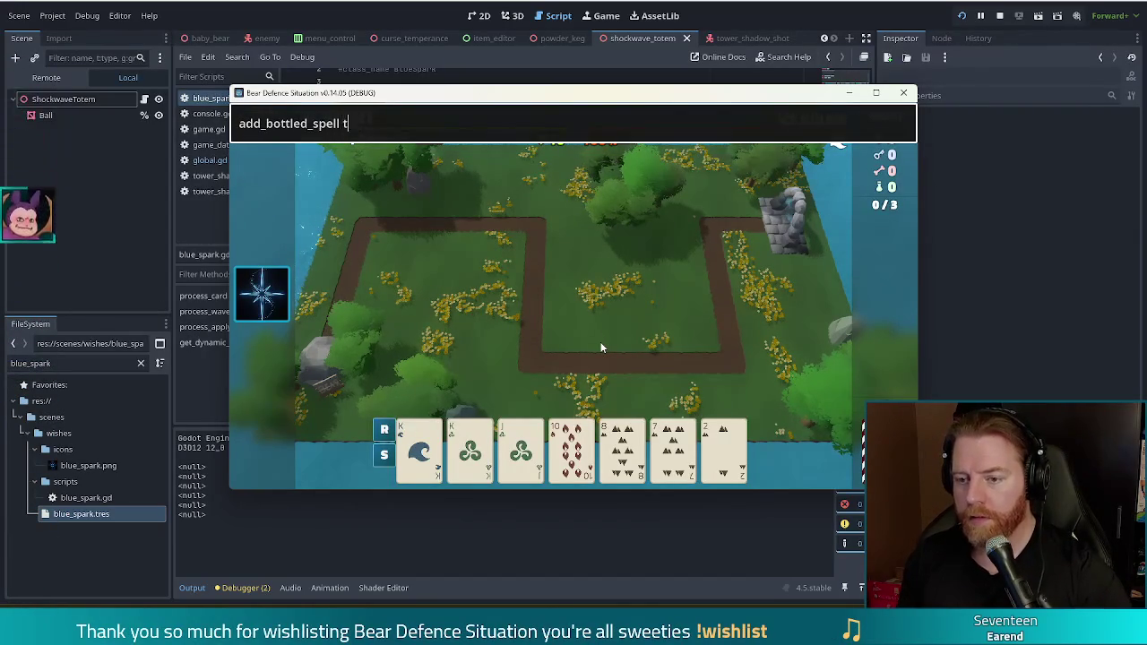
{"action": "type", "text": "gold"}
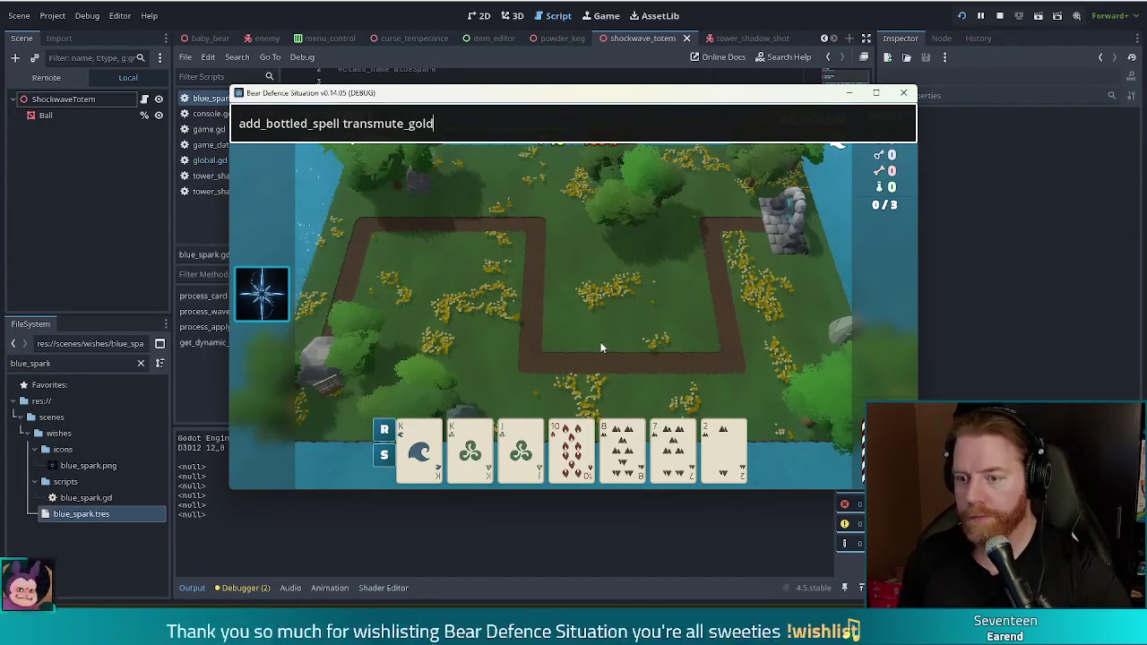
{"action": "key", "text": "Return"}
{"action": "key", "text": "grave"}
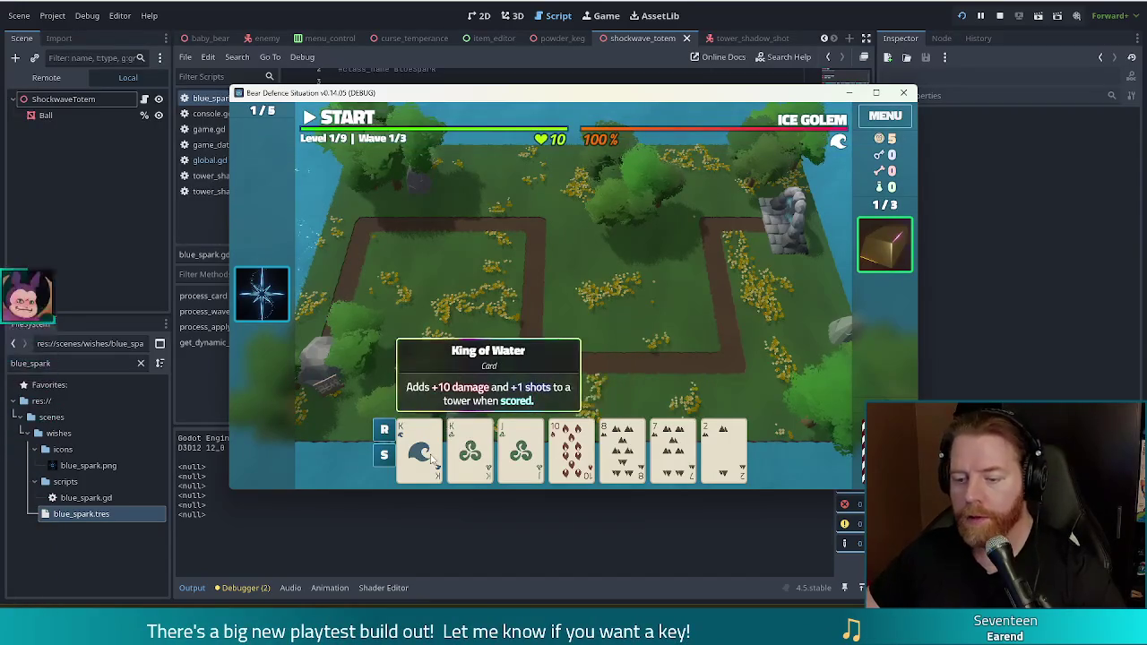
{"action": "left_click", "coordinate": [432, 459]}
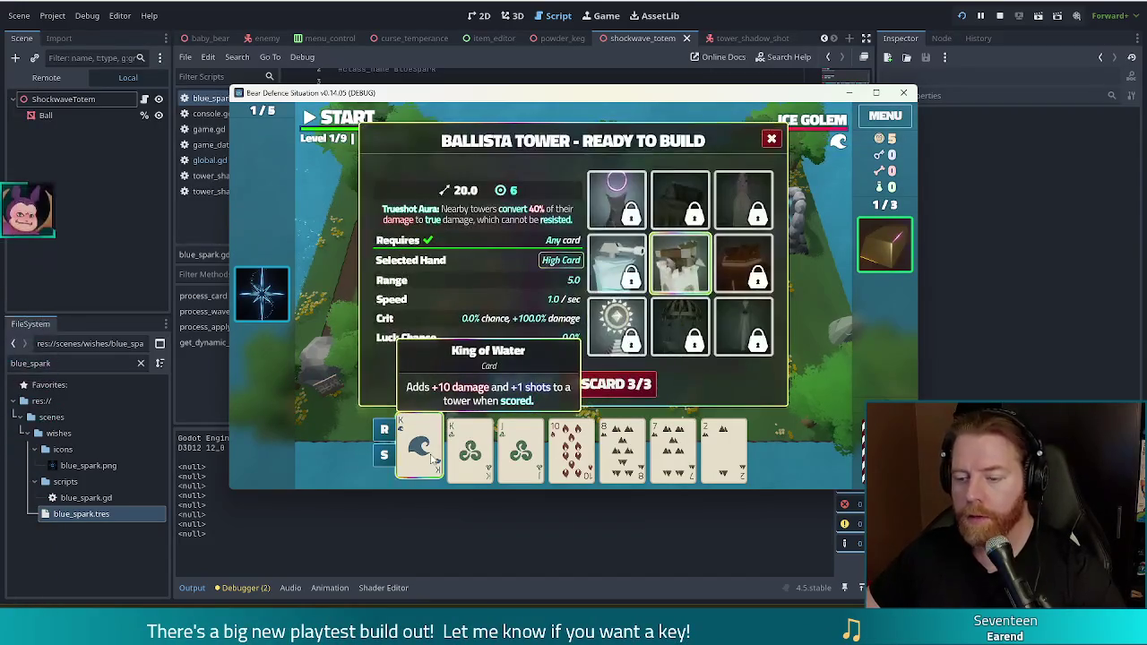
{"action": "left_click", "coordinate": [883, 242]}
{"action": "left_click", "coordinate": [835, 236]}
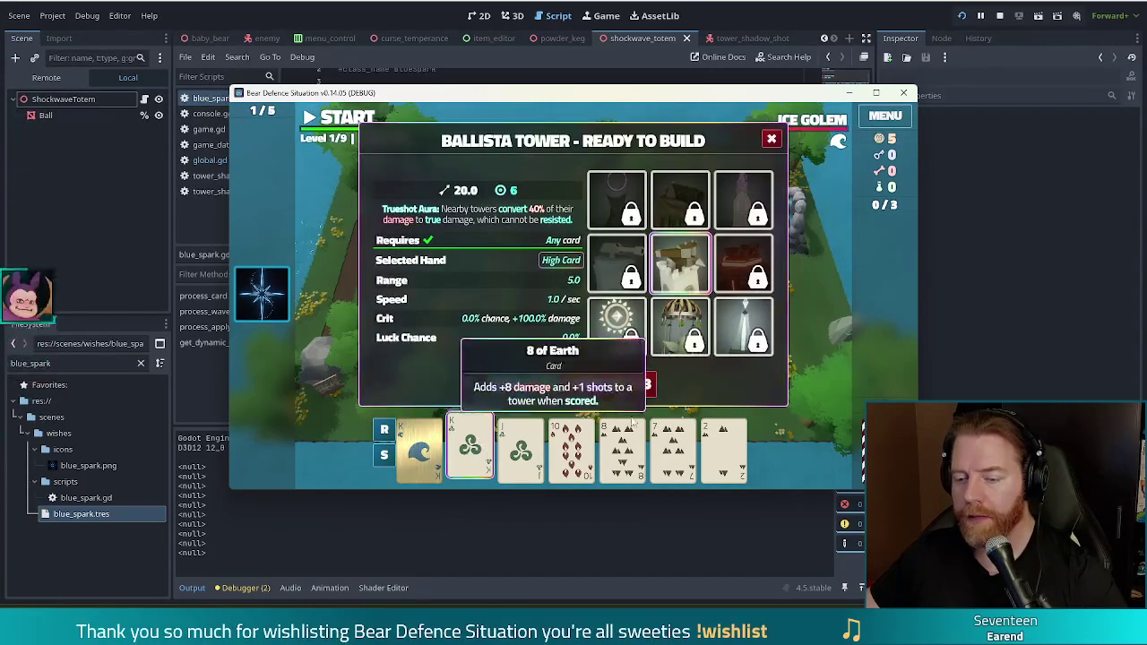
Build a Ballista Tower inside the path loop and dismiss the Wave Complete summary
{"action": "left_click", "coordinate": [527, 385]}
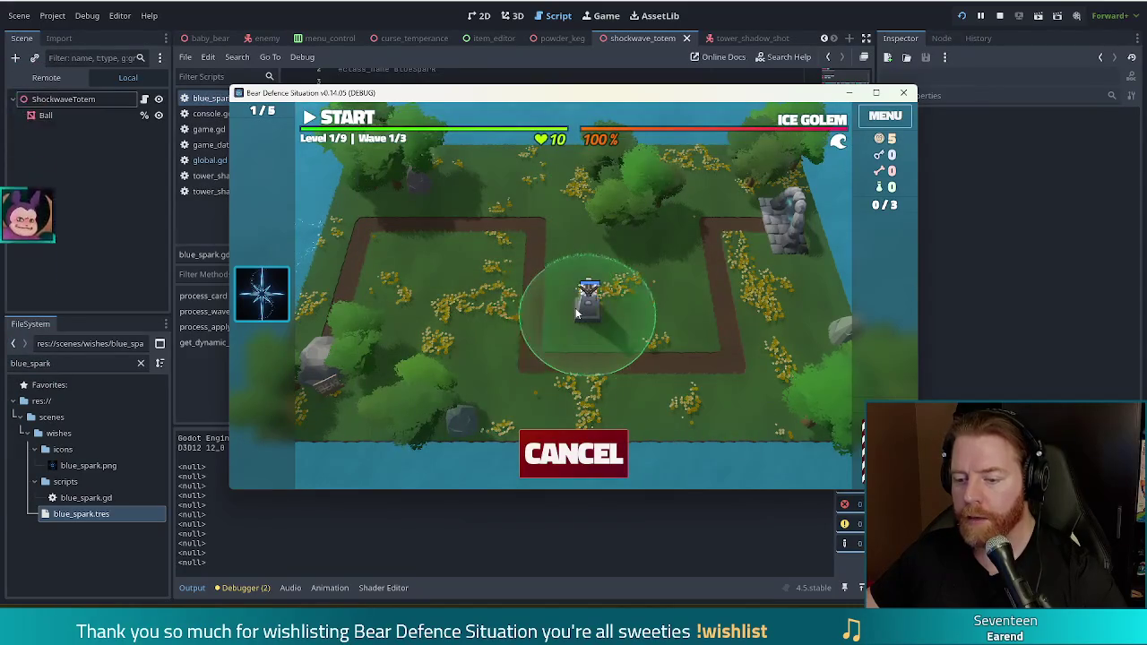
{"action": "left_click", "coordinate": [582, 309]}
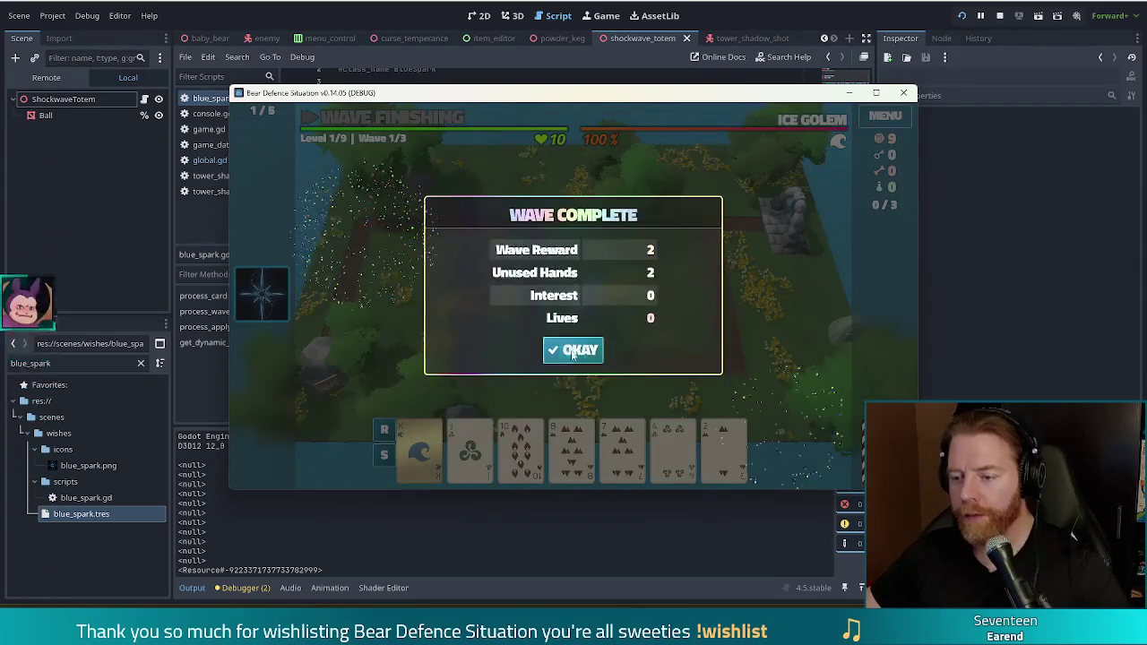
{"action": "left_click", "coordinate": [563, 352]}
{"action": "left_click", "coordinate": [557, 341]}
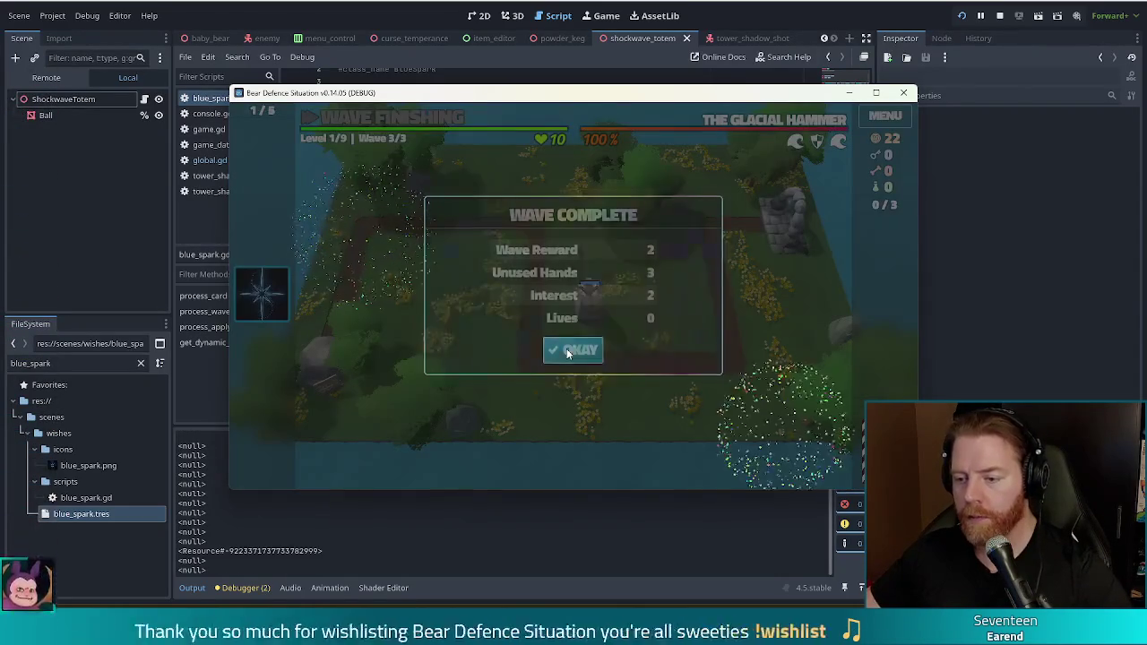
Upgrade the ballista's range, place a ballista mid-map on level 2 with Ace of Fire, then stop the game
{"action": "left_click", "coordinate": [566, 352]}
{"action": "left_click", "coordinate": [474, 292]}
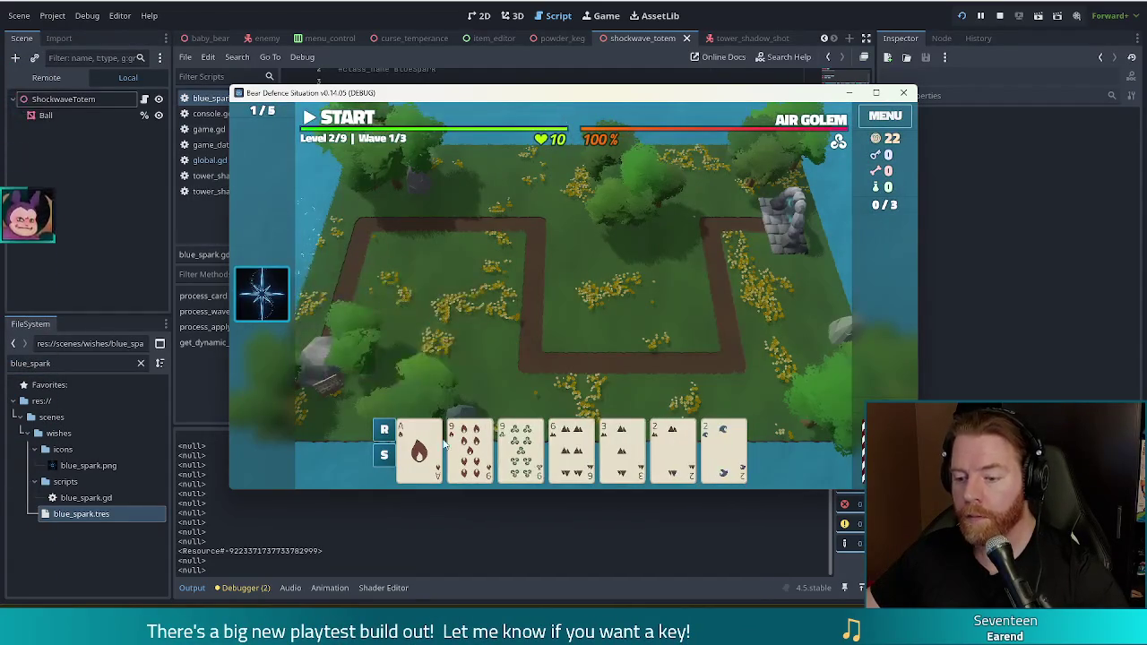
{"action": "left_click", "coordinate": [428, 446]}
{"action": "mouse_move", "coordinate": [260, 296]}
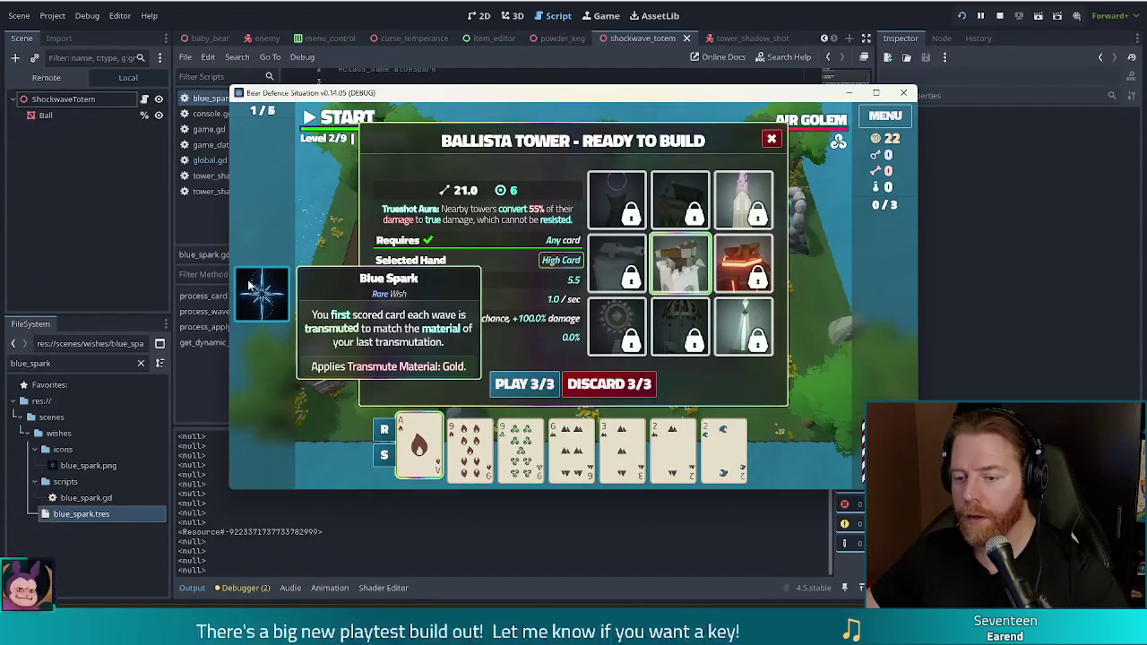
{"action": "left_click", "coordinate": [524, 384]}
{"action": "left_click", "coordinate": [575, 300]}
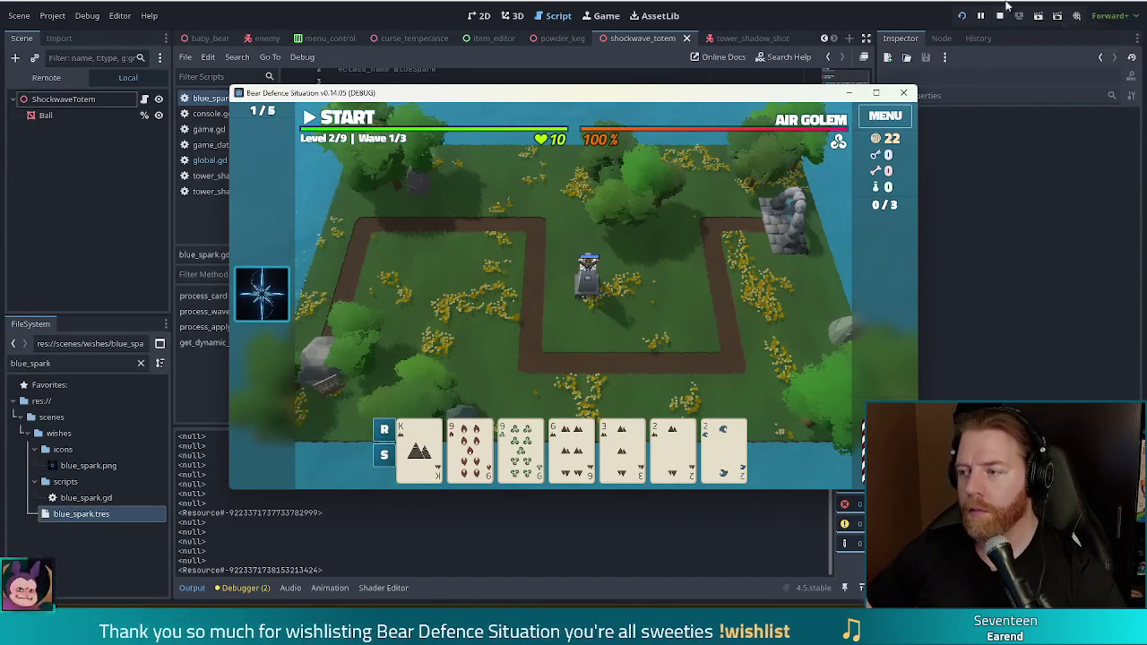
{"action": "left_click", "coordinate": [1000, 25]}
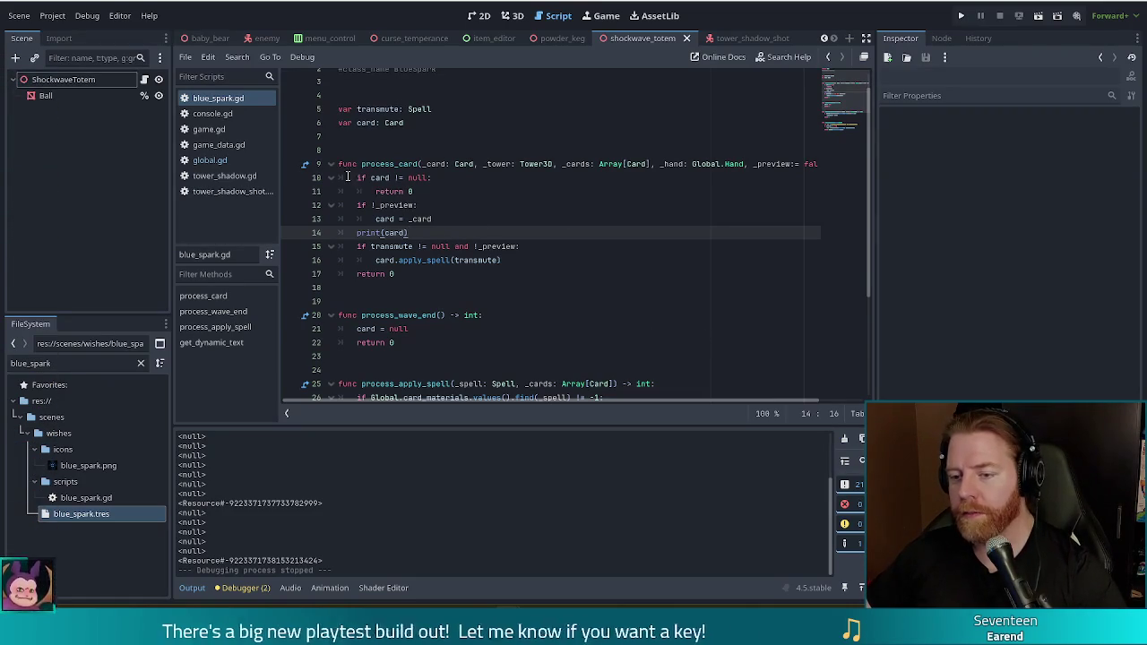
Delete the print(card) debug line from process_card and run the project again
{"action": "key", "text": "Up"}
{"action": "key", "text": "Up"}
{"action": "key", "text": "Up"}
{"action": "key", "text": "Down"}
{"action": "key", "text": "Down"}
{"action": "key", "text": "Down"}
{"action": "key", "text": "Up"}
{"action": "left_click", "coordinate": [468, 280], "text": "shift"}
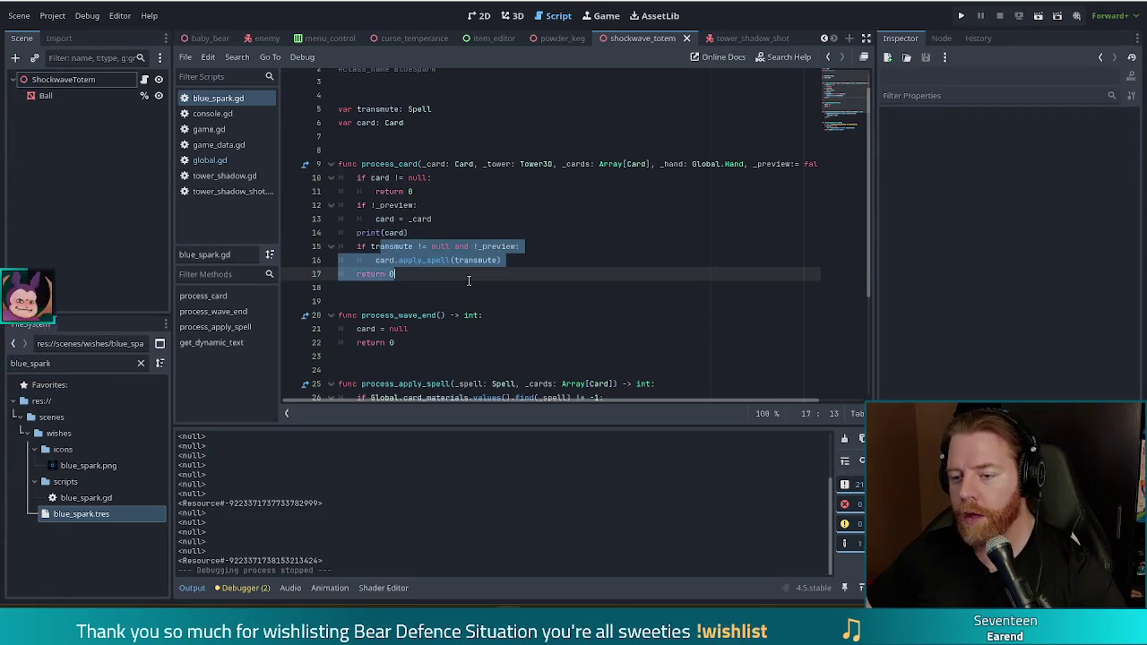
{"action": "left_click_drag", "start_coordinate": [469, 281], "coordinate": [481, 259]}
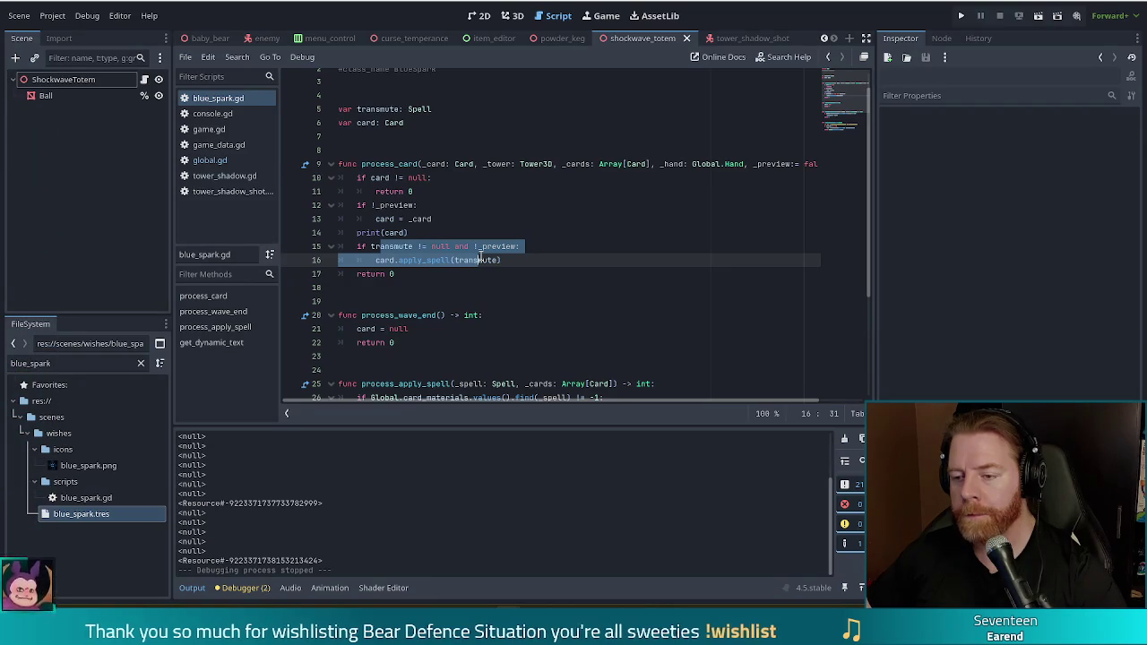
{"action": "mouse_move", "coordinate": [480, 258]}
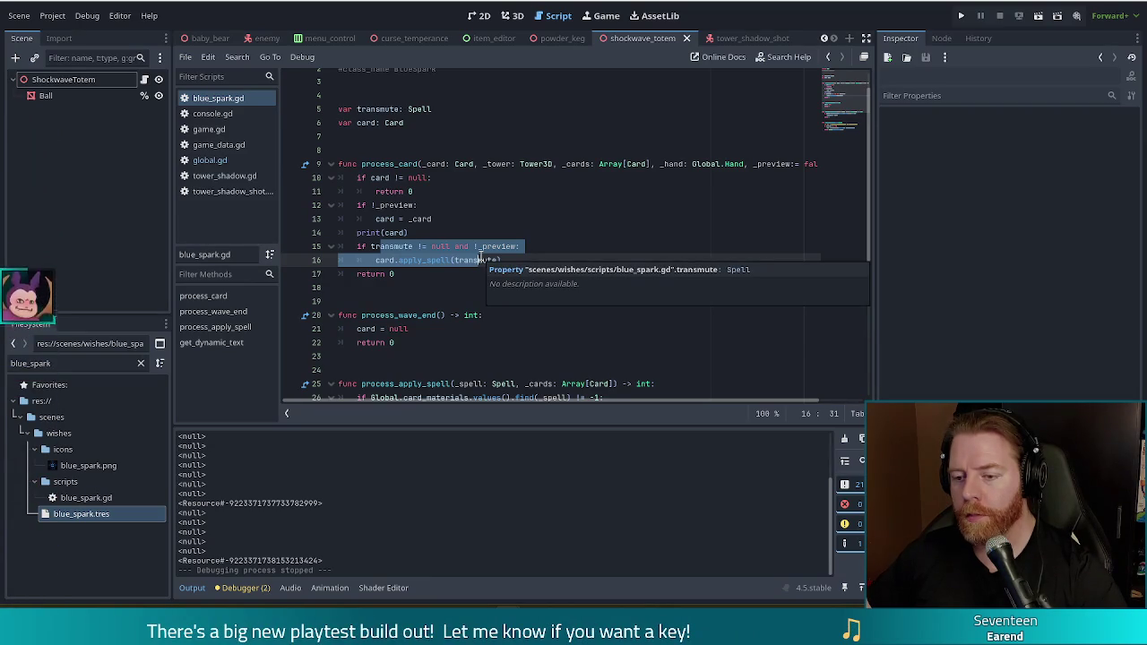
{"action": "left_click_drag", "start_coordinate": [470, 233], "coordinate": [468, 215]}
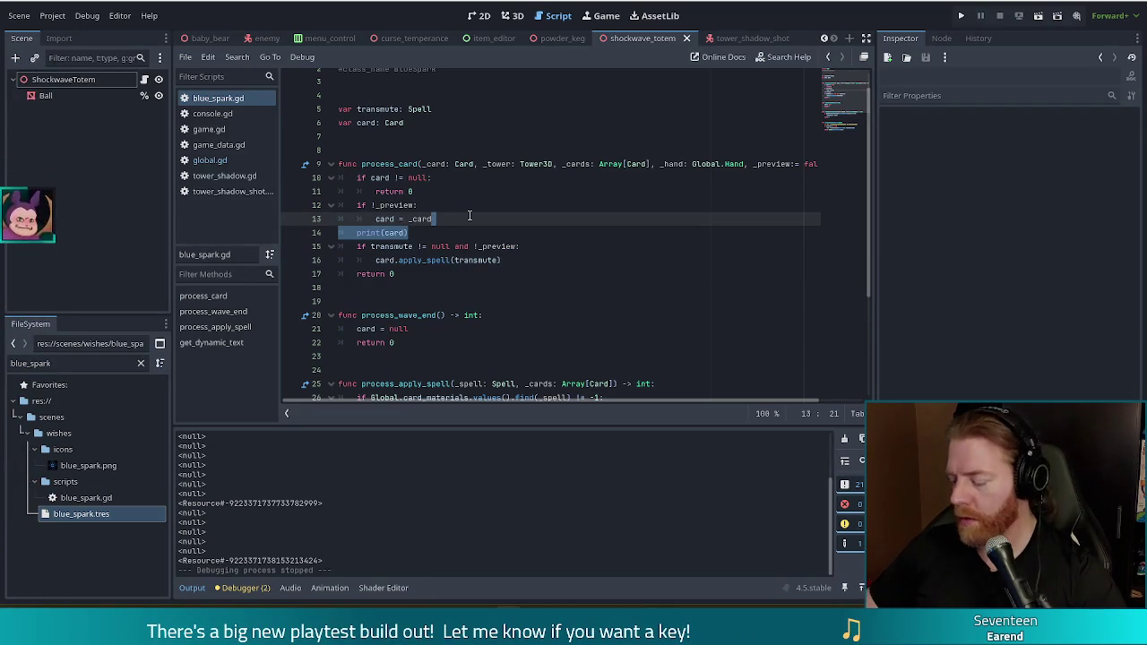
{"action": "key", "text": "BackSpace"}
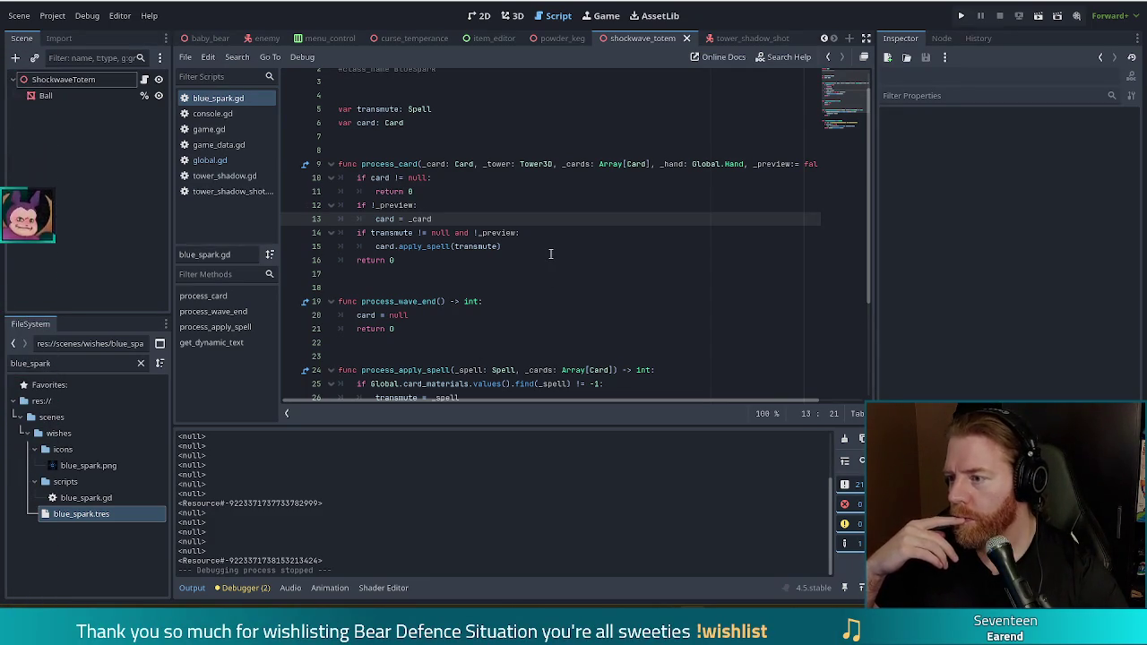
{"action": "left_click", "coordinate": [965, 17]}
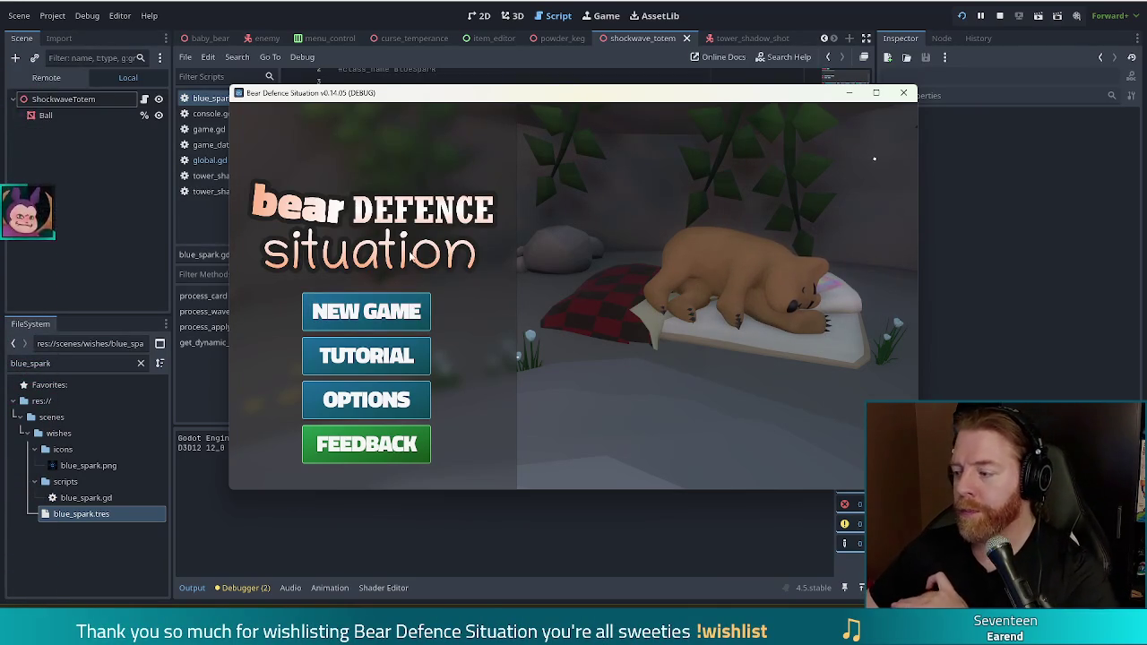
Start a new game and buy a key from the bear's shop
{"action": "left_click", "coordinate": [367, 315]}
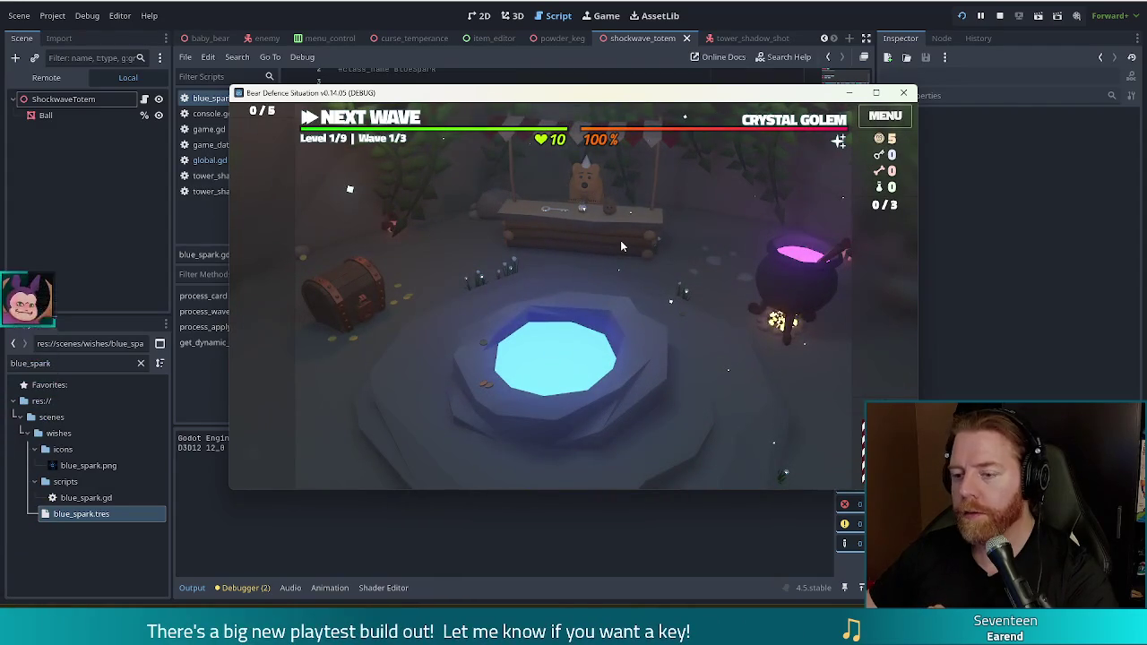
{"action": "left_click", "coordinate": [620, 241]}
{"action": "left_click", "coordinate": [702, 383]}
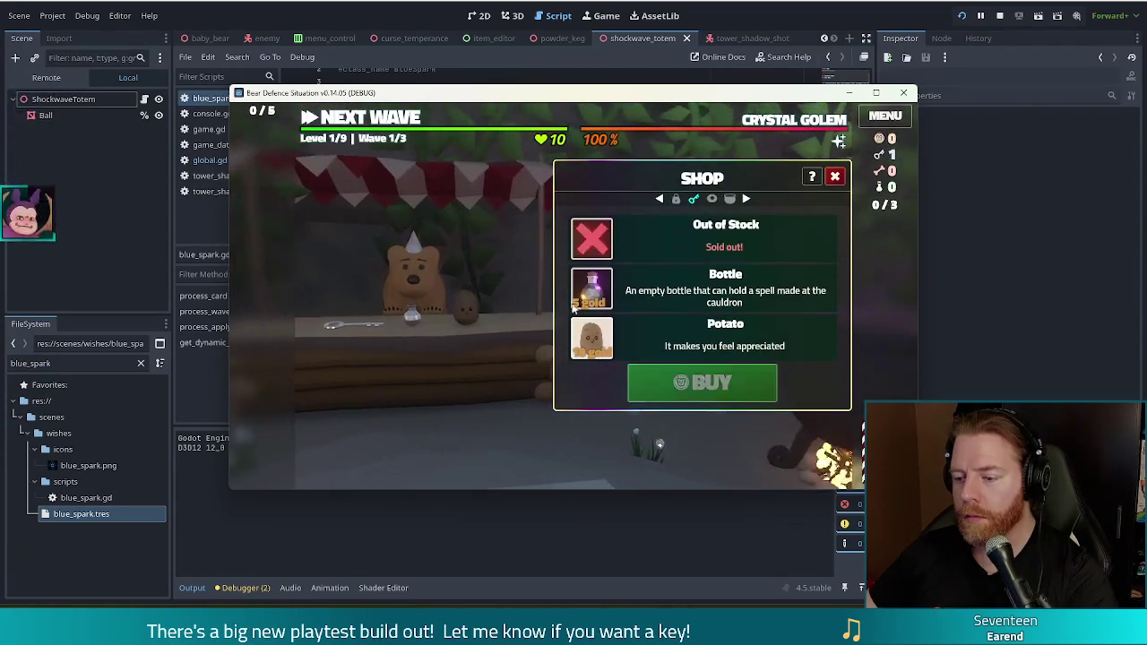
{"action": "left_click", "coordinate": [329, 123]}
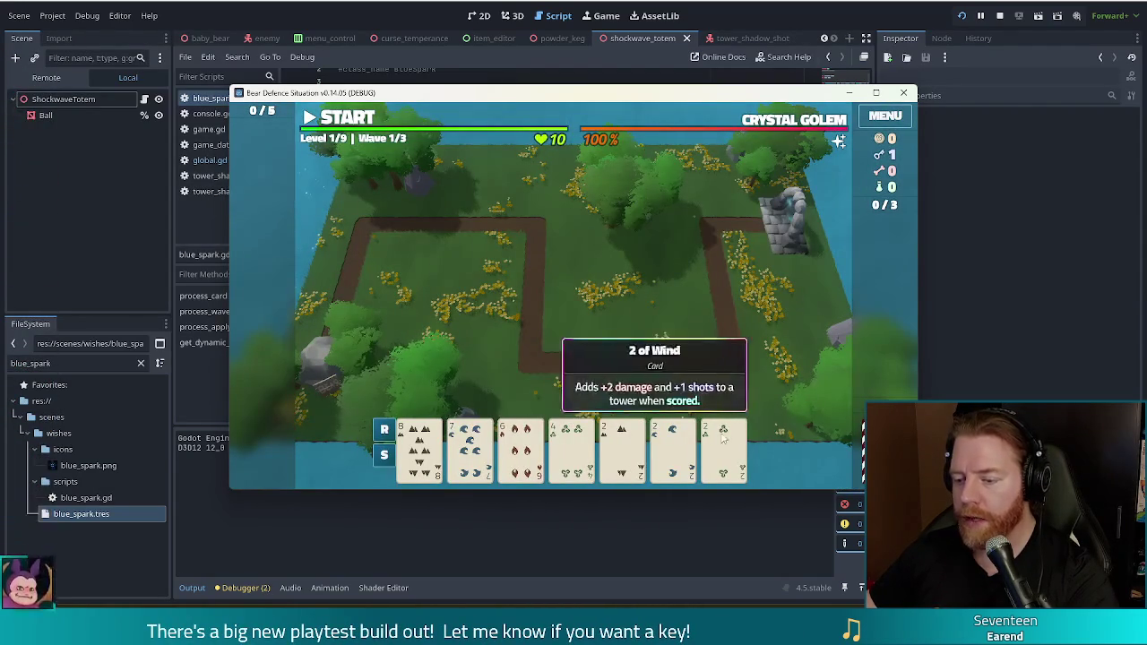
Discard a card, select five cards forming a Full House, and unlock the Shadow Tower with the key
{"action": "left_click", "coordinate": [418, 448]}
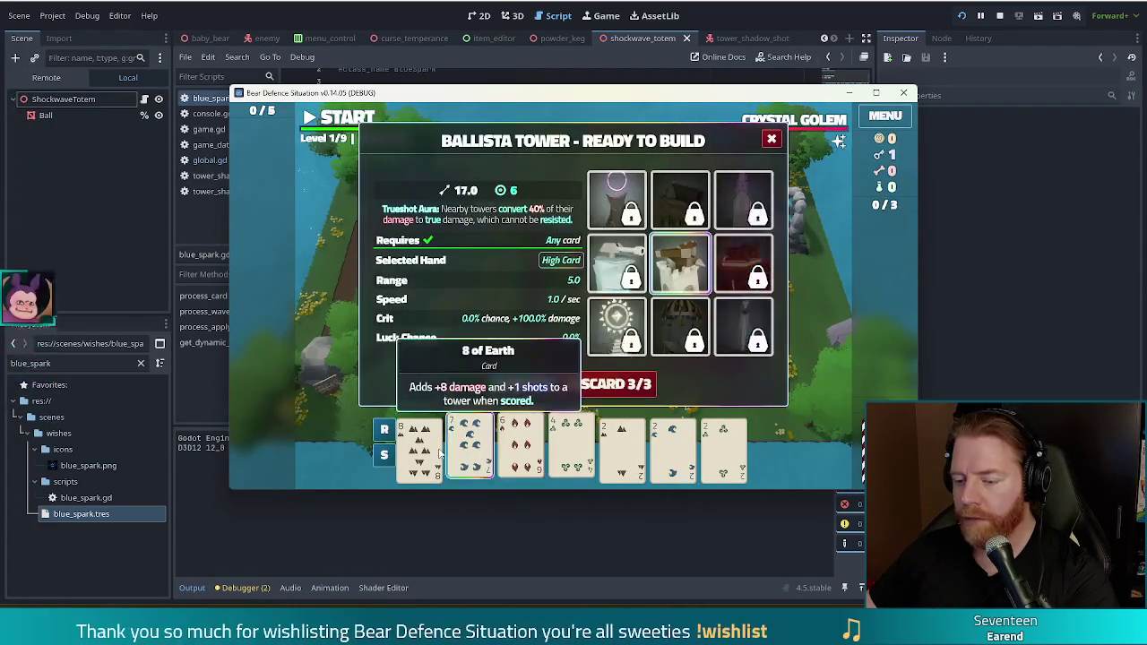
{"action": "left_click", "coordinate": [639, 383]}
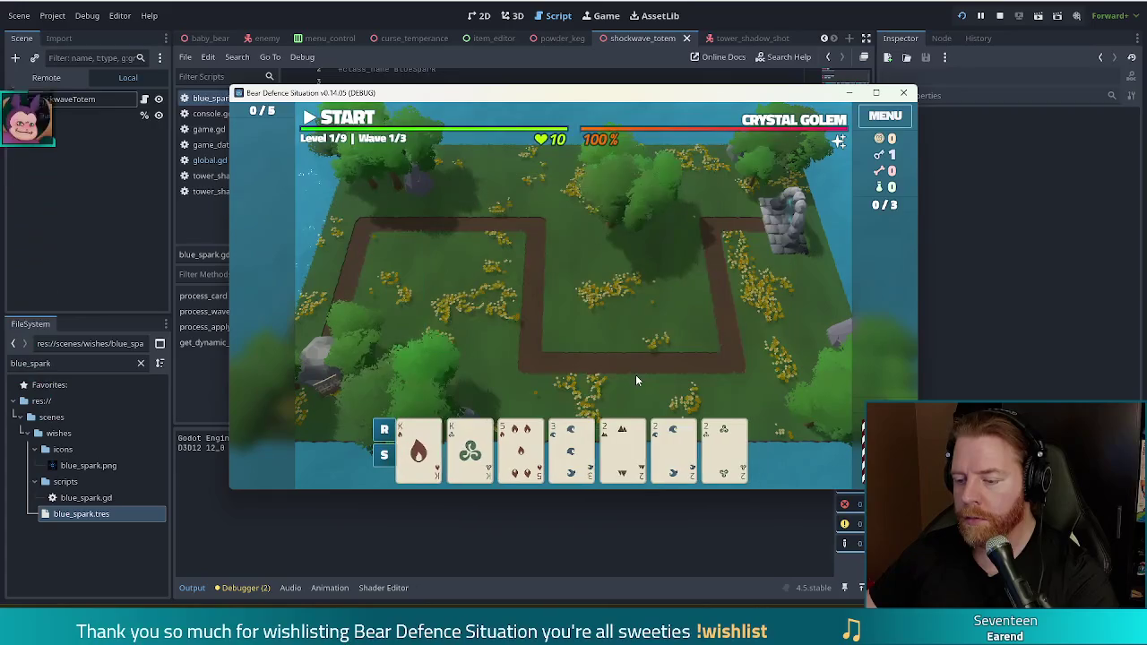
{"action": "left_click", "coordinate": [418, 449]}
{"action": "left_click", "coordinate": [469, 448]}
{"action": "left_click", "coordinate": [621, 448]}
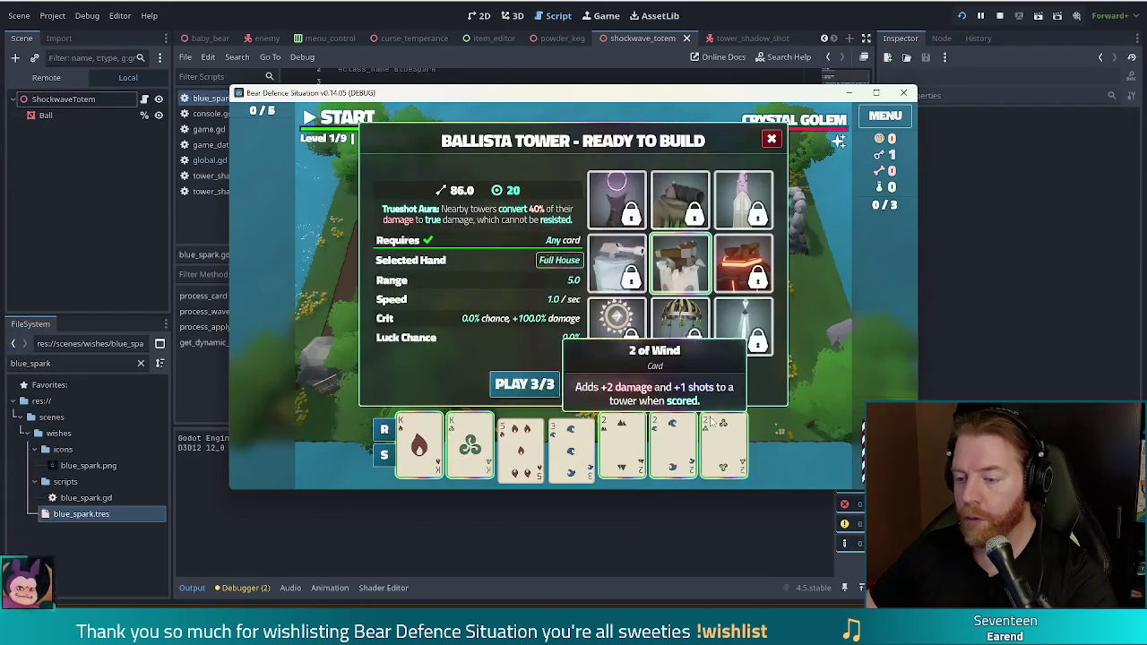
{"action": "left_click", "coordinate": [673, 448]}
{"action": "left_click", "coordinate": [723, 449]}
{"action": "left_click", "coordinate": [638, 217]}
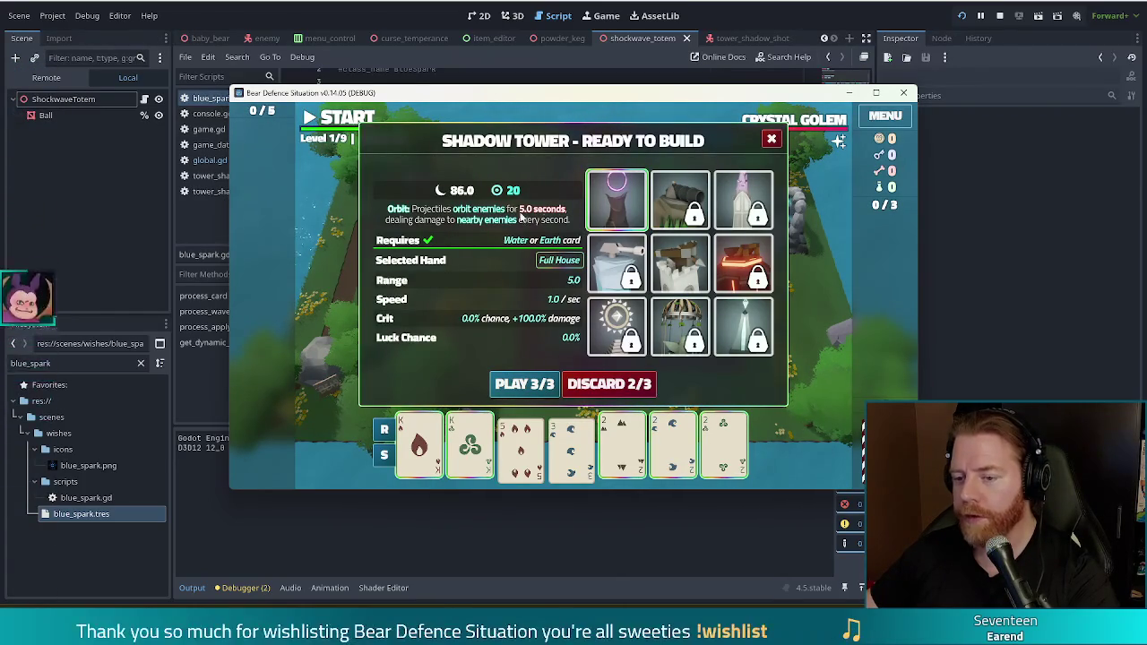
Build a Shadow Tower inside the path's bend and a second one below the path with a Two Pair
{"action": "left_click", "coordinate": [524, 384]}
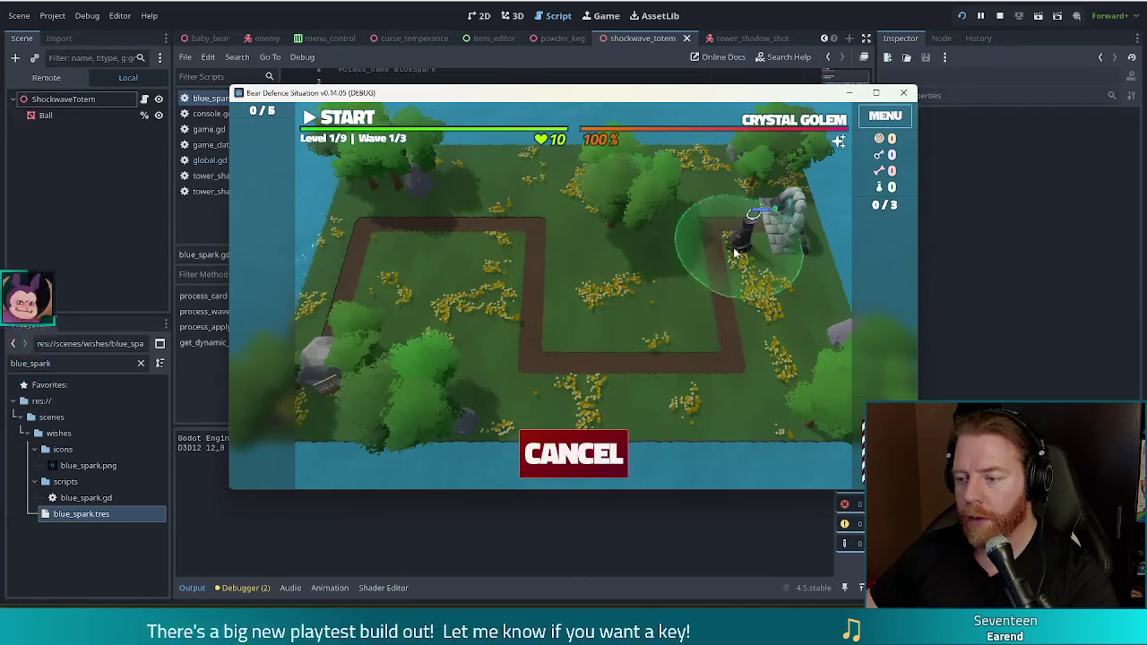
{"action": "left_click", "coordinate": [682, 313]}
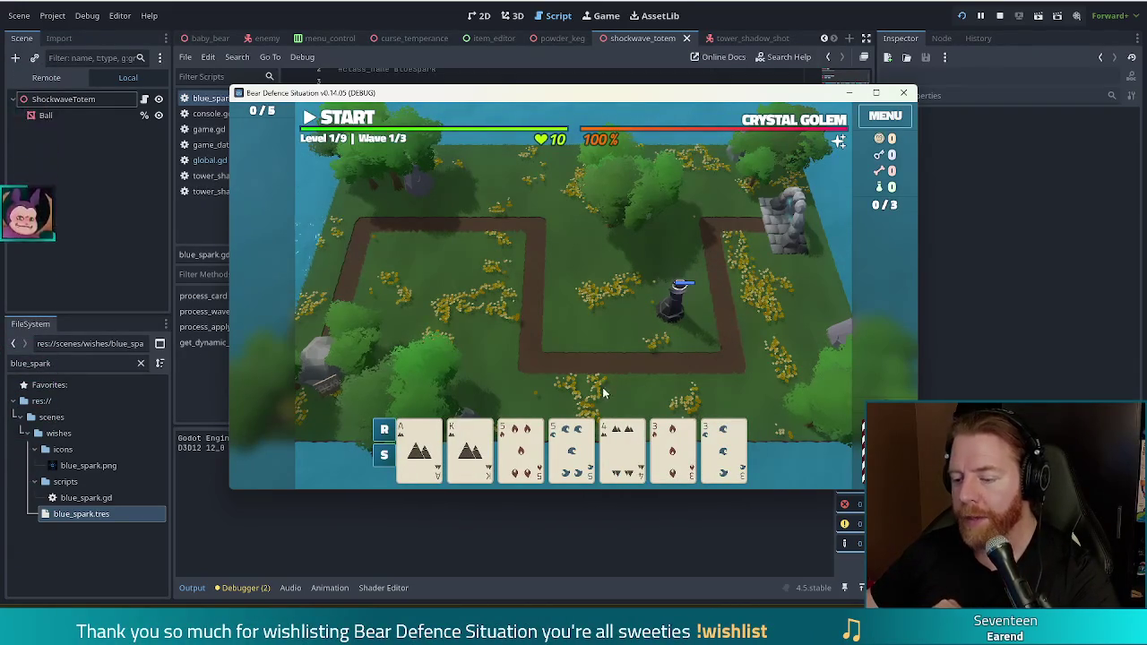
{"action": "mouse_move", "coordinate": [622, 457]}
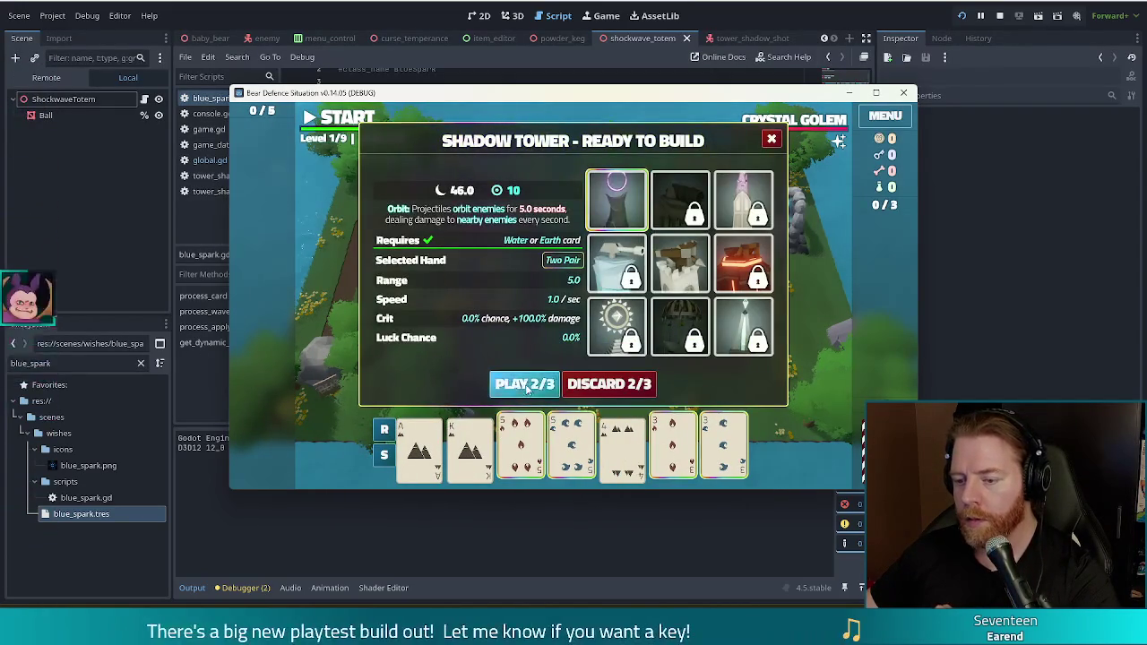
{"action": "left_click", "coordinate": [525, 383]}
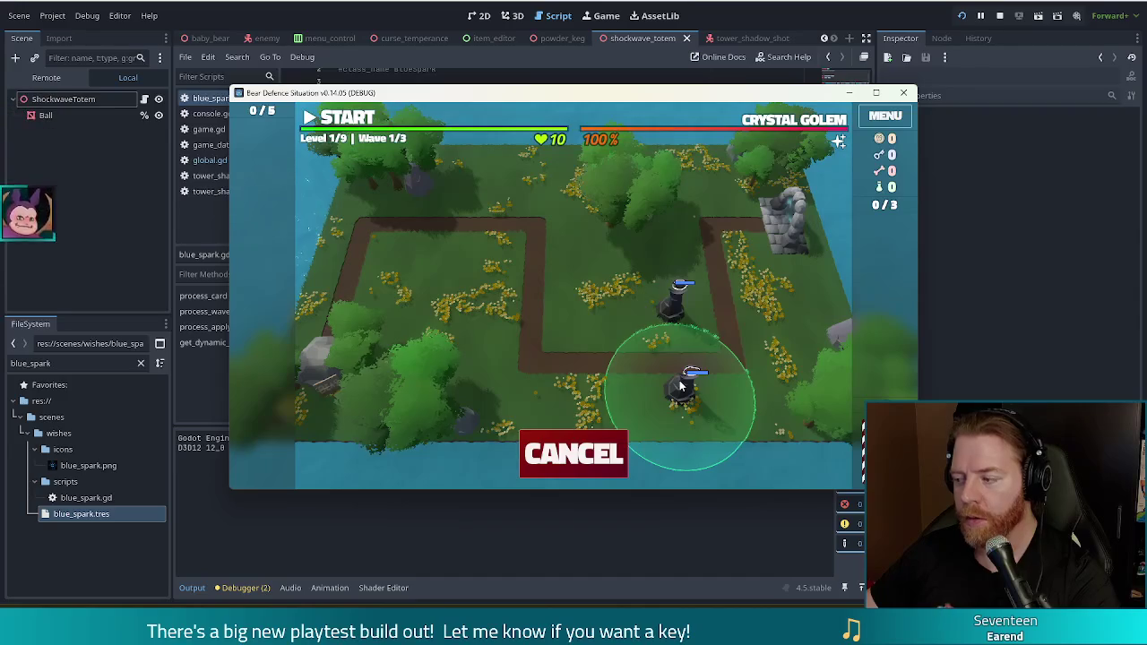
{"action": "left_click", "coordinate": [681, 385]}
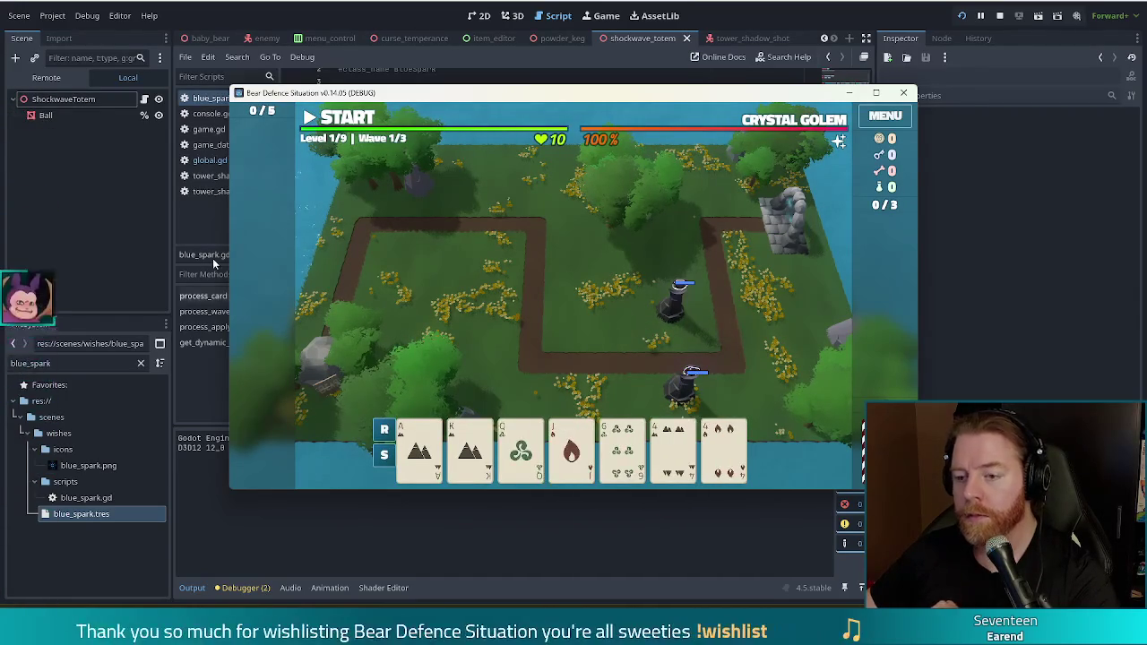
Run wave 1, pausing and resuming midway, then dismiss the wave results
{"action": "left_click", "coordinate": [354, 117]}
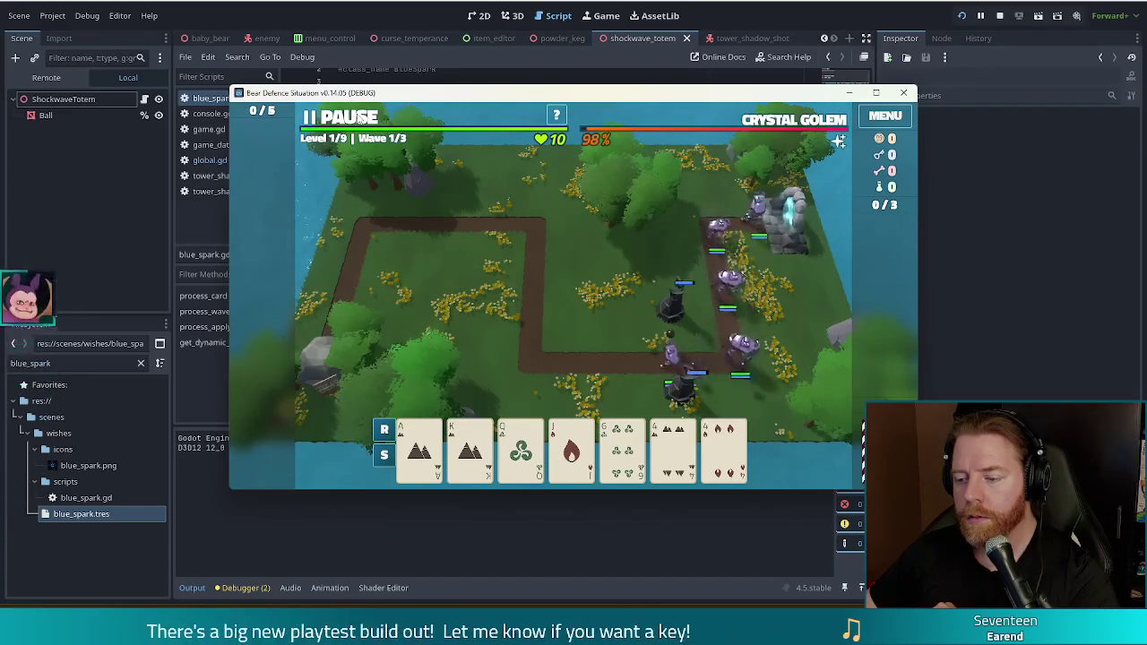
{"action": "left_click", "coordinate": [359, 118]}
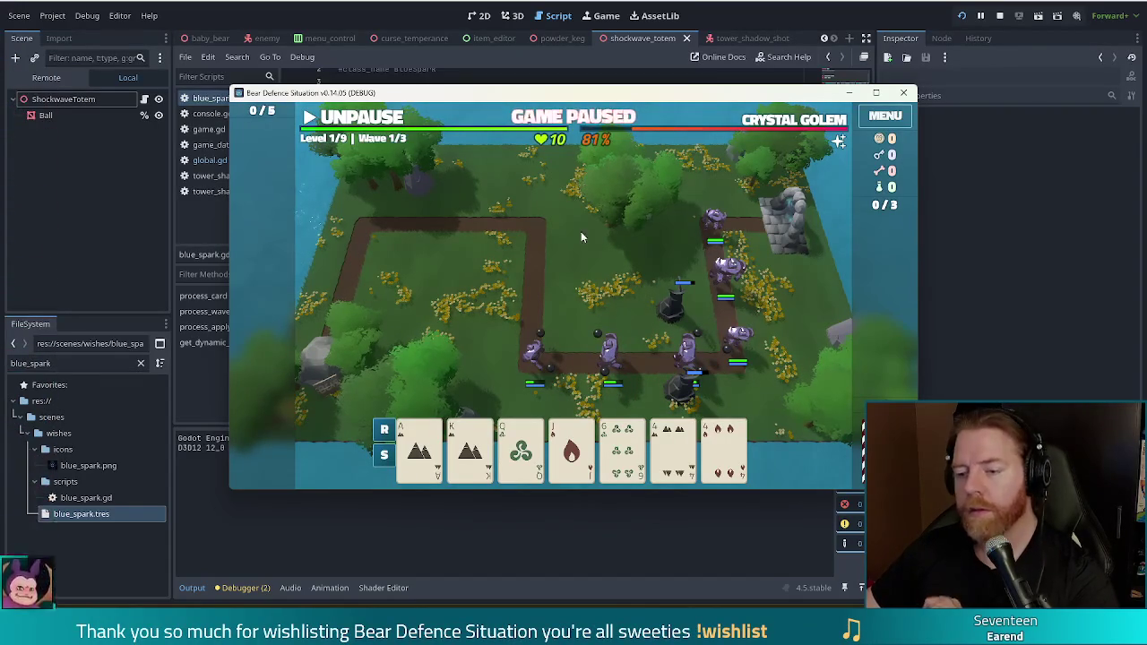
{"action": "left_click", "coordinate": [368, 120]}
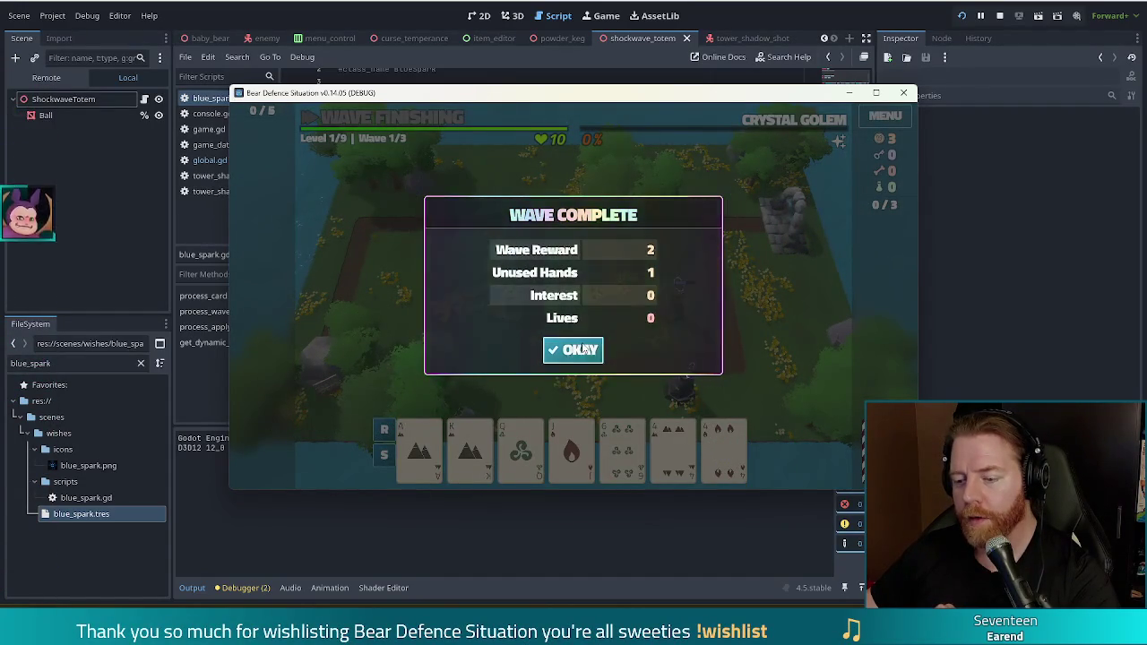
{"action": "left_click", "coordinate": [569, 354]}
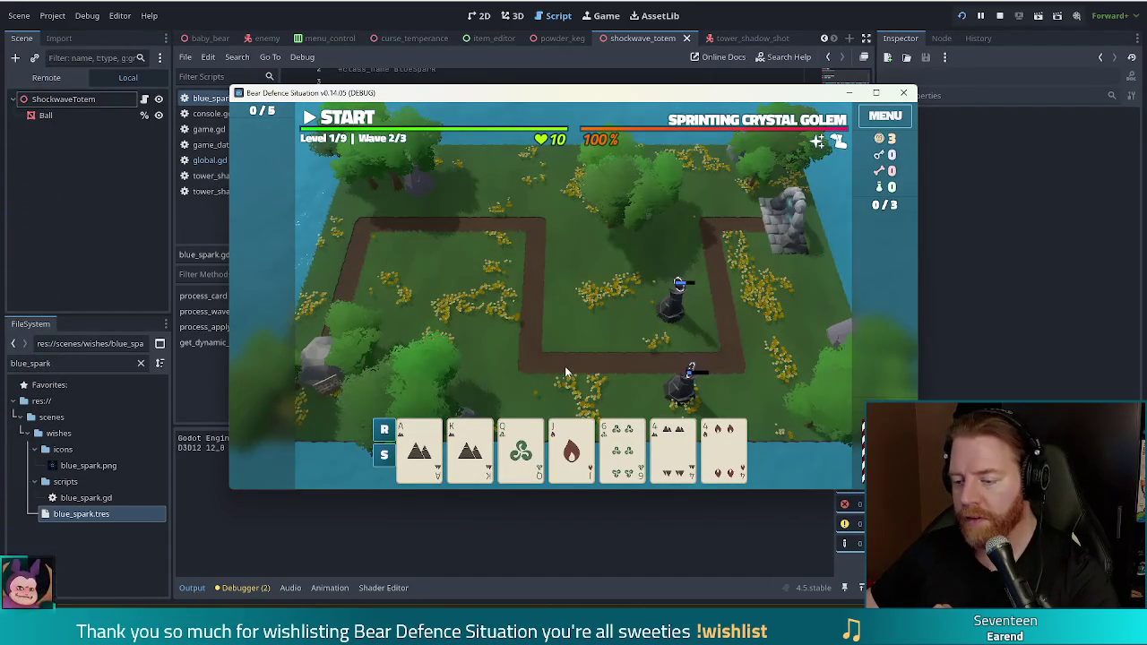
Discard for a fresh hand and play the King of Earth and King of Water pair as a Shadow Tower near the rocks
{"action": "left_click", "coordinate": [524, 452]}
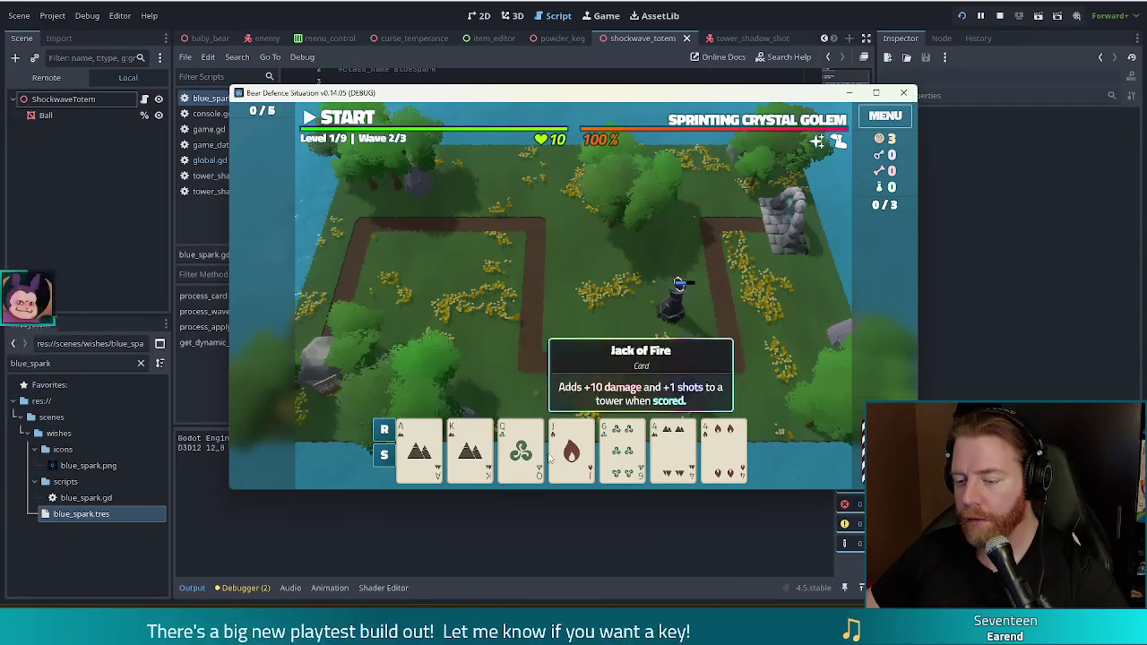
{"action": "left_click", "coordinate": [639, 387]}
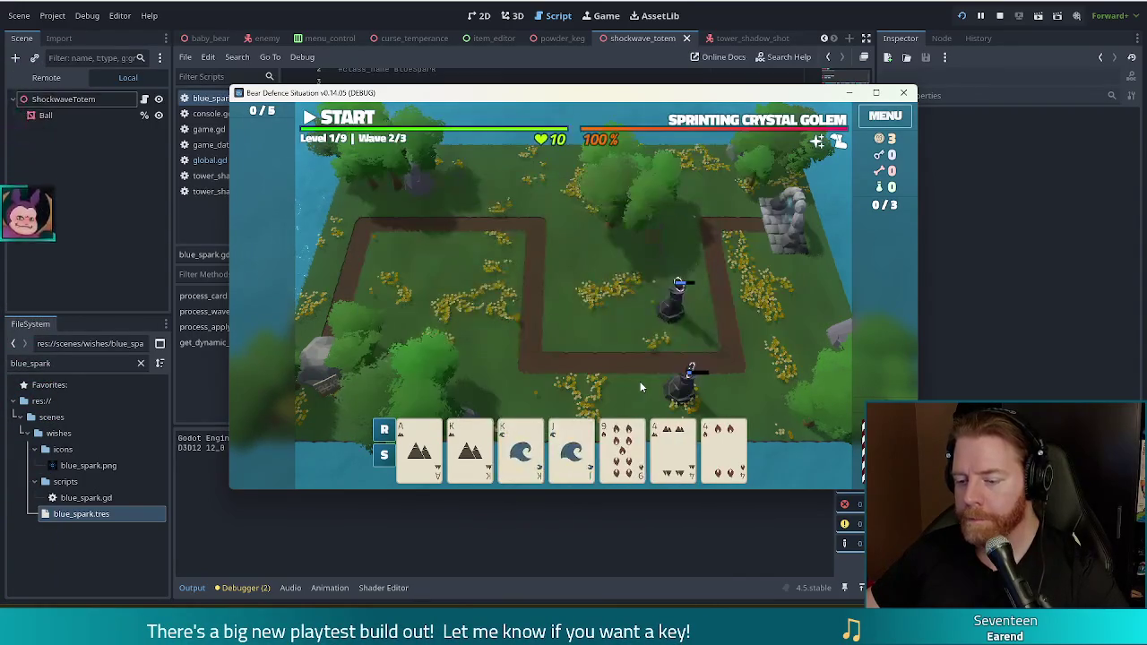
{"action": "left_click", "coordinate": [469, 448]}
{"action": "left_click", "coordinate": [520, 448]}
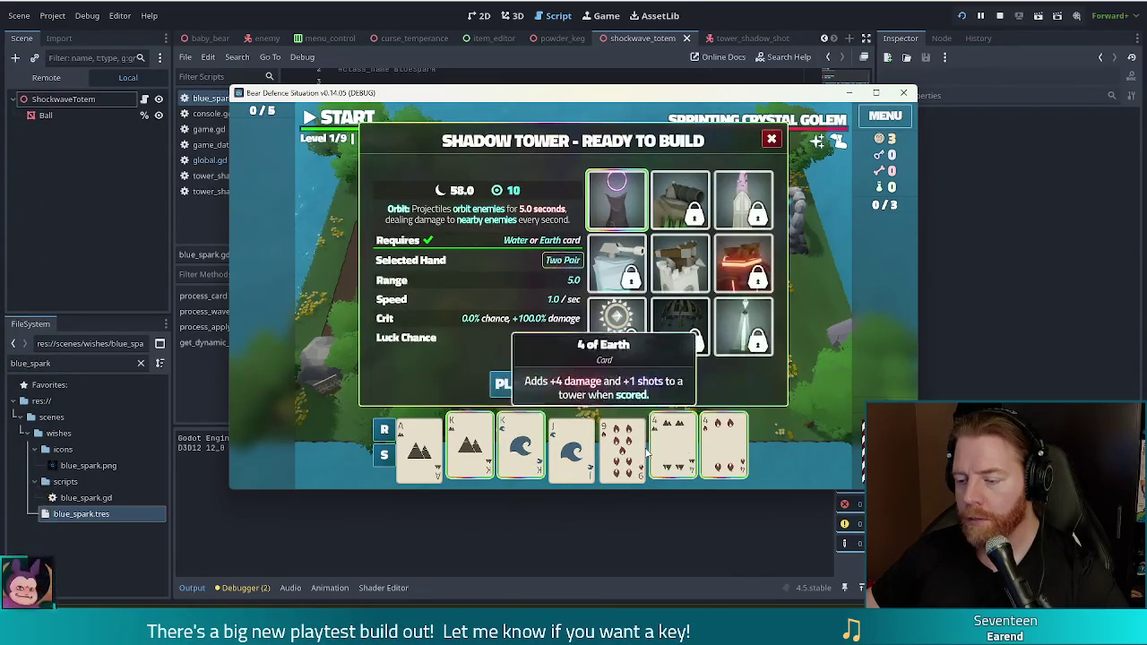
{"action": "left_click", "coordinate": [526, 384]}
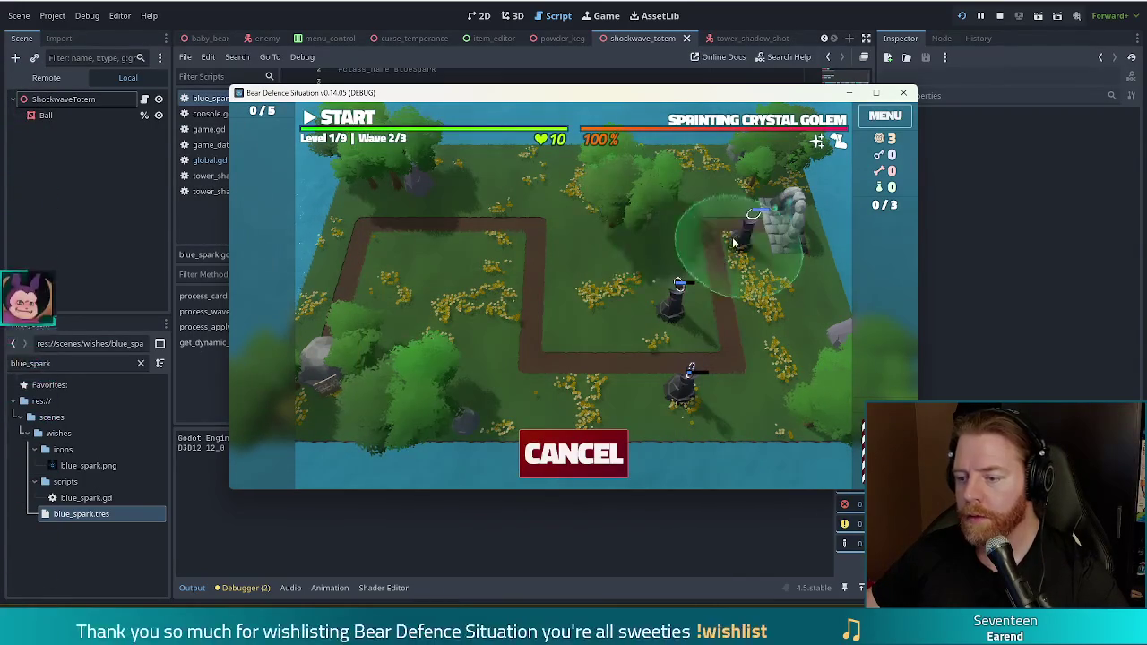
{"action": "left_click", "coordinate": [741, 230]}
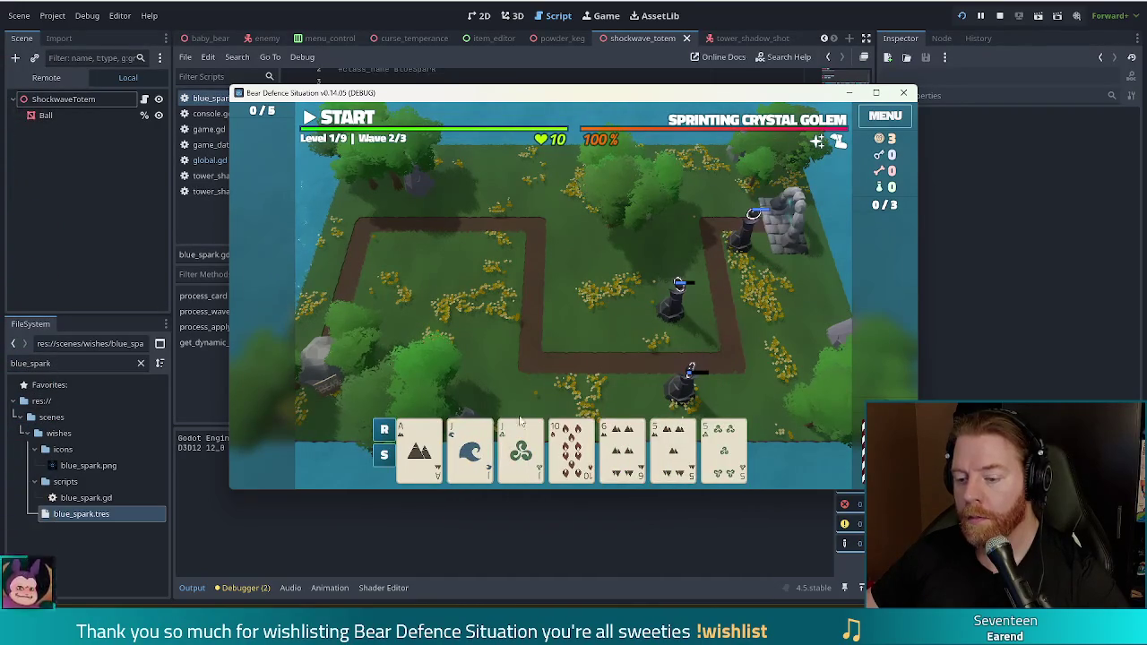
Play a Two Pair hand to build a tower near the top of the map
{"action": "left_click", "coordinate": [470, 448]}
{"action": "left_click", "coordinate": [521, 448]}
{"action": "left_click", "coordinate": [622, 448]}
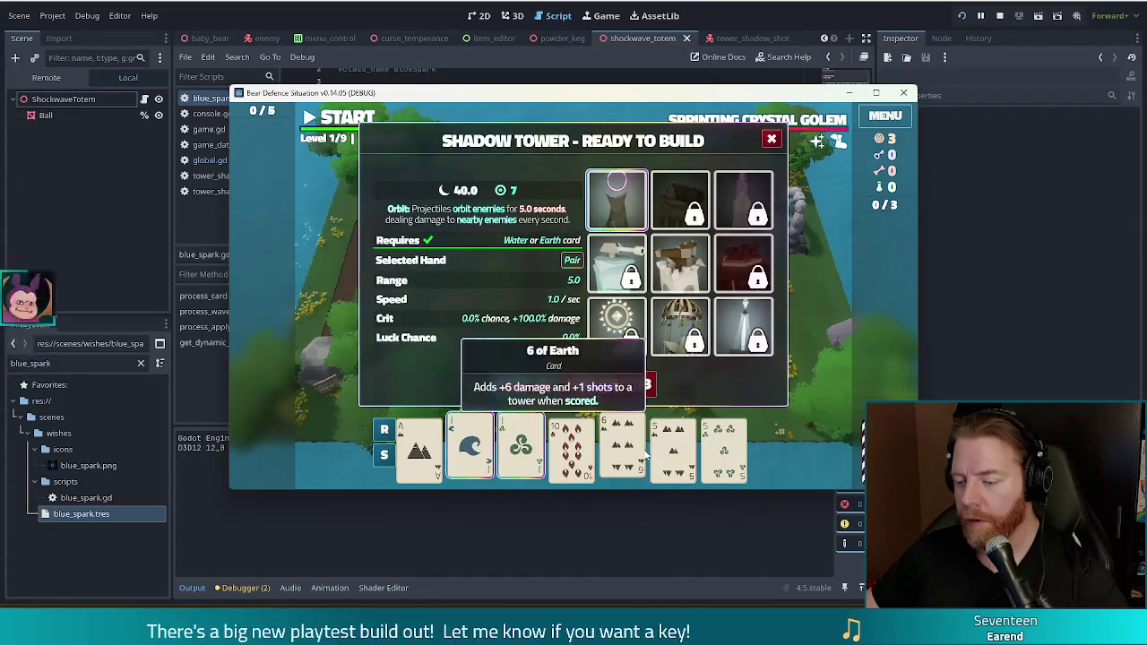
{"action": "left_click", "coordinate": [724, 448]}
{"action": "left_click", "coordinate": [673, 448]}
{"action": "left_click", "coordinate": [541, 391]}
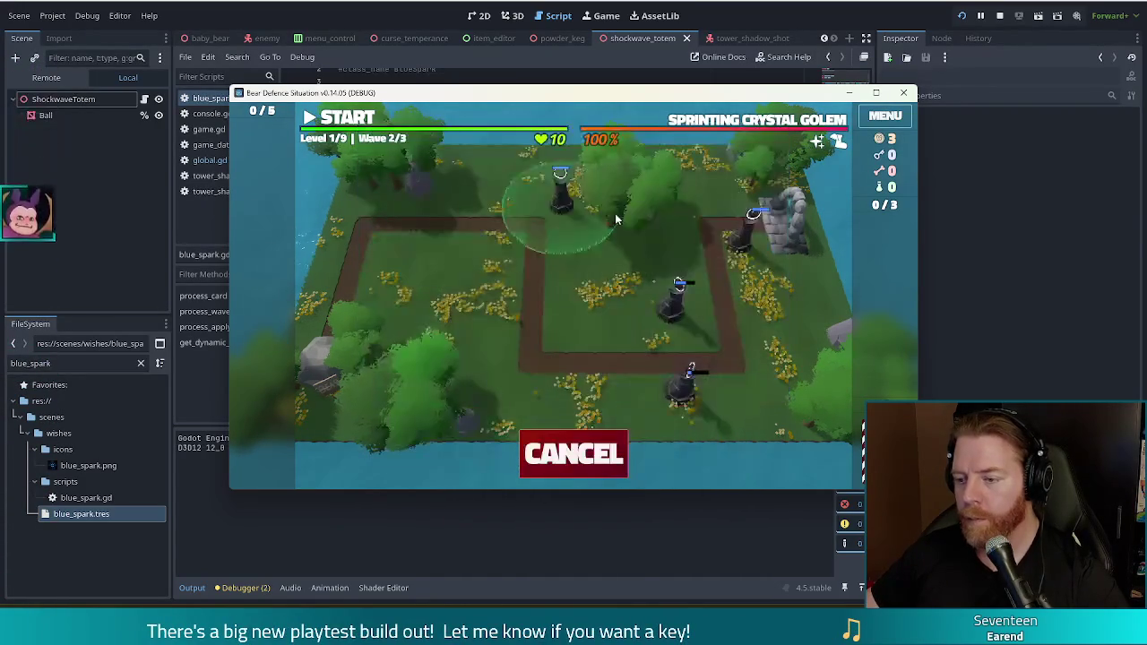
{"action": "left_click", "coordinate": [707, 213]}
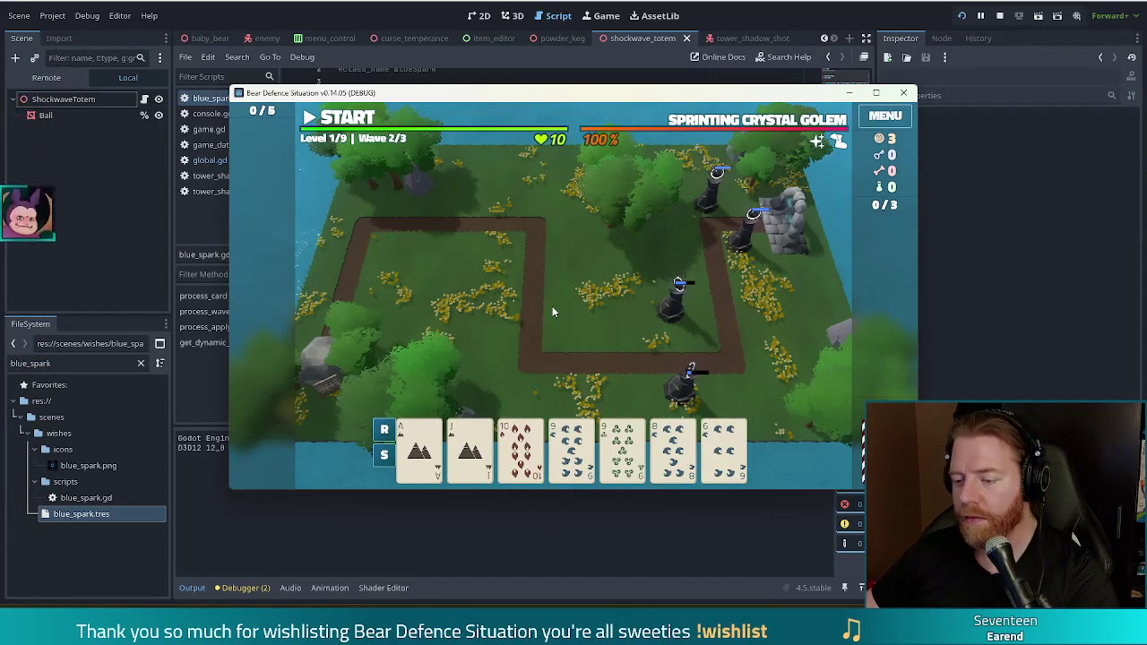
Swap out unwanted cards, select the pair of 9s, and close the Shadow Tower build panel
{"action": "left_click", "coordinate": [673, 453]}
{"action": "left_click", "coordinate": [617, 383]}
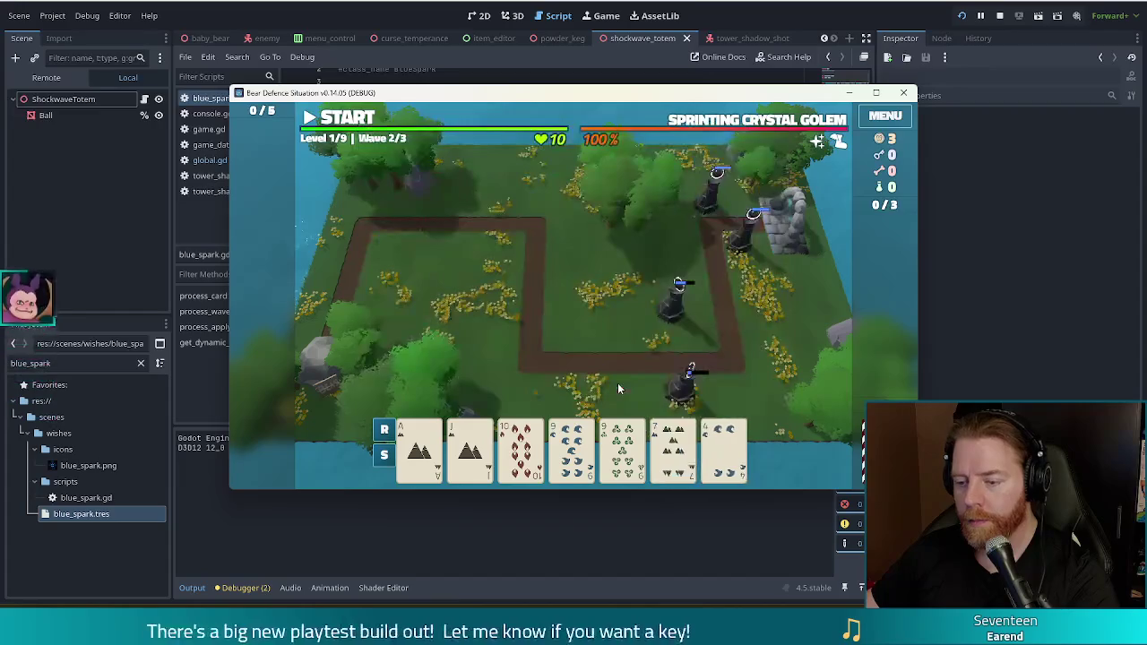
{"action": "left_click", "coordinate": [617, 383]}
{"action": "left_click", "coordinate": [637, 385]}
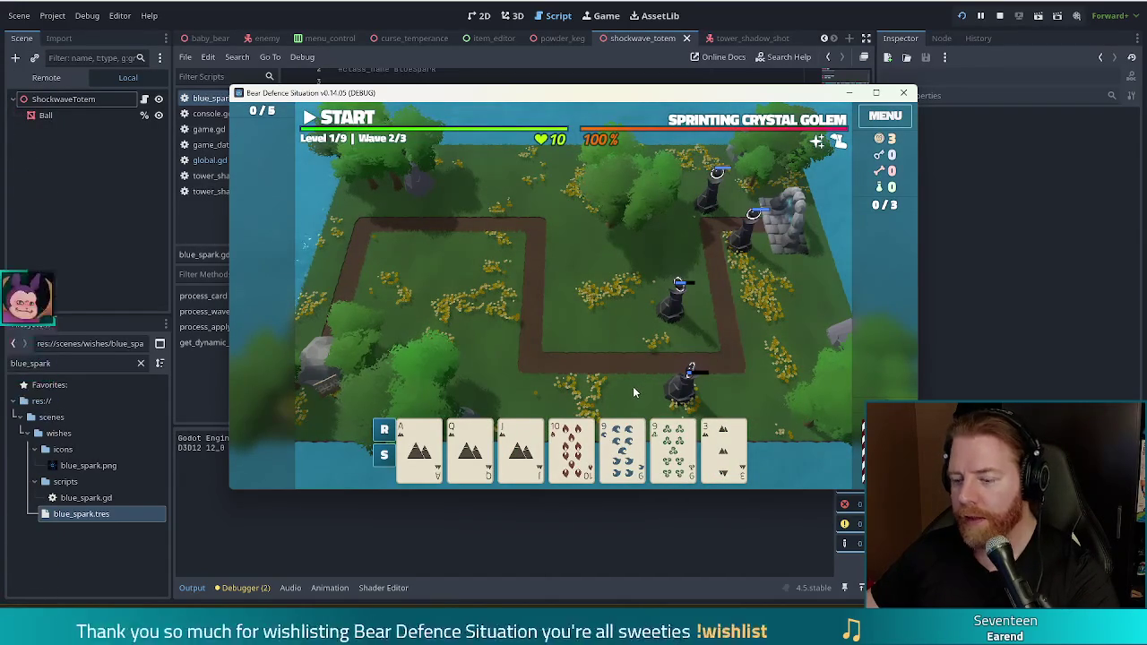
{"action": "mouse_move", "coordinate": [430, 448]}
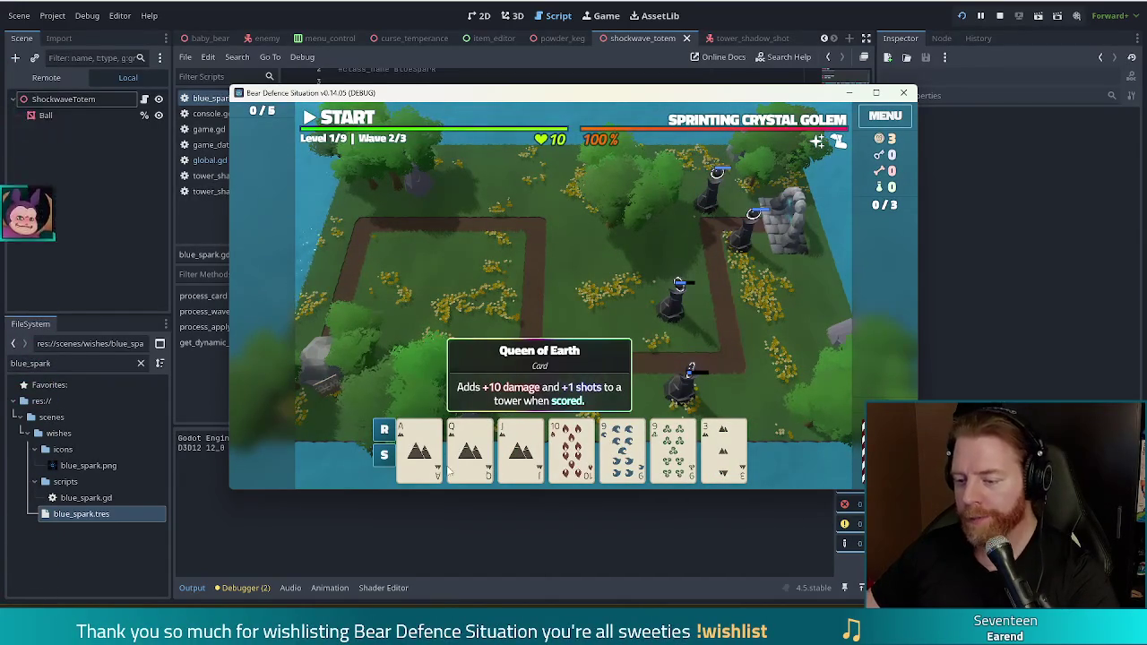
{"action": "left_click", "coordinate": [610, 451]}
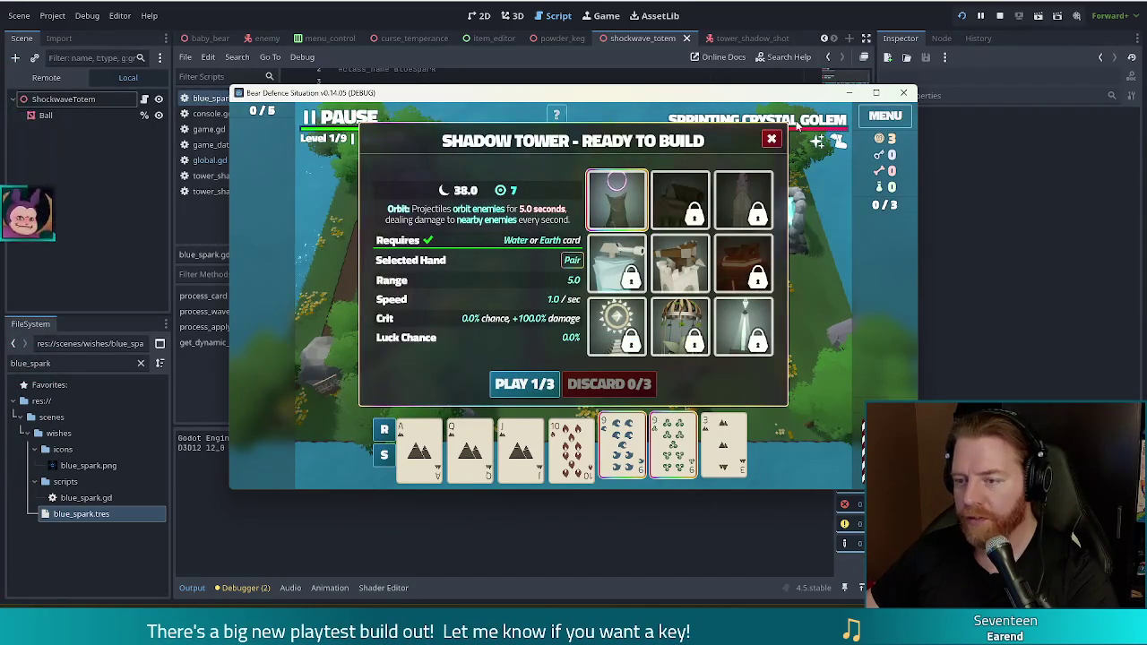
{"action": "left_click", "coordinate": [772, 140]}
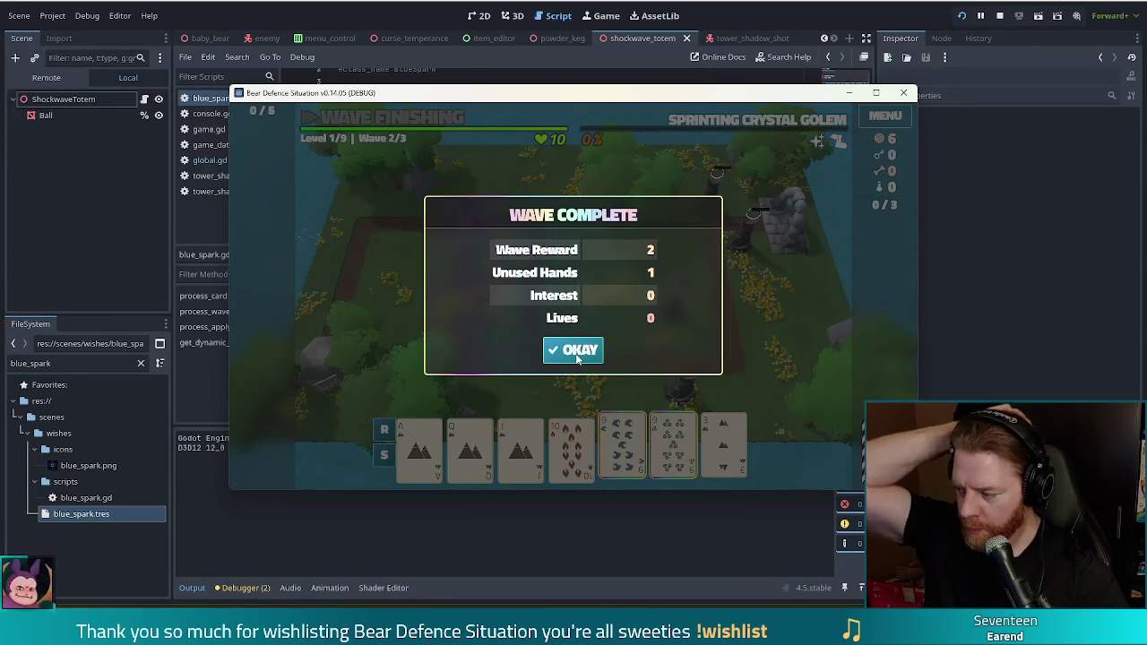
Let wave 2 finish and dismiss its Wave Complete summary to move on to Wave 3/3
{"action": "left_click", "coordinate": [578, 352]}
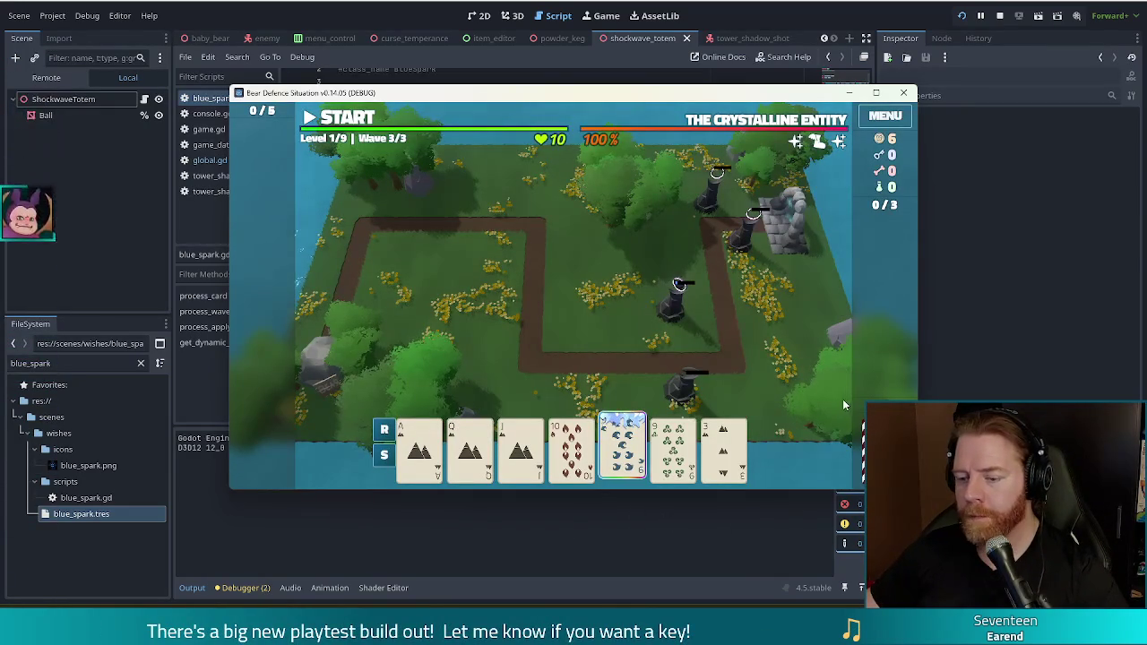
Play the pair of 9s, then discard unwanted cards, including the Ace of Fire, for fresh draws
{"action": "left_click", "coordinate": [681, 385]}
{"action": "left_click", "coordinate": [677, 452]}
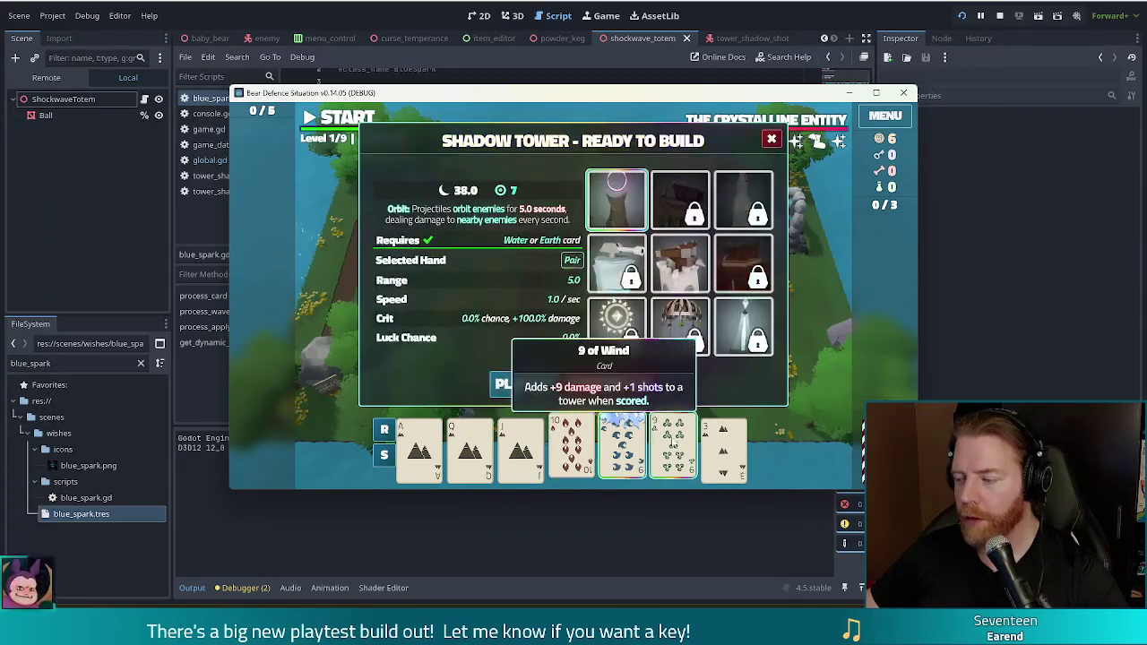
{"action": "left_click", "coordinate": [511, 383]}
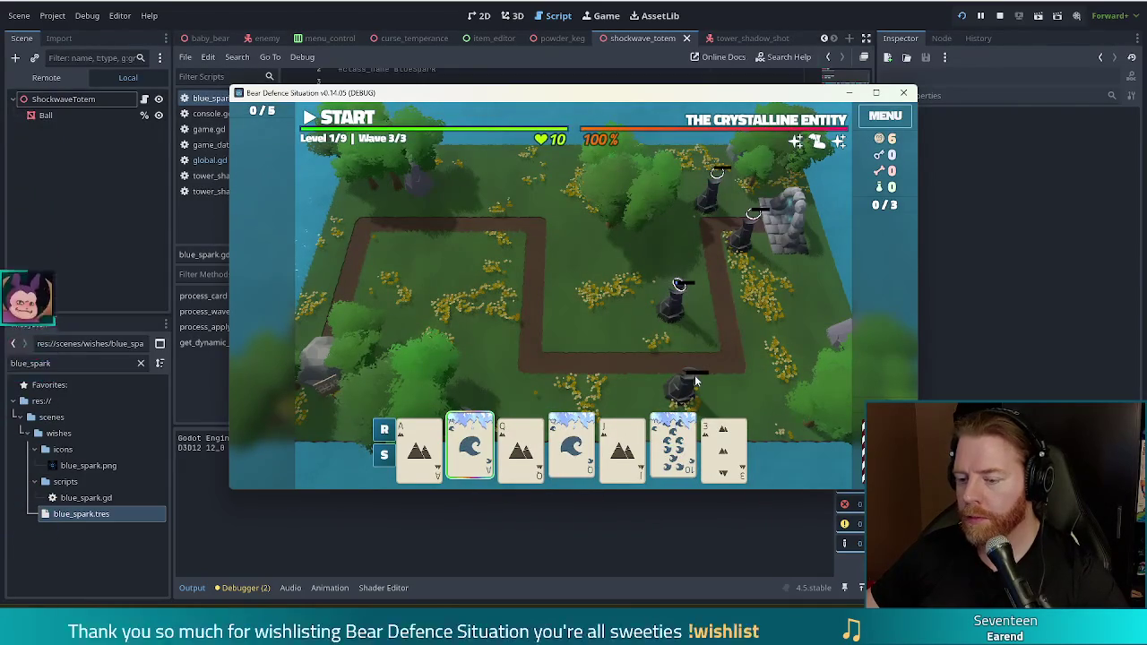
{"action": "left_click", "coordinate": [695, 381]}
{"action": "left_click", "coordinate": [635, 387]}
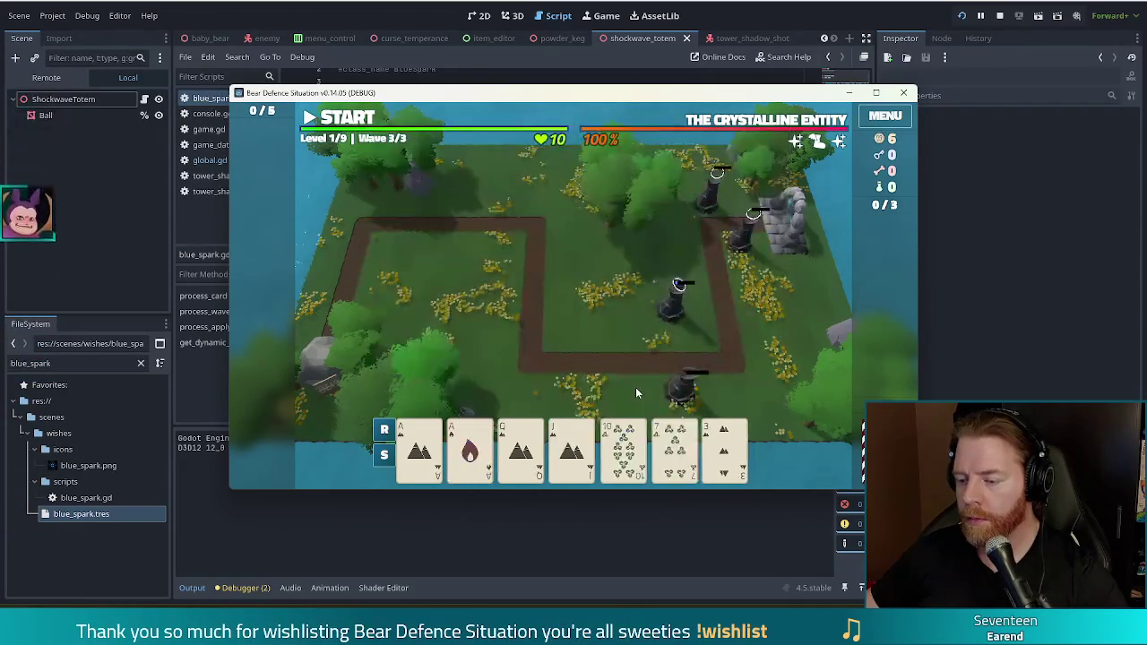
{"action": "left_click", "coordinate": [469, 448]}
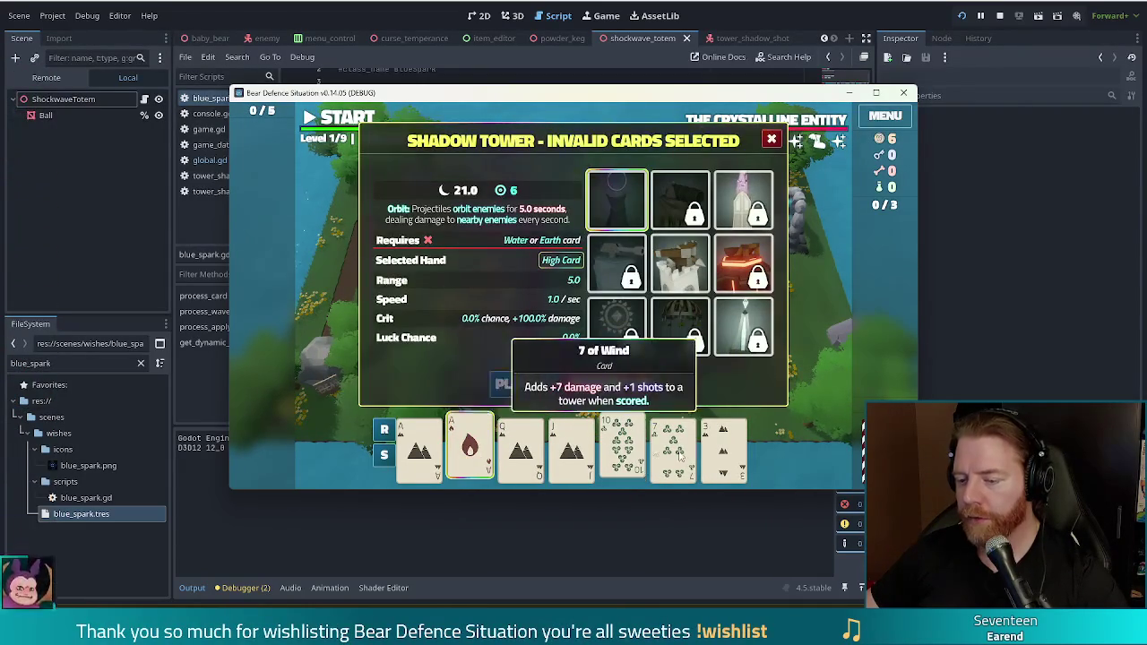
{"action": "left_click", "coordinate": [636, 384]}
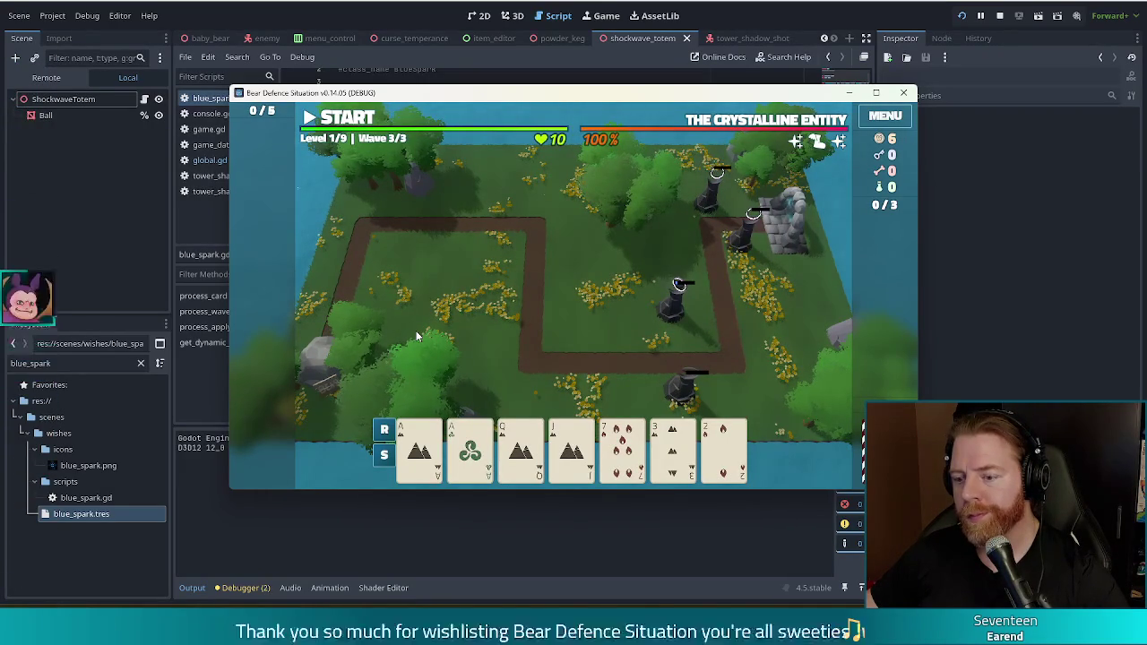
Play a pair of Aces and place a Shadow Tower near the upper path
{"action": "mouse_move", "coordinate": [418, 450]}
{"action": "left_click", "coordinate": [426, 448]}
{"action": "left_click", "coordinate": [471, 448]}
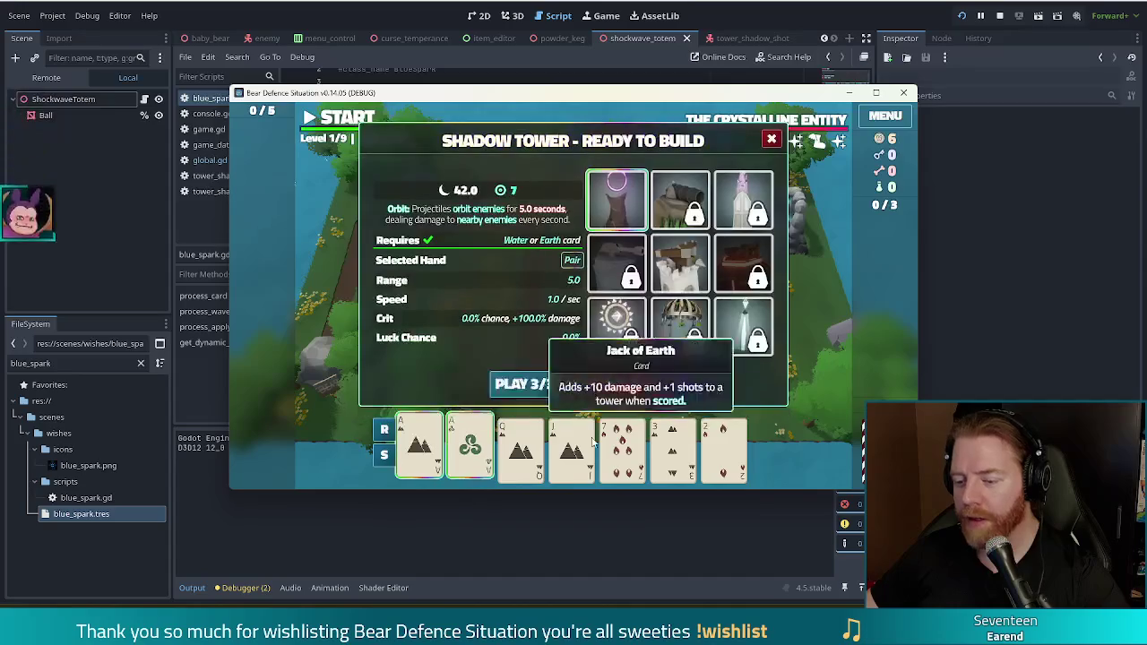
{"action": "left_click", "coordinate": [524, 384]}
{"action": "left_click", "coordinate": [692, 235]}
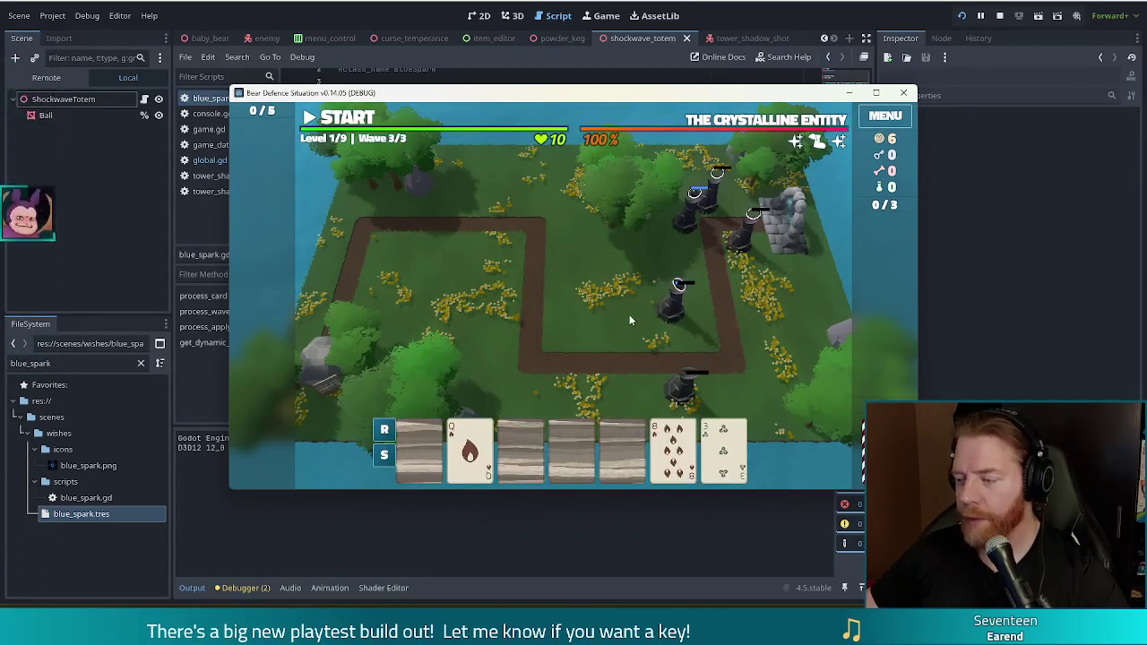
Pair the first card with the Queen of Fire and place another Shadow Tower beside the others
{"action": "left_click", "coordinate": [420, 446]}
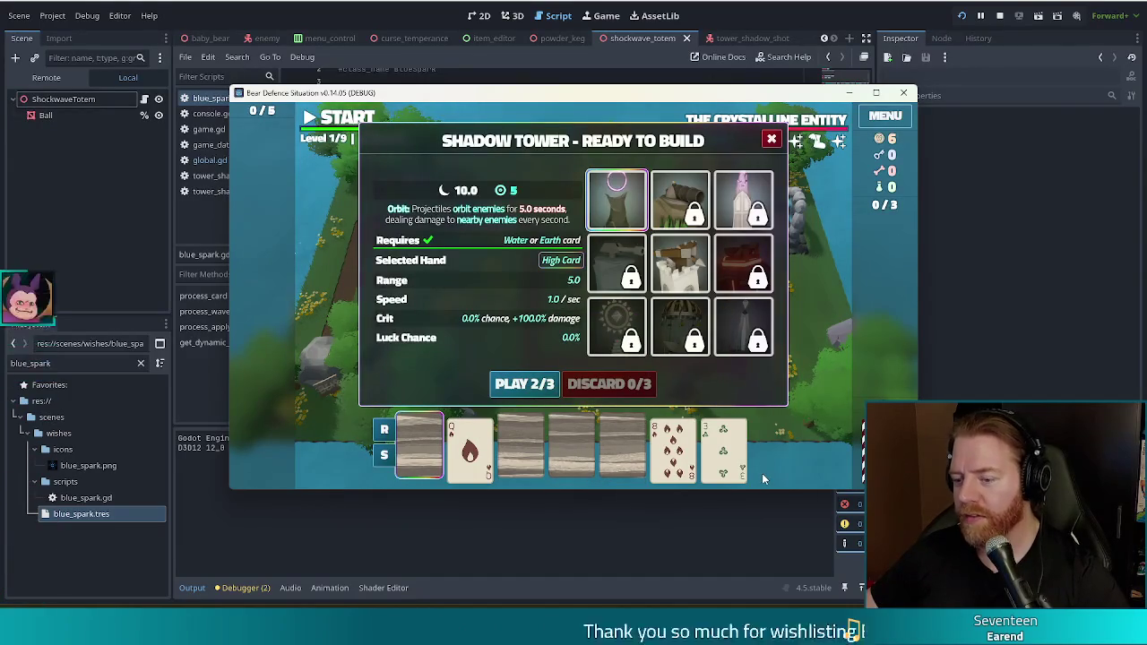
{"action": "mouse_move", "coordinate": [452, 446]}
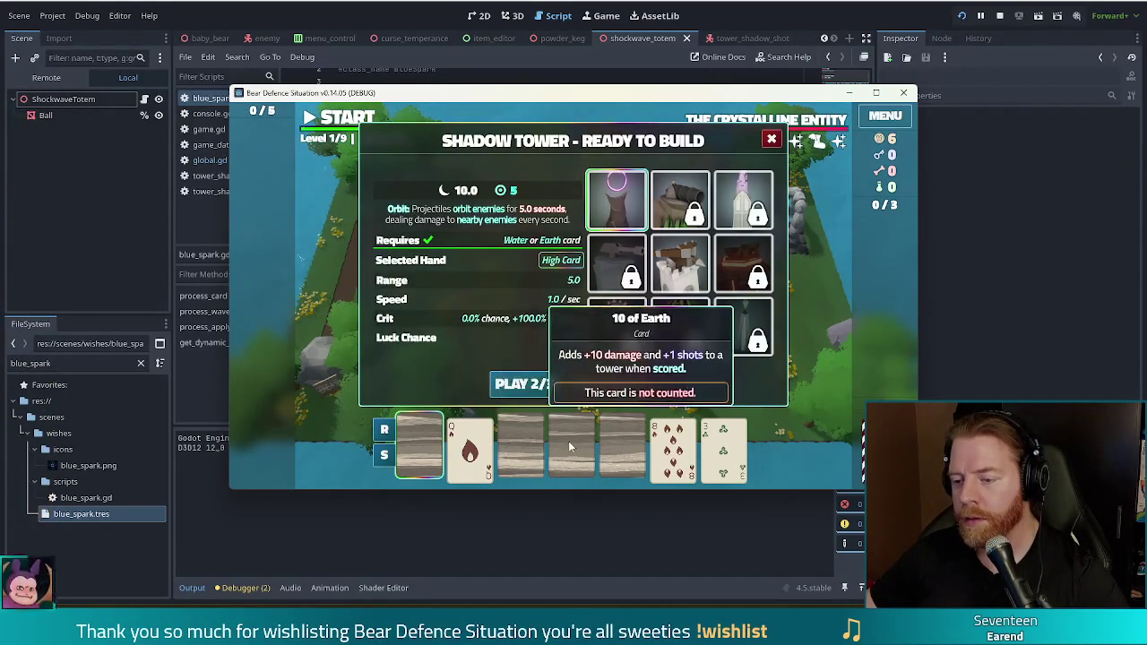
{"action": "mouse_move", "coordinate": [687, 455]}
{"action": "mouse_move", "coordinate": [729, 461]}
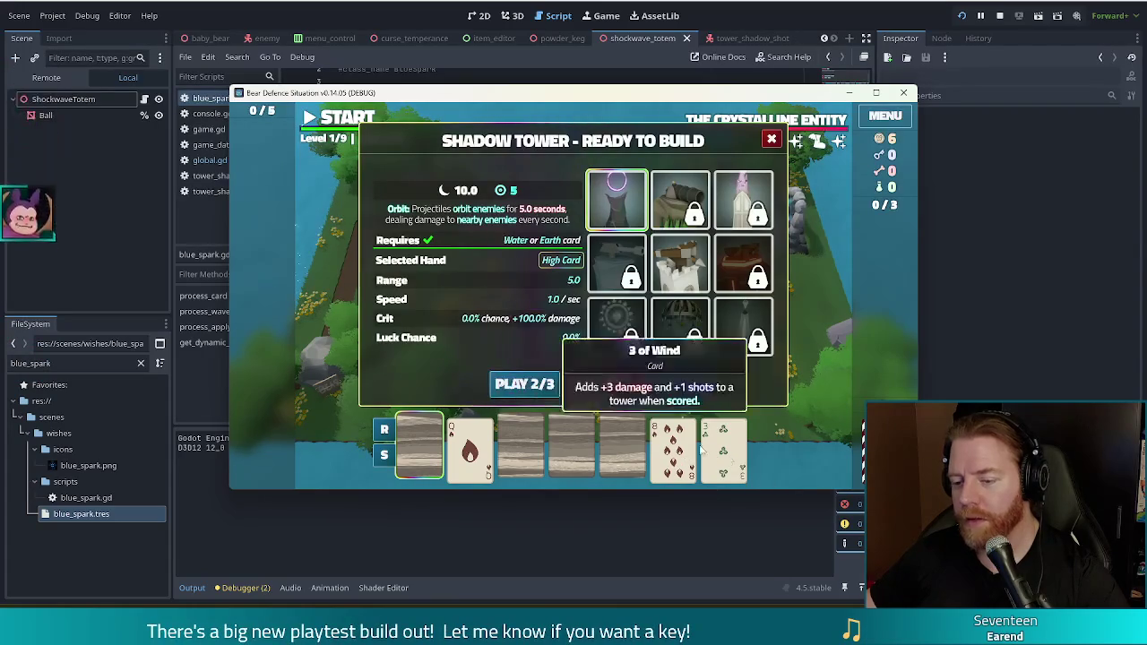
{"action": "left_click", "coordinate": [469, 448]}
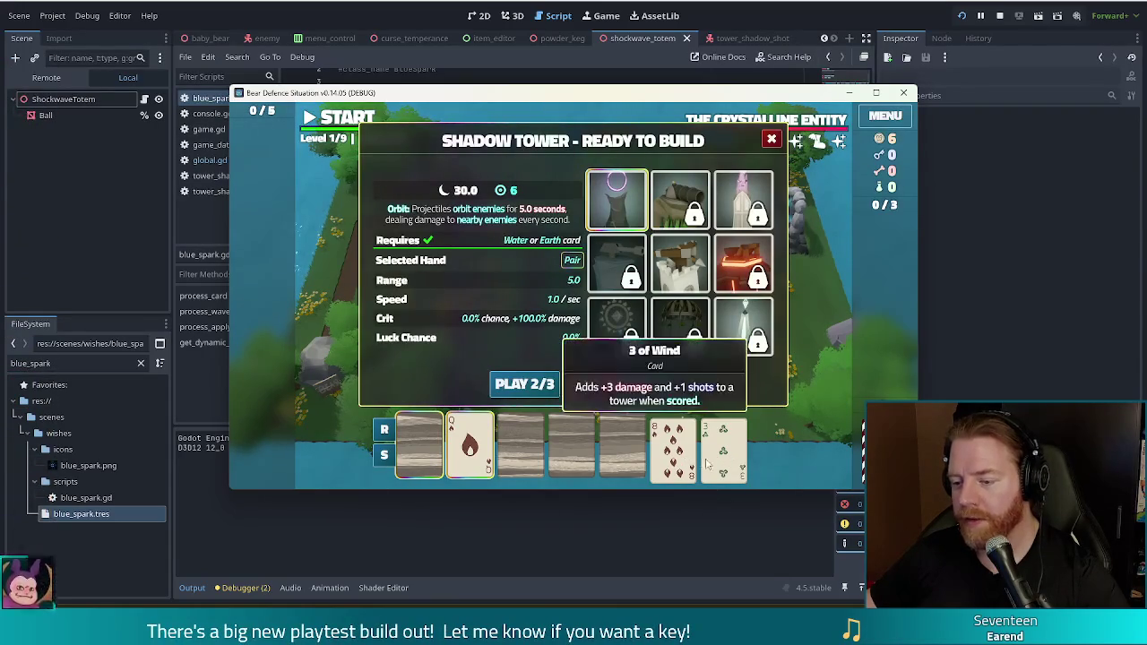
{"action": "left_click", "coordinate": [524, 383]}
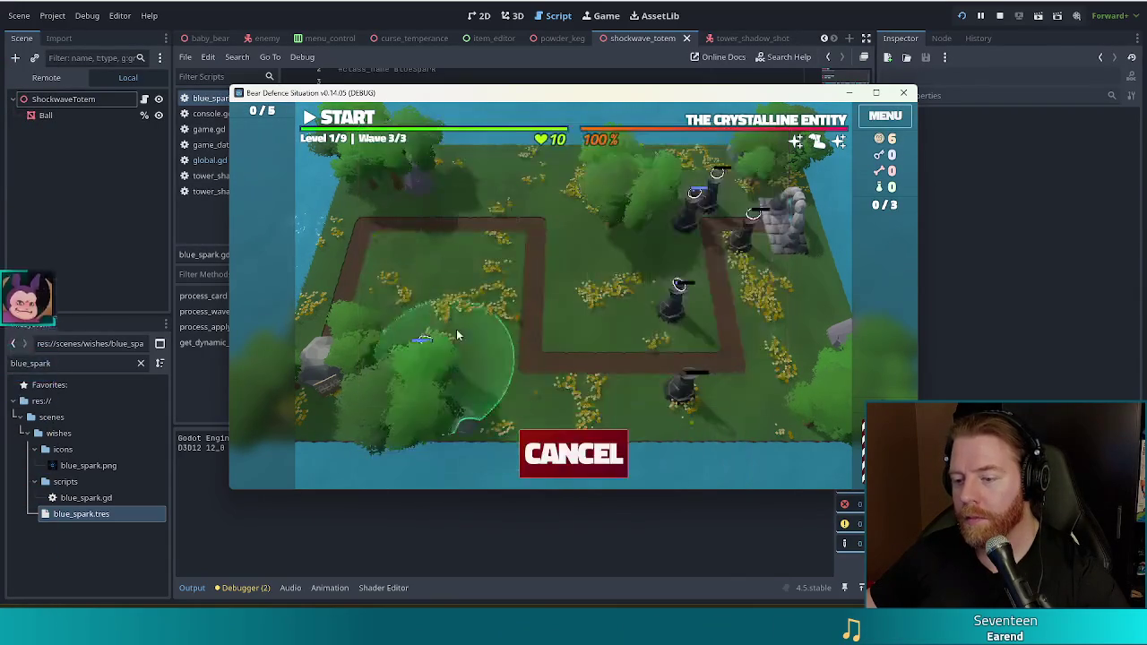
{"action": "left_click", "coordinate": [695, 224]}
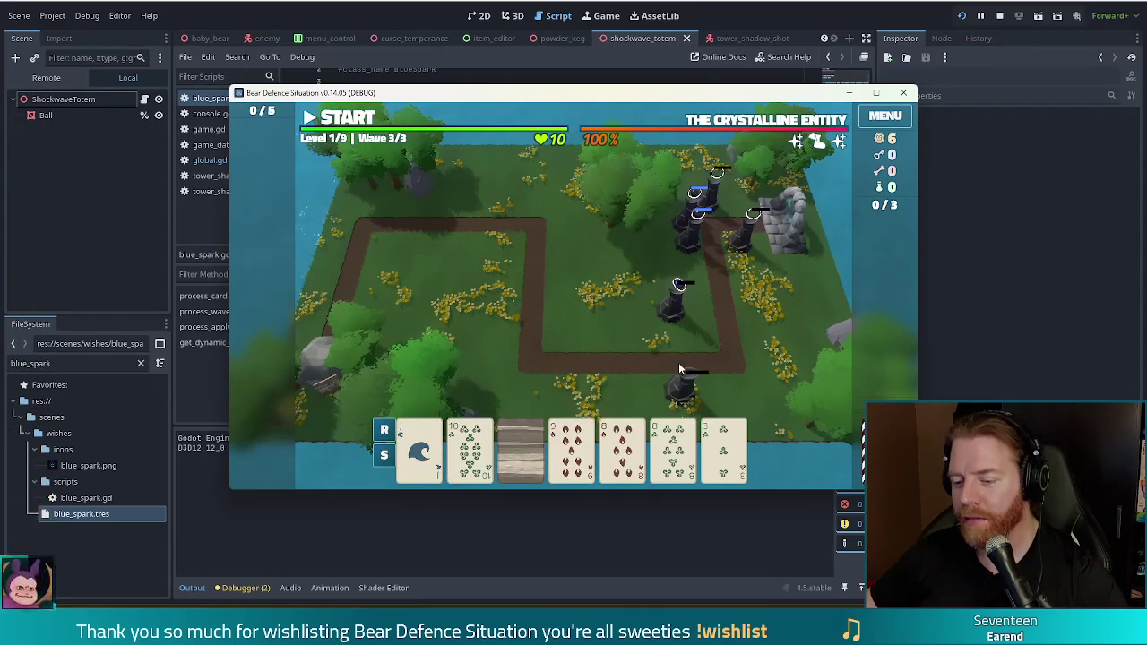
Build a tower from a Two Pair hand beside the path and start wave 3
{"action": "left_click", "coordinate": [521, 461]}
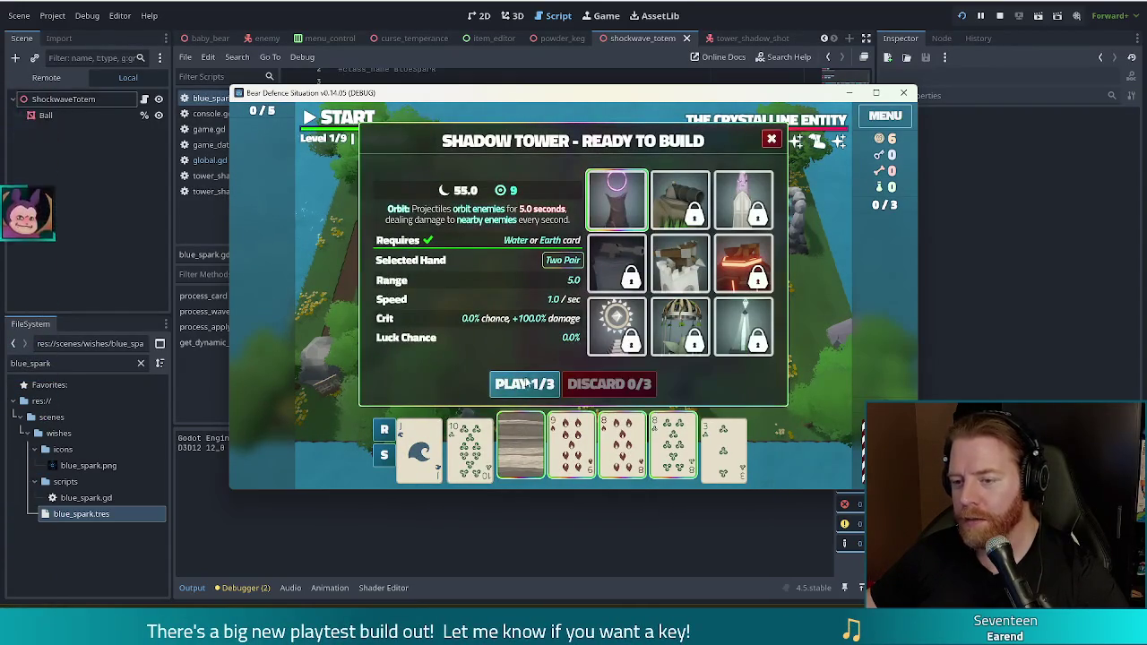
{"action": "left_click", "coordinate": [538, 387]}
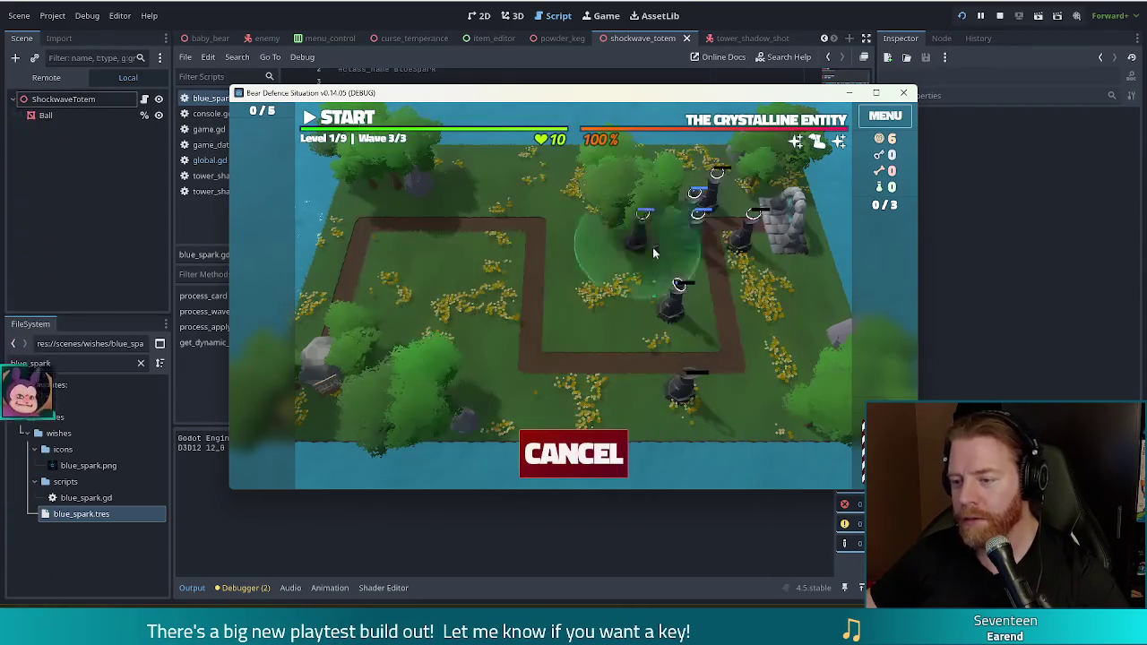
{"action": "left_click", "coordinate": [698, 263]}
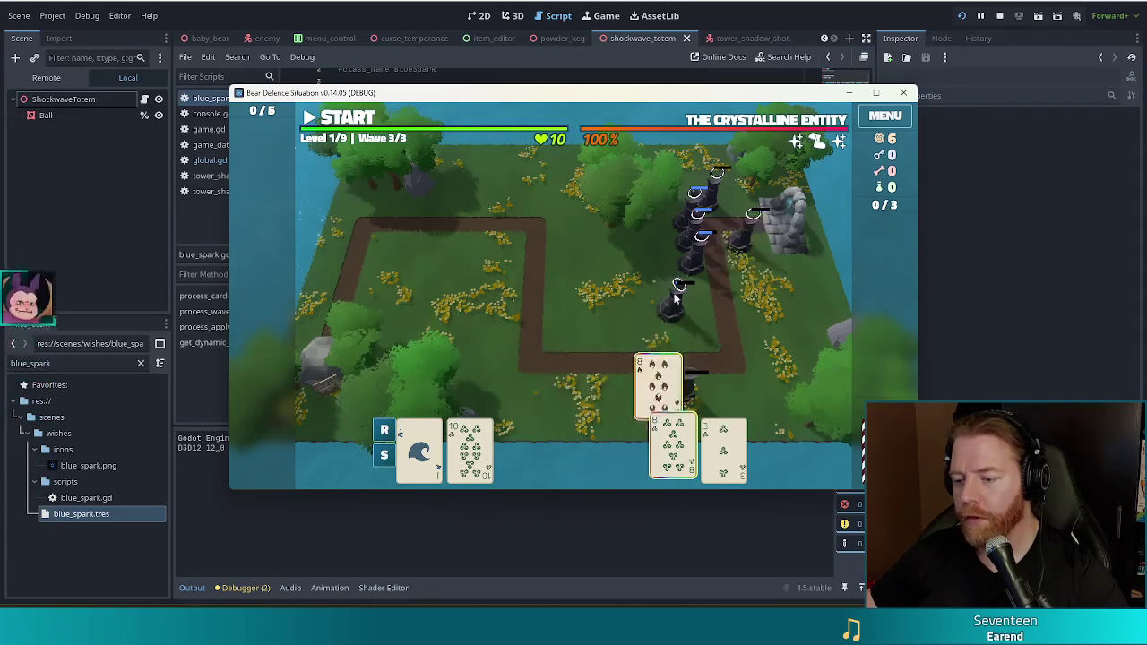
{"action": "left_click", "coordinate": [349, 121]}
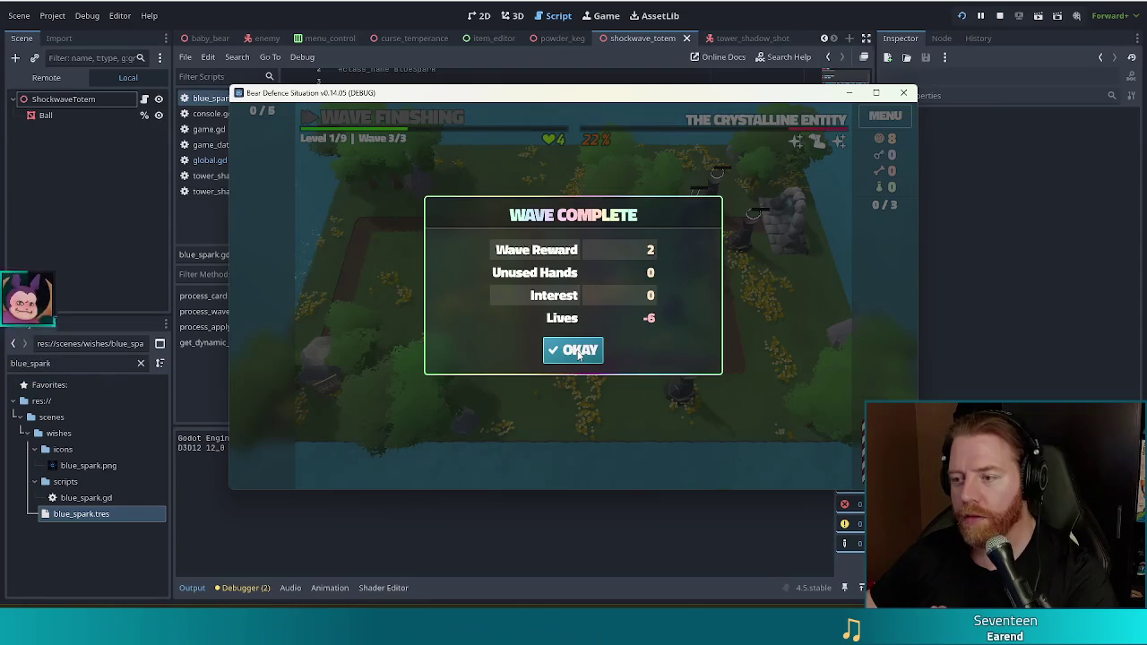
Close the wave 3 summary, relaunch the game build with F5, and start a new game
{"action": "left_click", "coordinate": [578, 353]}
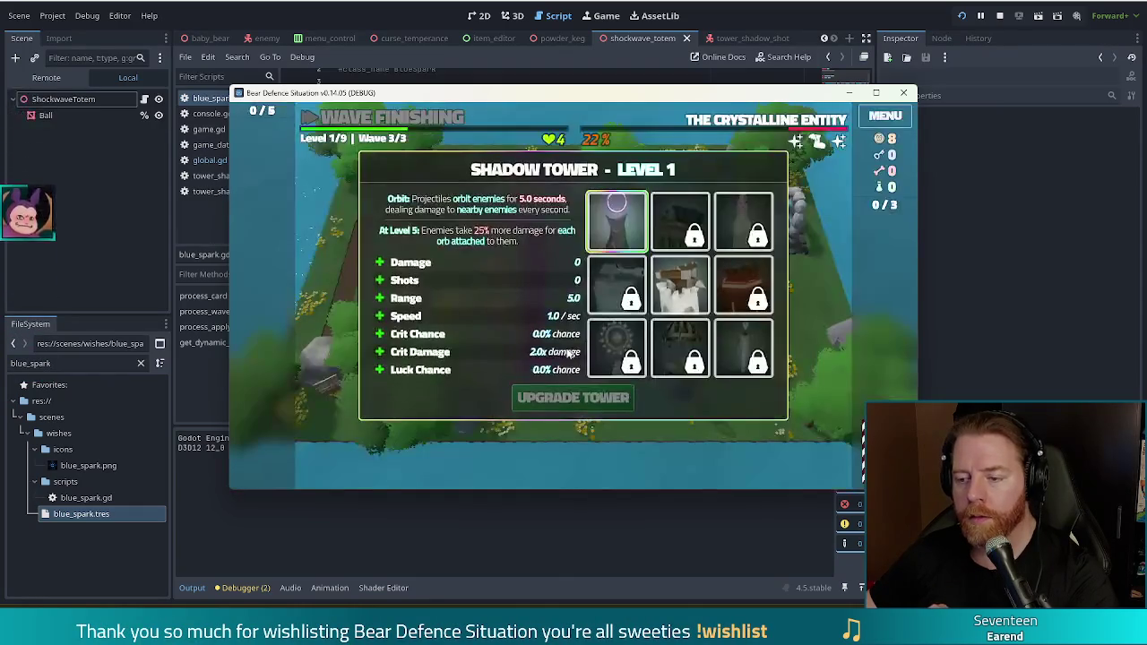
{"action": "mouse_move", "coordinate": [605, 234]}
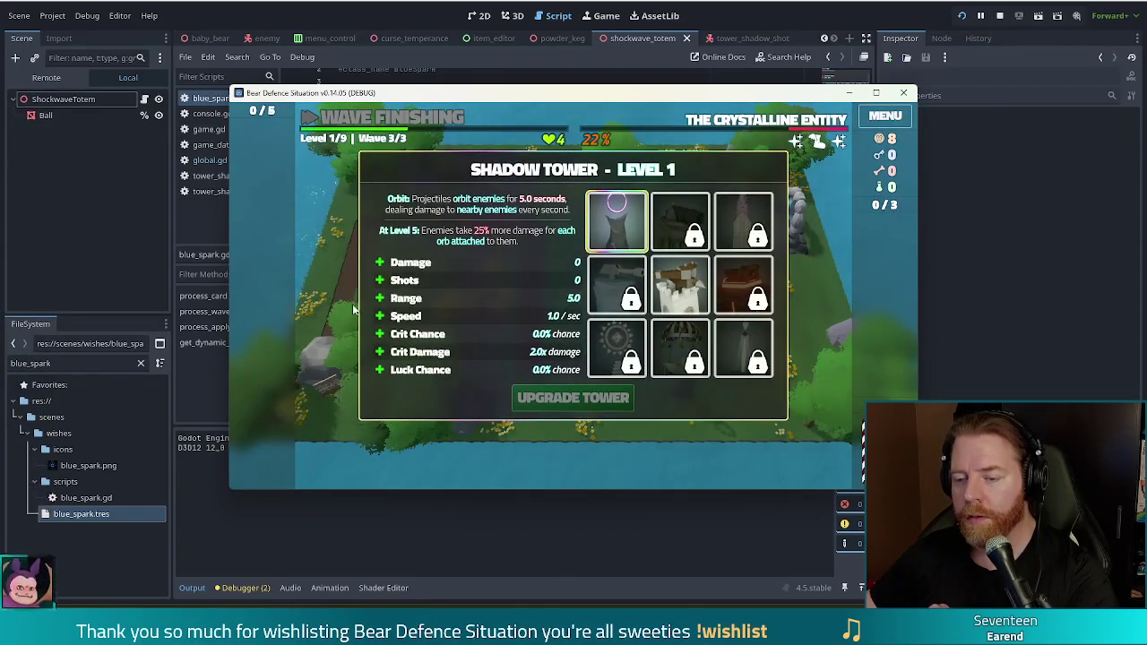
{"action": "key", "text": "F5"}
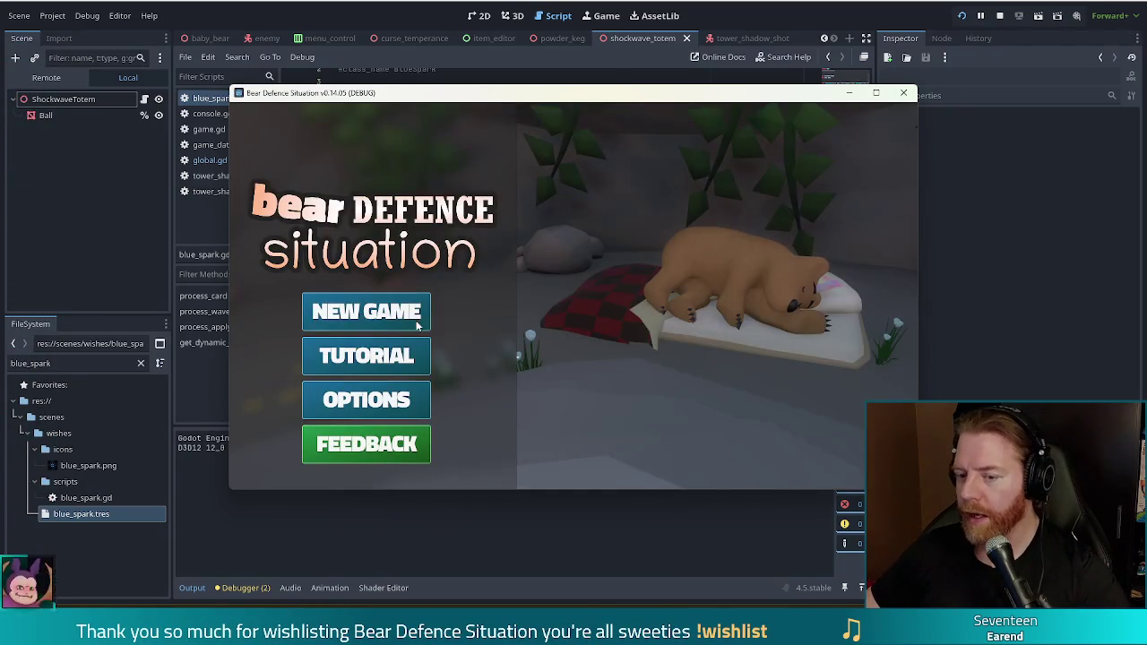
{"action": "left_click", "coordinate": [404, 321]}
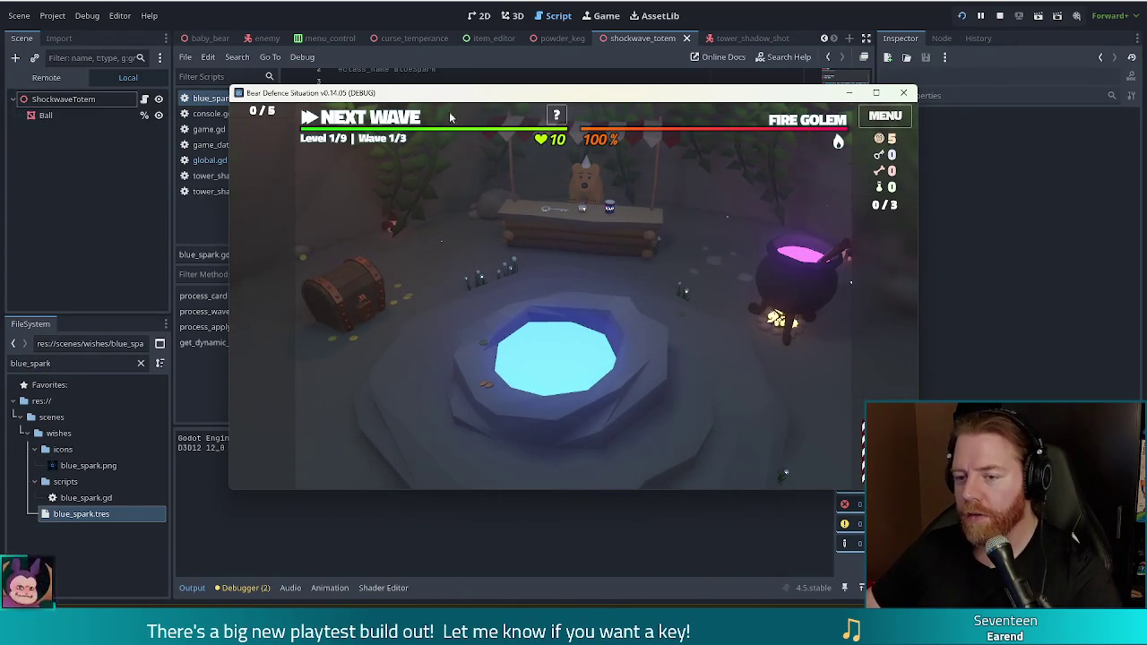
Advance to the level map and discard cards until the water cards form a Flush
{"action": "left_click", "coordinate": [402, 125]}
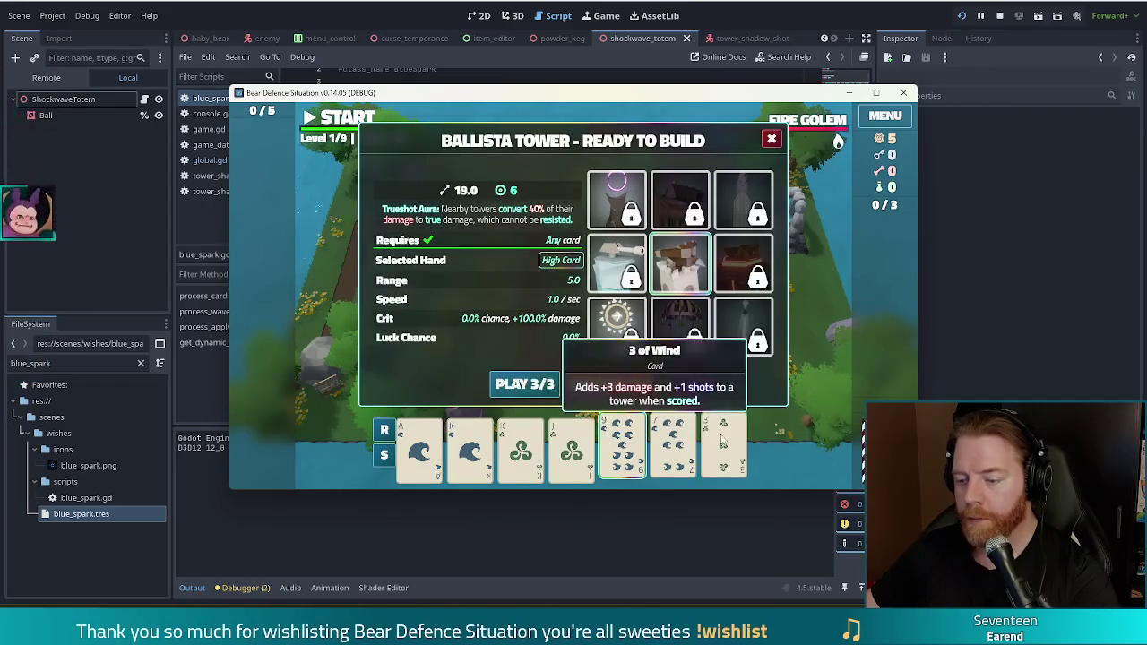
{"action": "left_click", "coordinate": [594, 385]}
{"action": "left_click", "coordinate": [566, 358]}
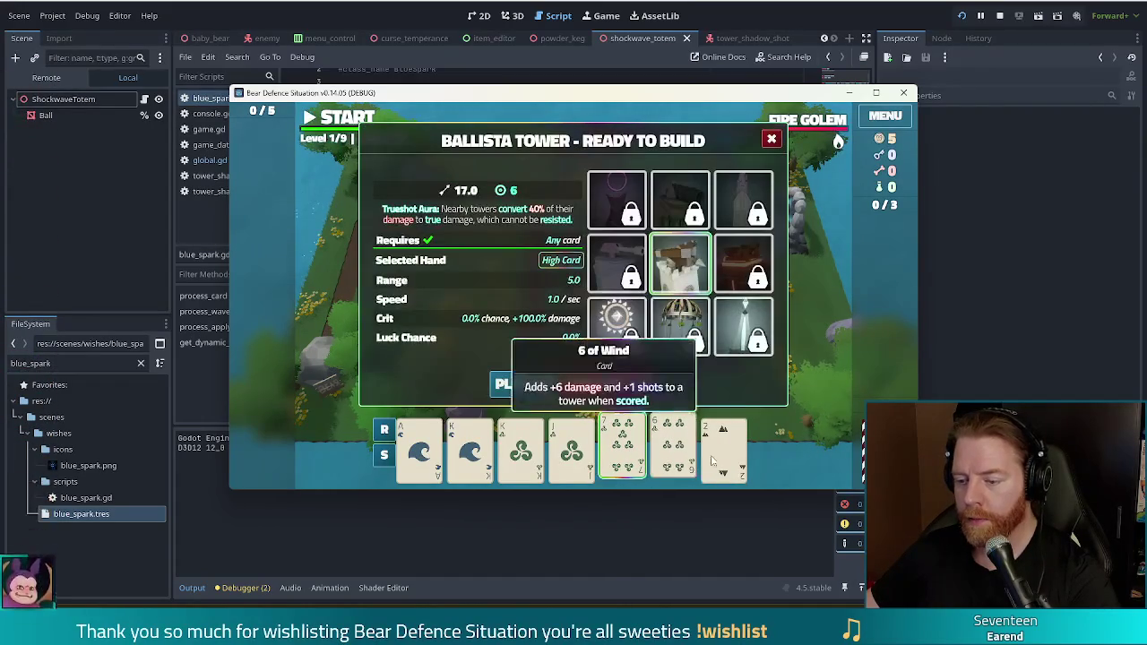
{"action": "left_click", "coordinate": [639, 383]}
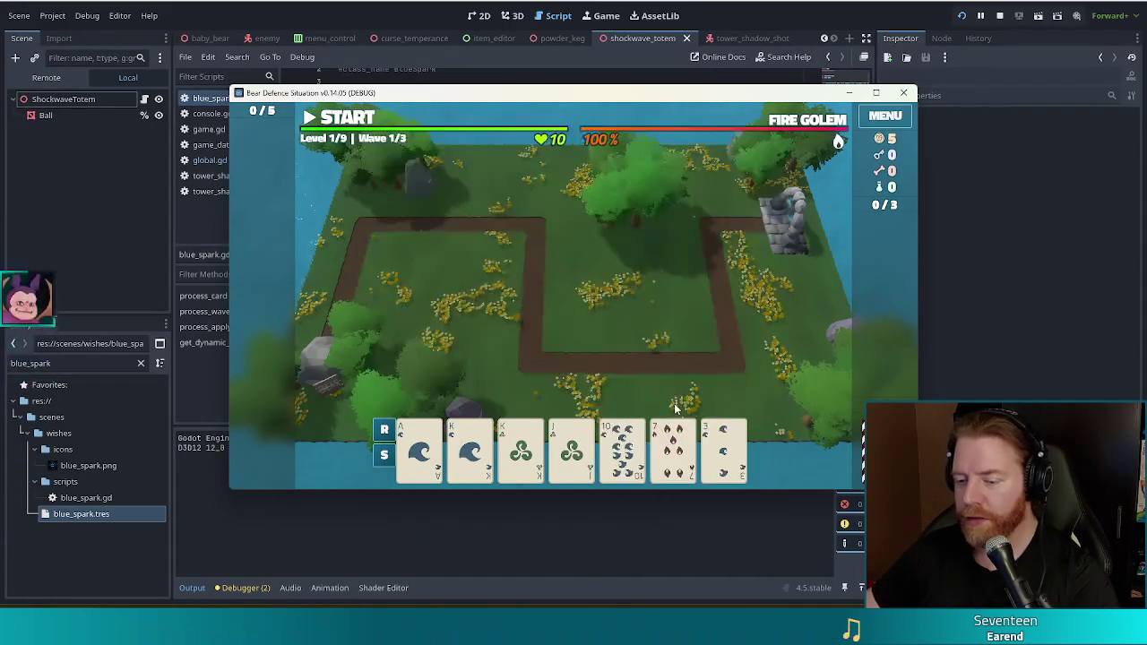
{"action": "left_click", "coordinate": [672, 448]}
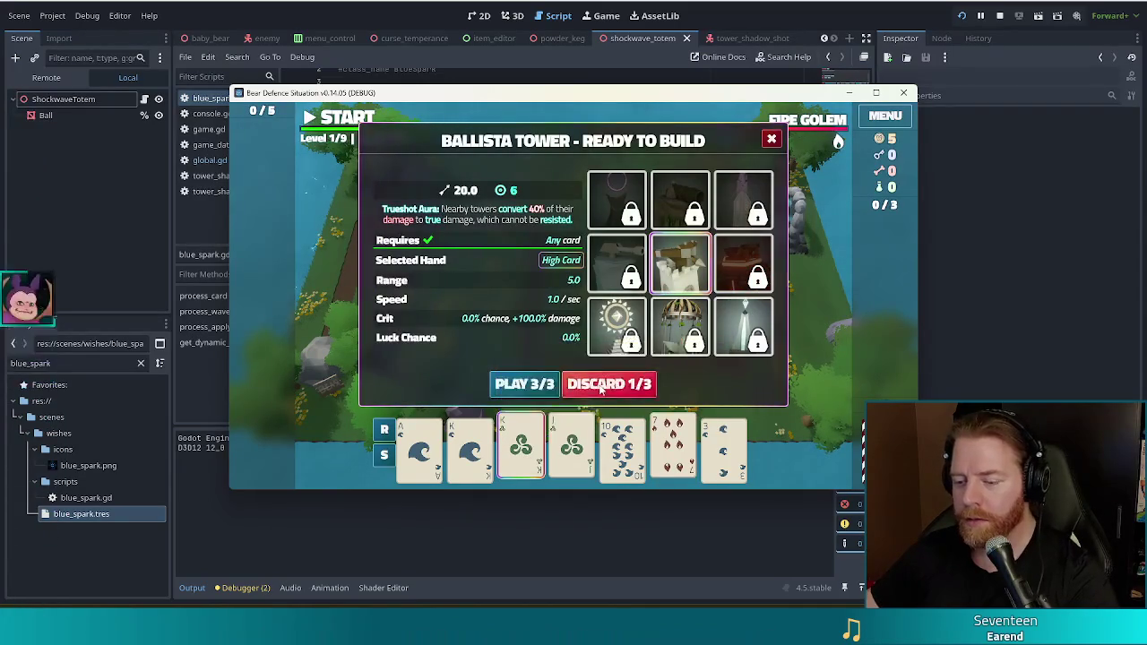
{"action": "left_click", "coordinate": [580, 384]}
{"action": "left_click", "coordinate": [419, 448]}
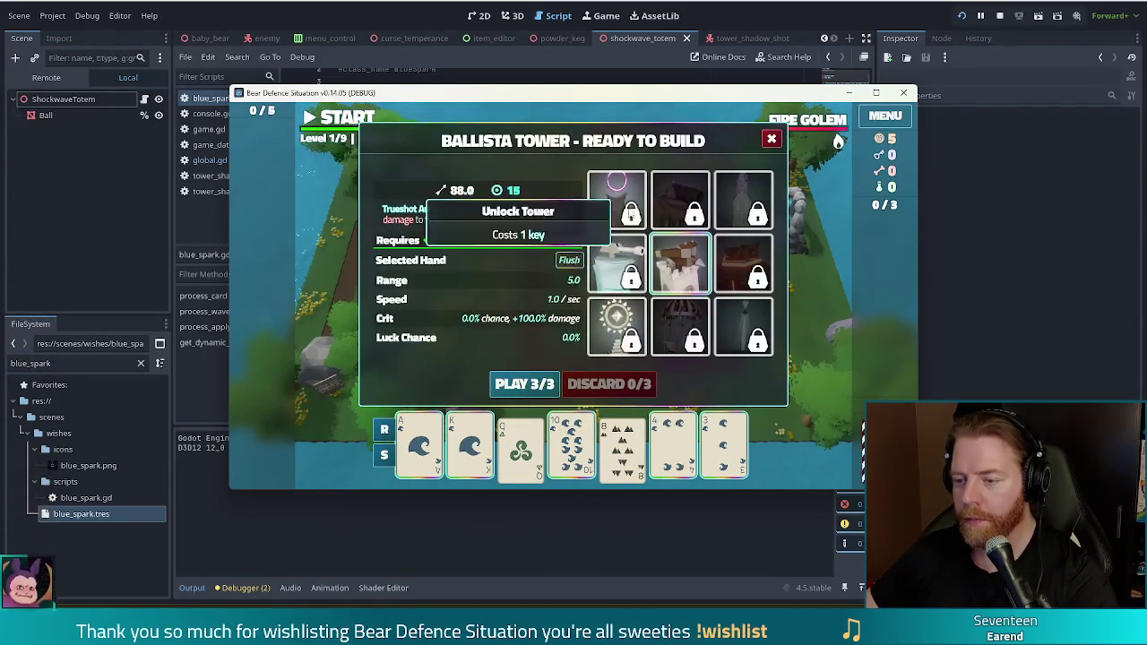
Unlock the Shadow Tower with the console 'keys' command and place the first one
{"action": "key", "text": "grave"}
{"action": "type", "text": "set_"}
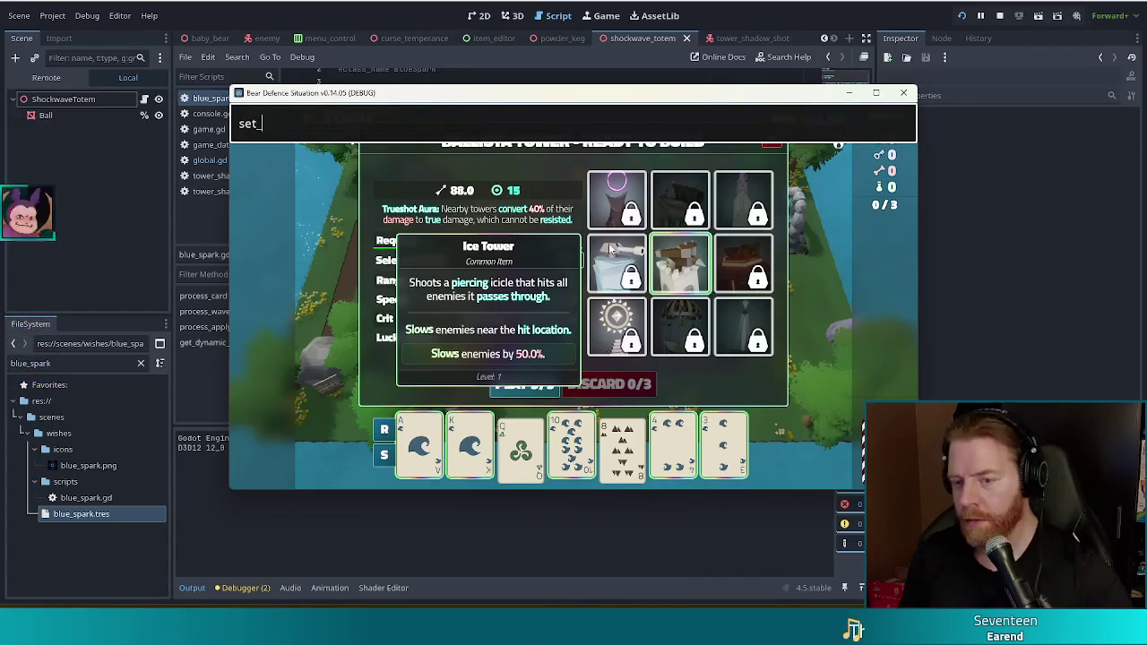
{"action": "type", "text": "keys 1"}
{"action": "key", "text": "Return"}
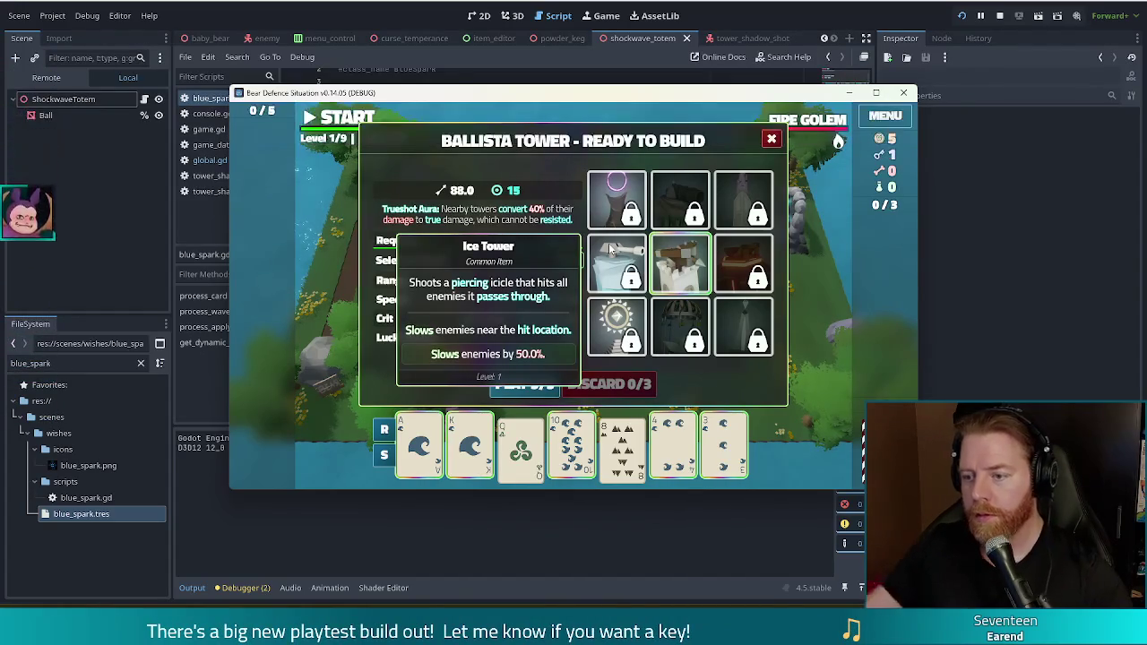
{"action": "left_click", "coordinate": [617, 198]}
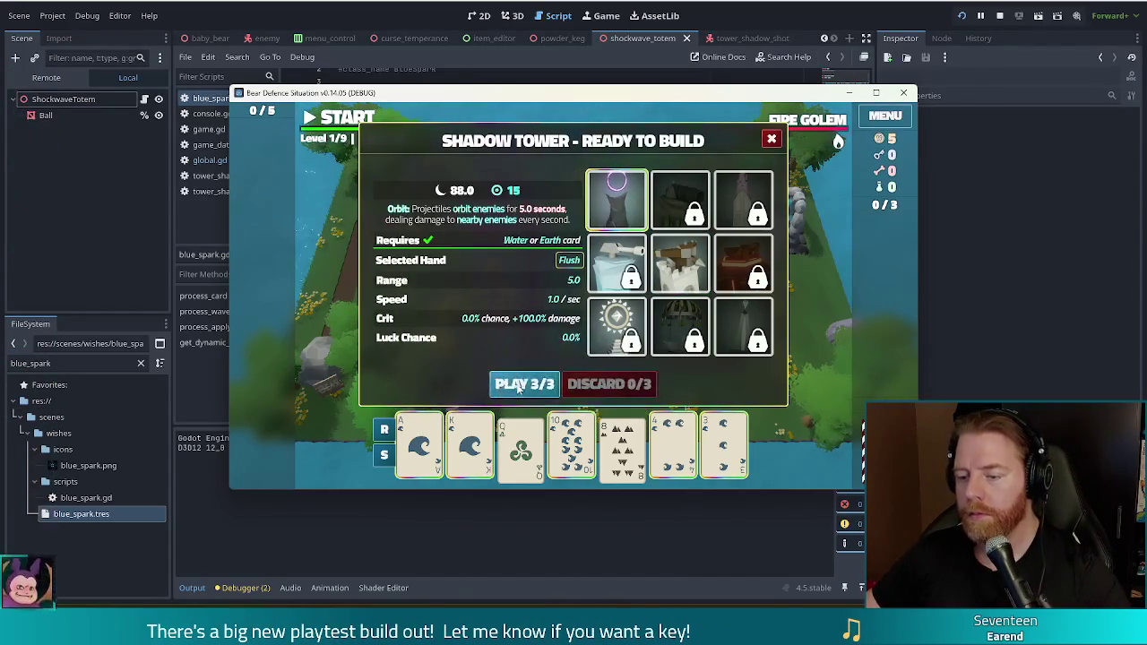
{"action": "left_click", "coordinate": [527, 385]}
{"action": "left_click", "coordinate": [733, 247]}
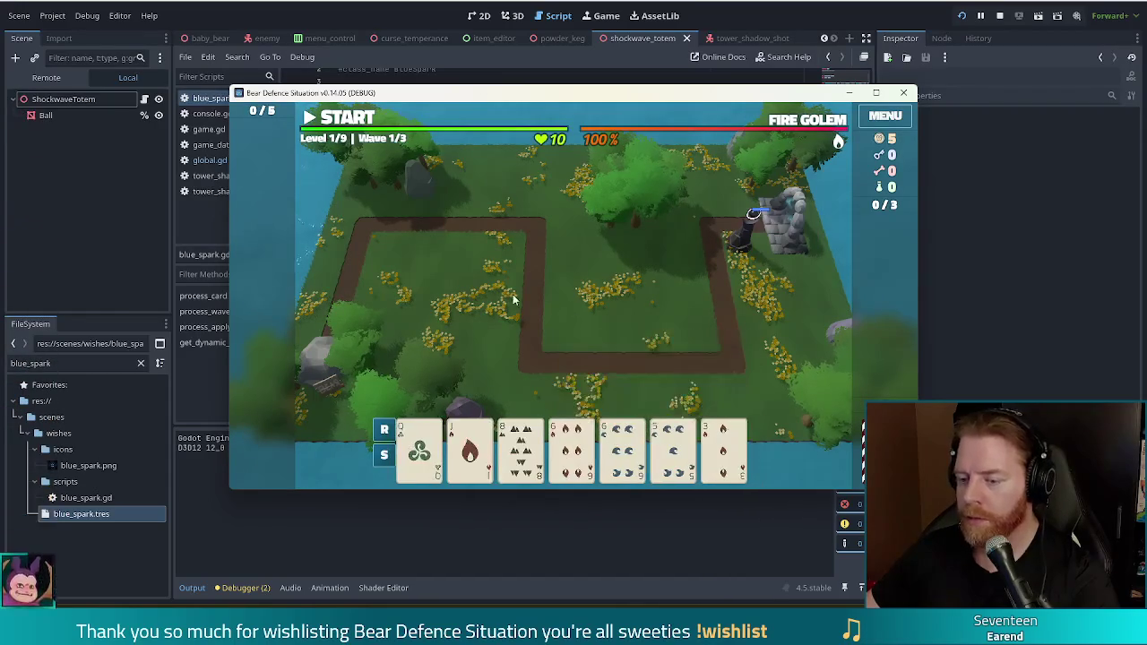
Play a pair of sixes and place the second Shadow Tower near the upper-right path
{"action": "left_click", "coordinate": [521, 448]}
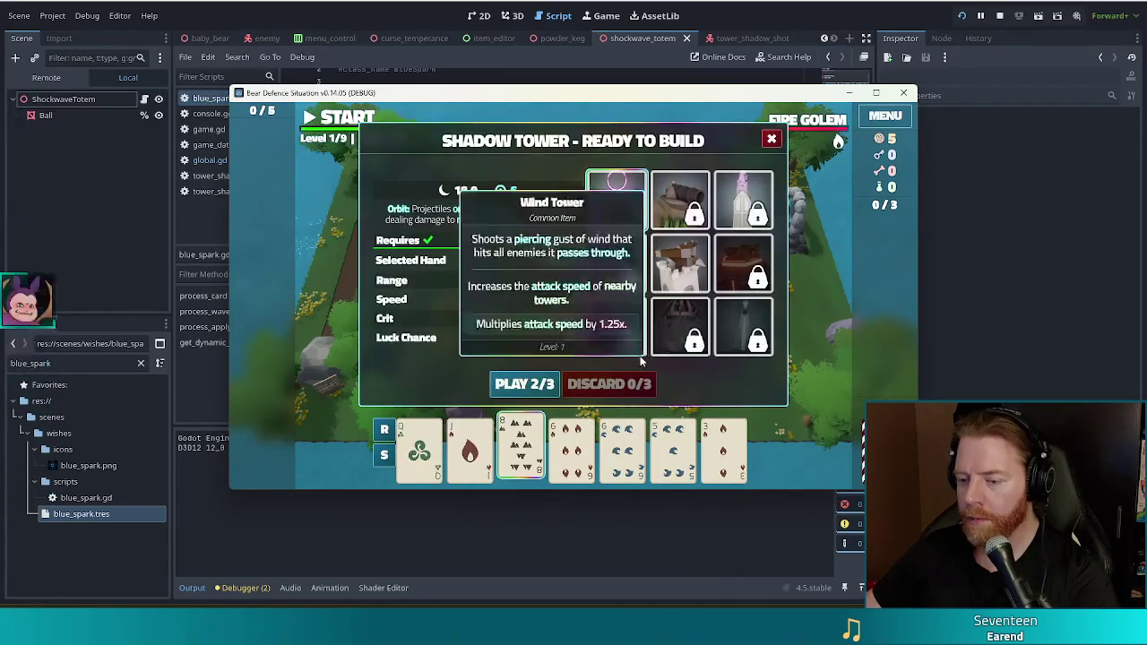
{"action": "left_click", "coordinate": [529, 440]}
{"action": "left_click", "coordinate": [571, 443]}
{"action": "left_click", "coordinate": [622, 444]}
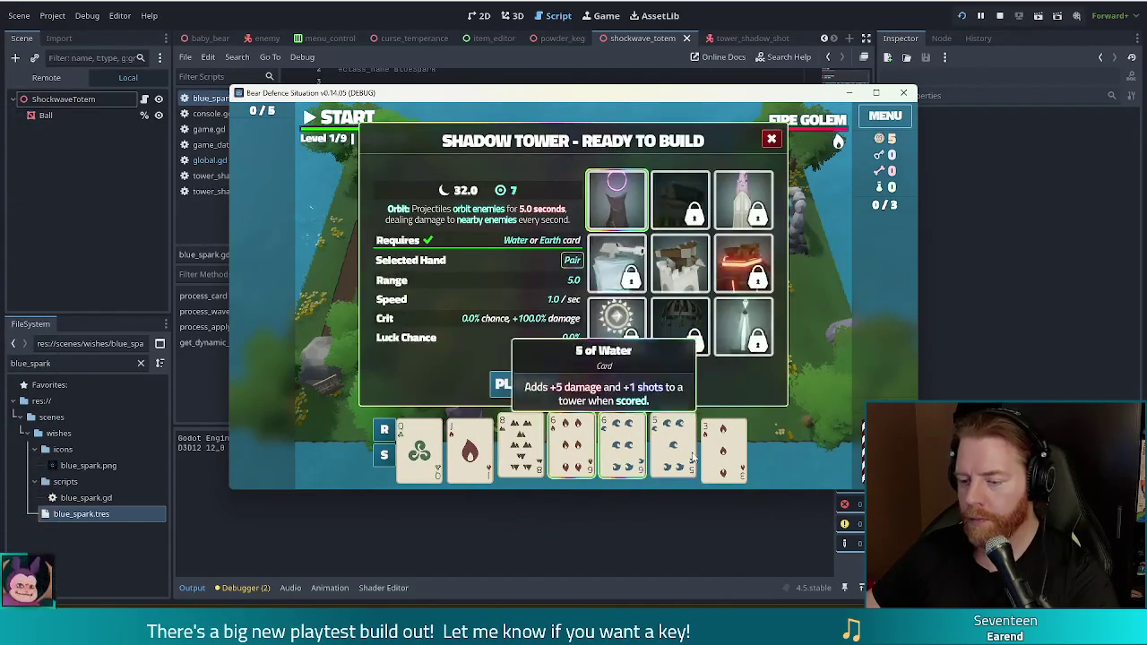
{"action": "left_click", "coordinate": [535, 384]}
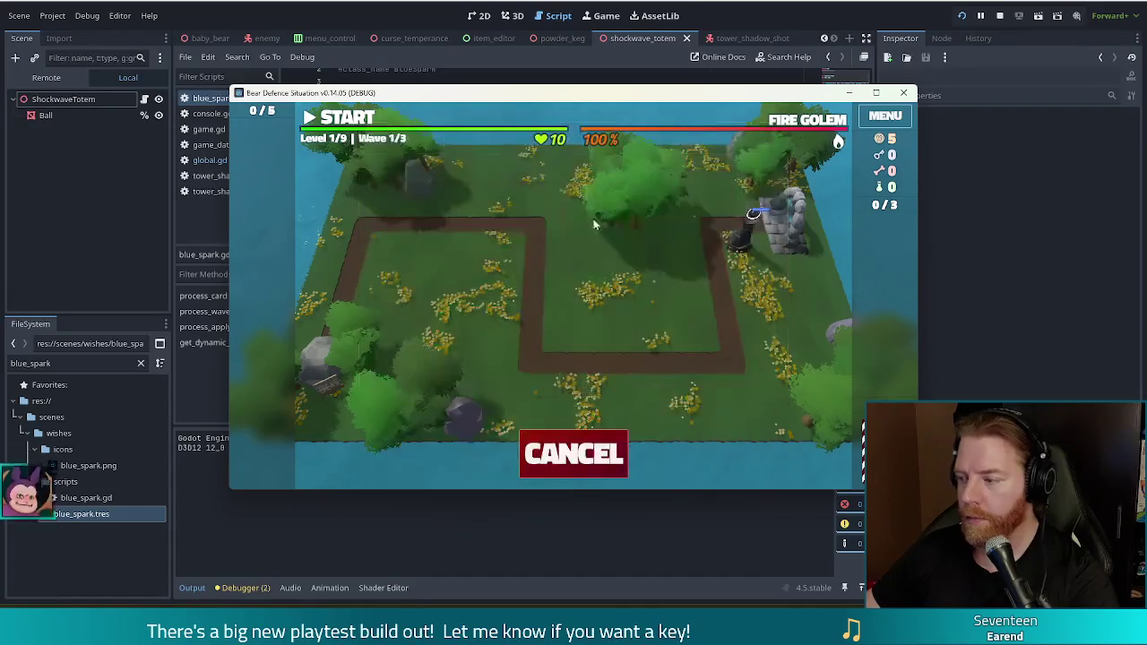
{"action": "left_click", "coordinate": [712, 215]}
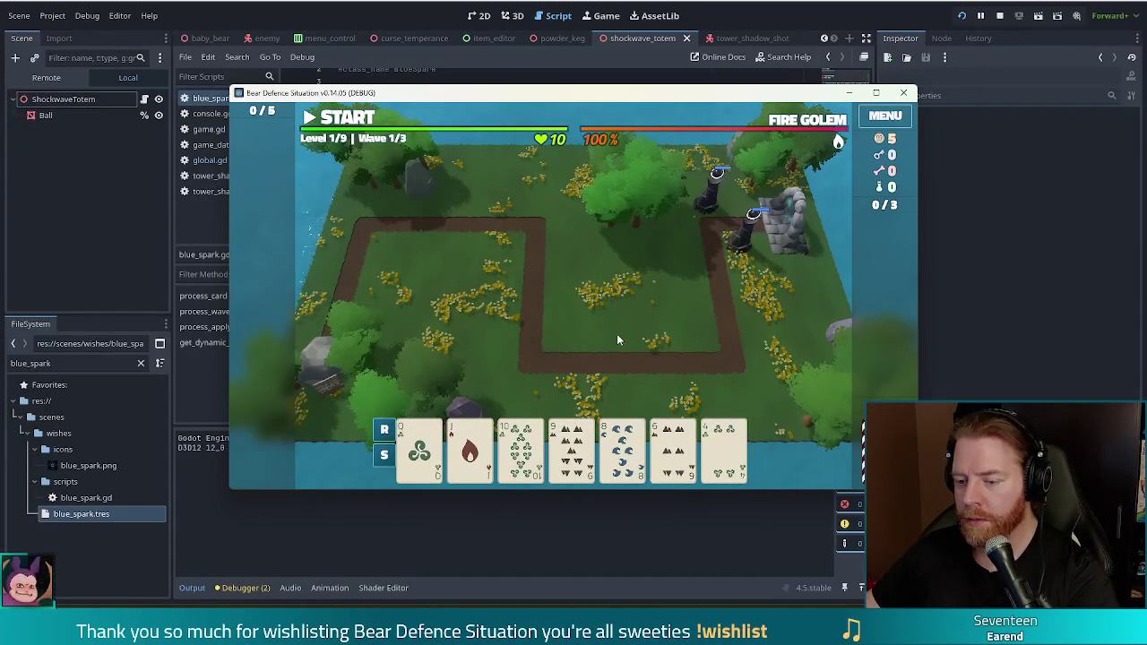
Play a straight, place the third Shadow Tower beside the others, and start the first wave
{"action": "left_click", "coordinate": [470, 448]}
{"action": "left_click", "coordinate": [570, 446]}
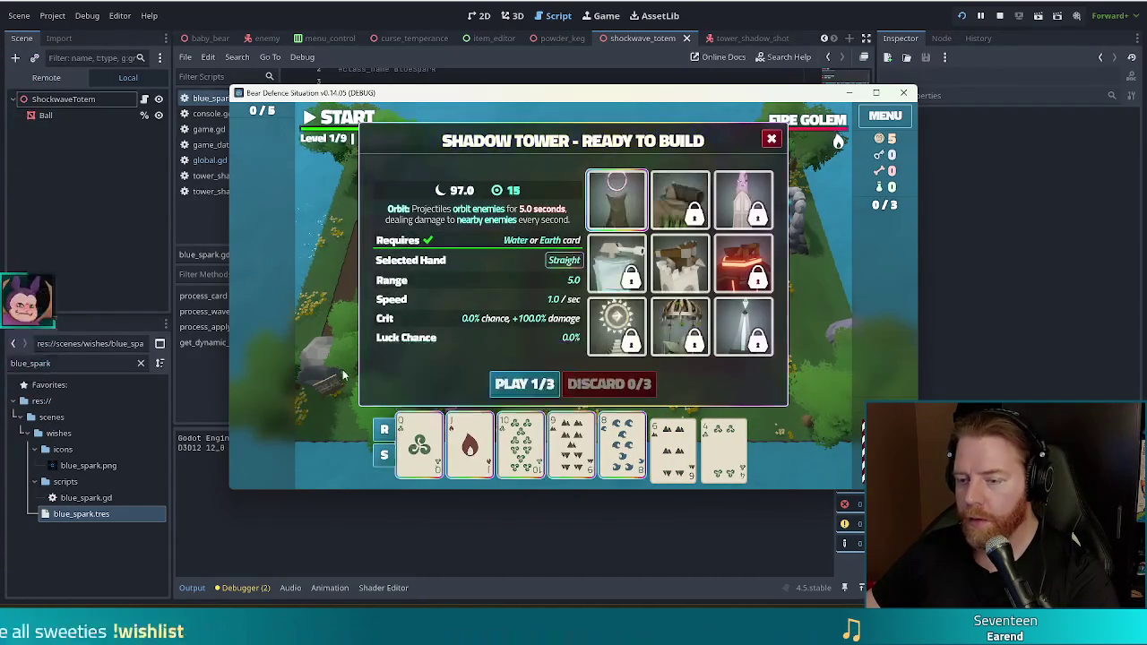
{"action": "left_click", "coordinate": [525, 385]}
{"action": "left_click", "coordinate": [687, 251]}
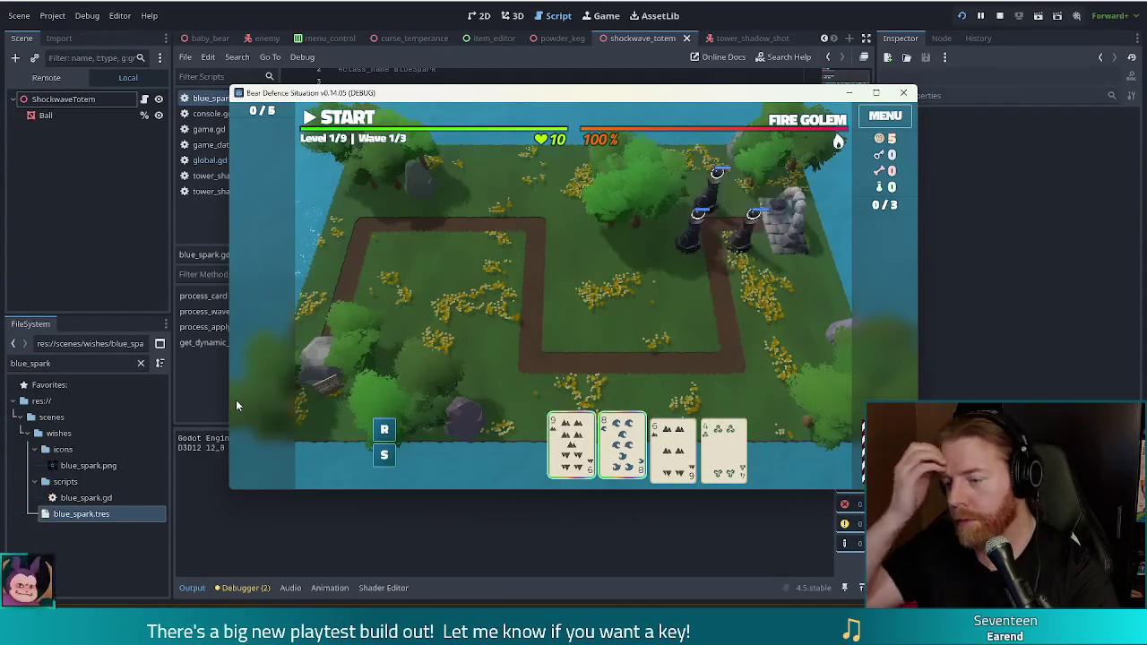
{"action": "left_click", "coordinate": [348, 117]}
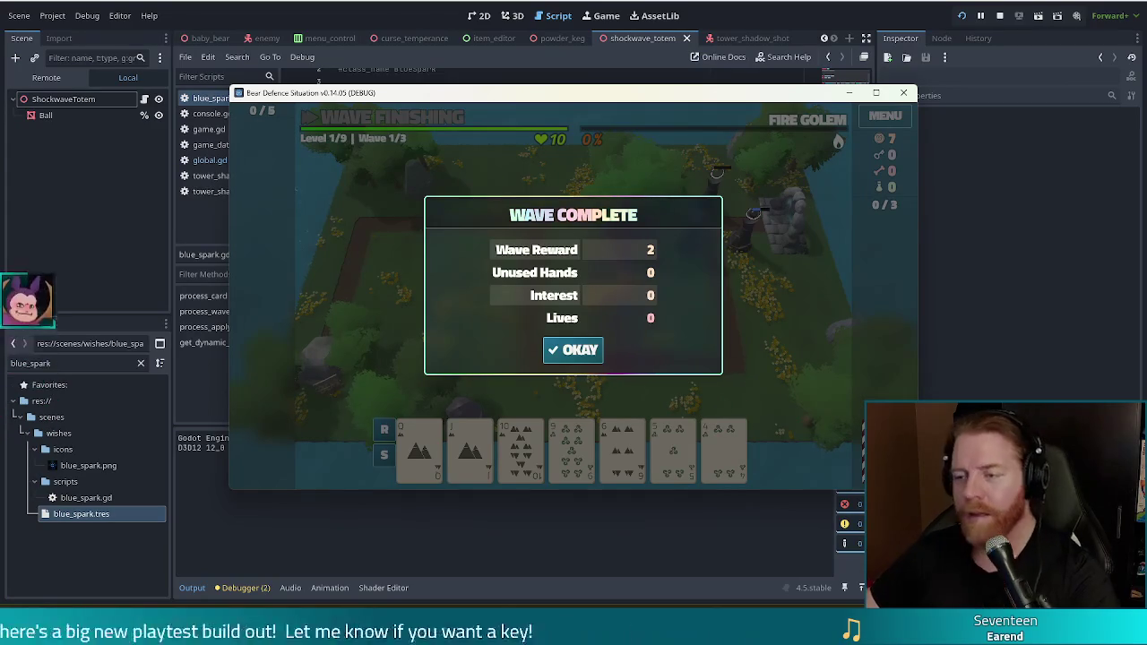
Hide the game with F8 once the Wave 1 Complete summary appears
{"action": "key", "text": "F8"}
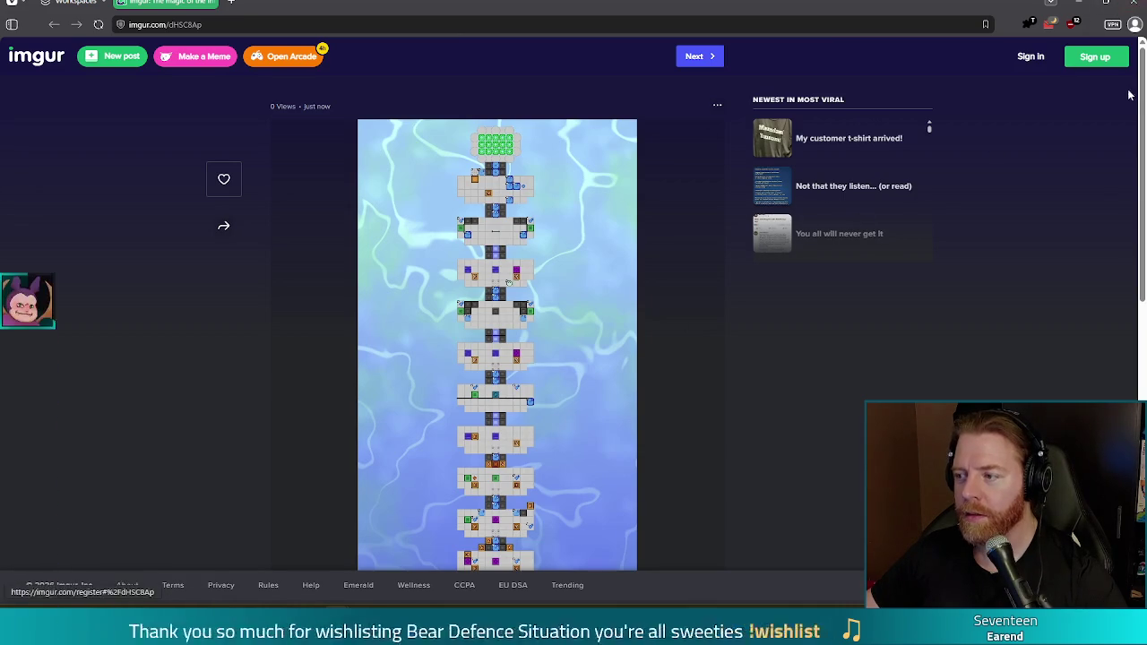
Scroll the Imgur image of stacked rooms down and back up
{"action": "scroll", "coordinate": [1140, 238], "scroll_direction": "down", "scroll_amount": 3}
{"action": "scroll", "coordinate": [1140, 237], "scroll_direction": "up", "scroll_amount": 3}
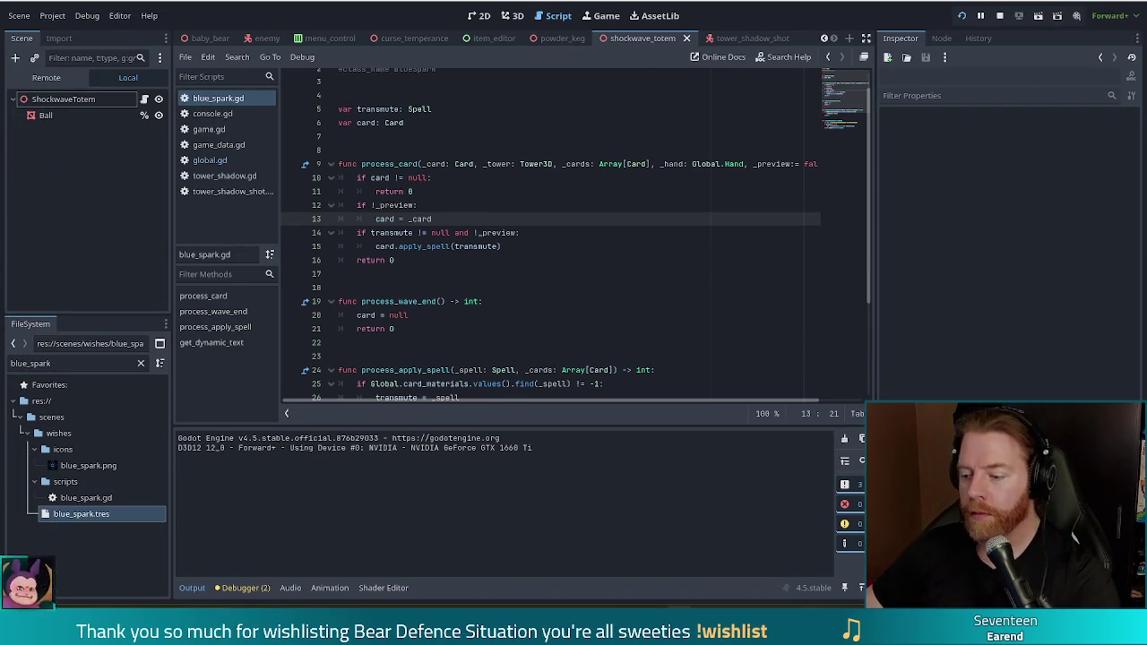
Dismiss the Wave Complete summary in the game, then hide it behind the editor
{"action": "key", "text": "alt+Tab"}
{"action": "left_click", "coordinate": [584, 356]}
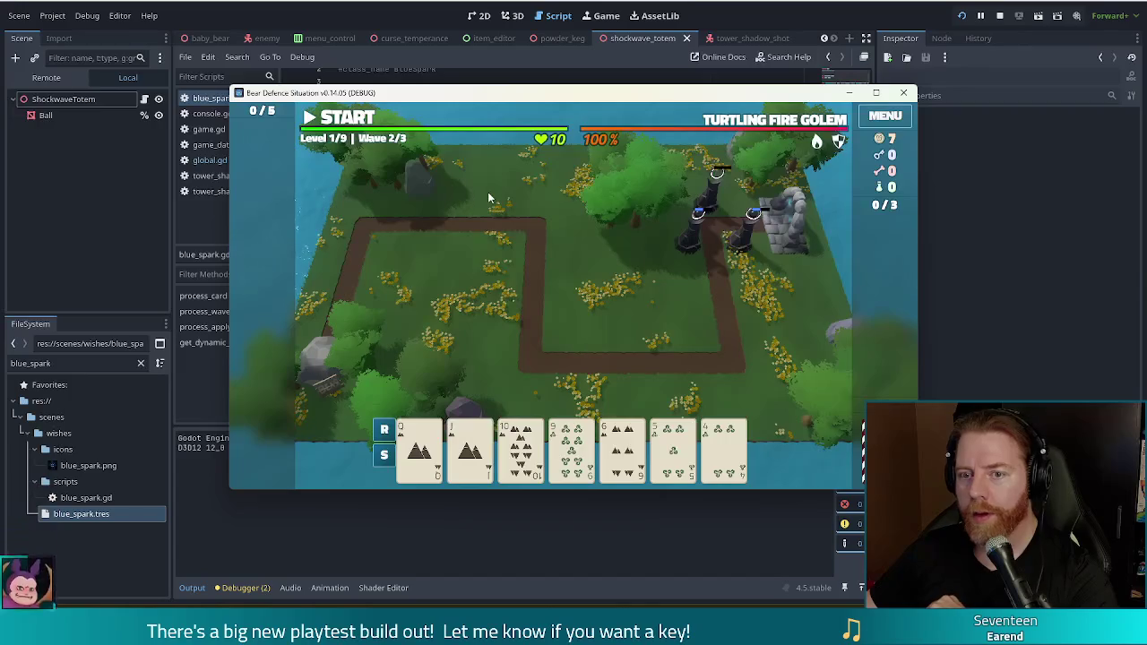
{"action": "key", "text": "alt+Tab"}
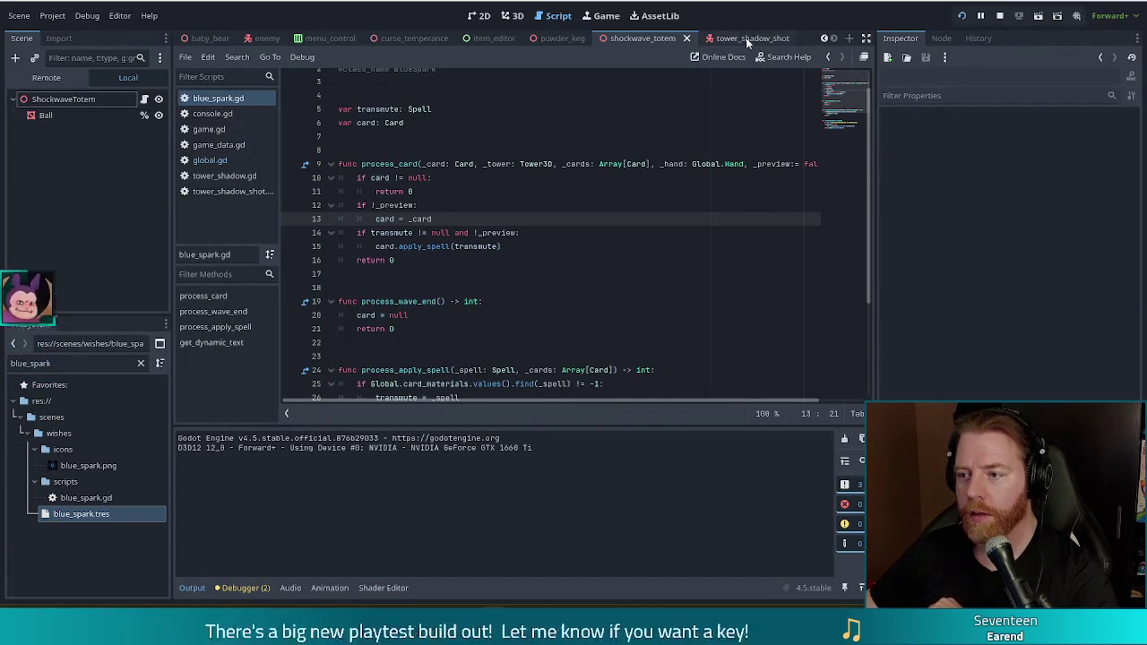
Open tower_shadow_shot.gd at its _physics_process orbit code, then switch to the enemy scene
{"action": "left_click", "coordinate": [144, 99]}
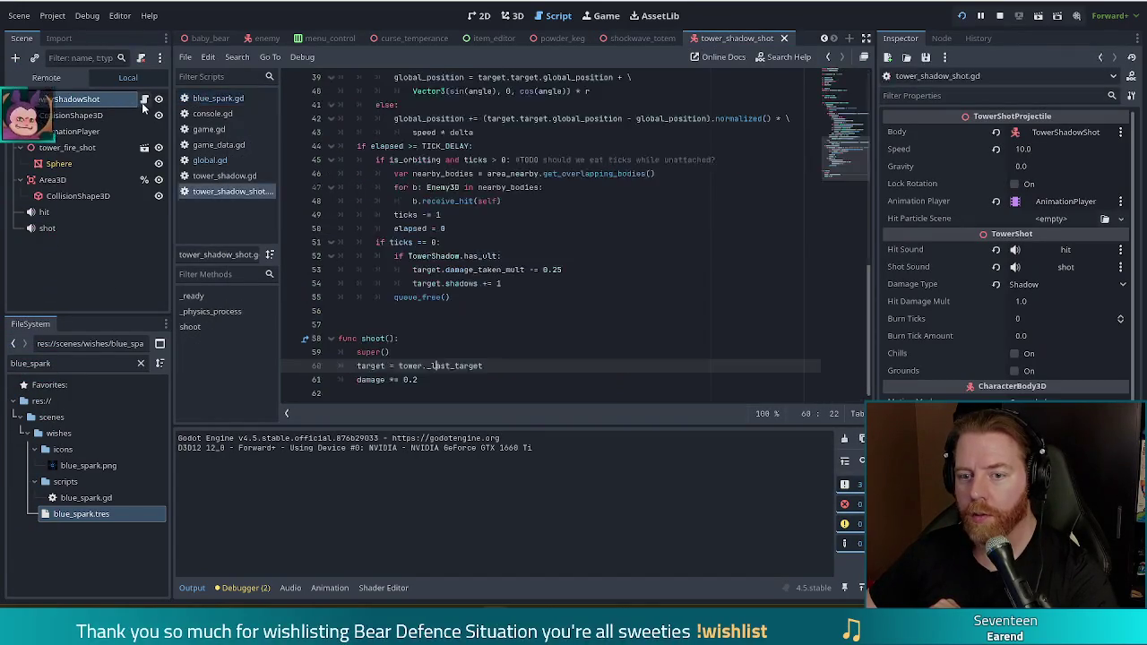
{"action": "left_click", "coordinate": [520, 242]}
{"action": "scroll", "coordinate": [599, 267], "scroll_direction": "up", "scroll_amount": 2}
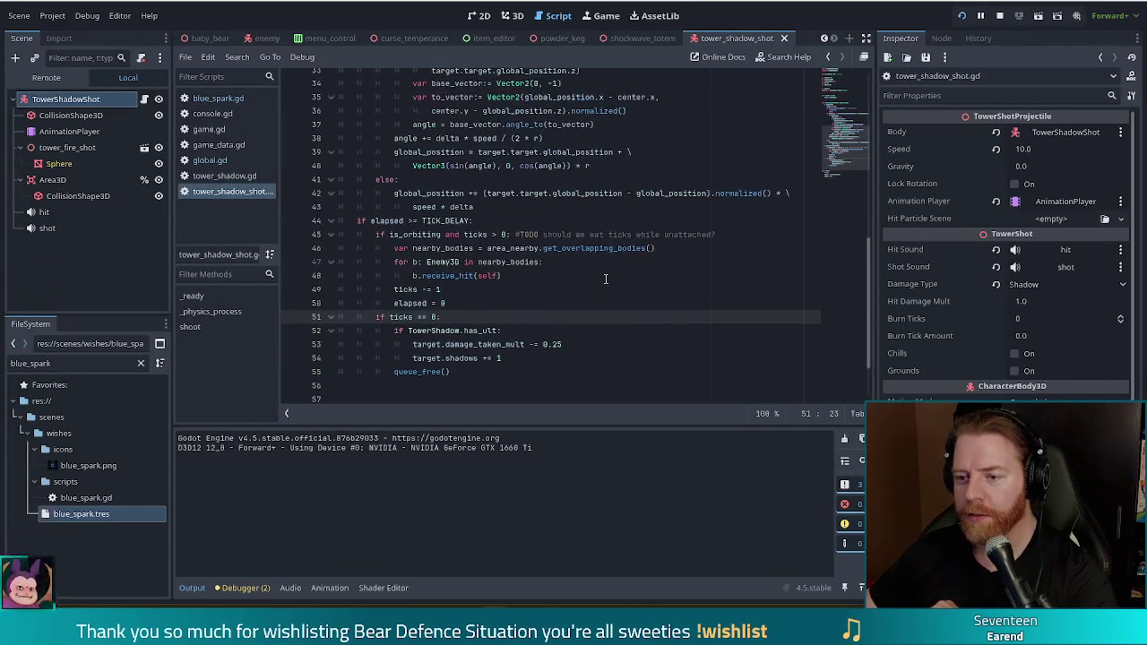
{"action": "left_click", "coordinate": [601, 195]}
{"action": "scroll", "coordinate": [845, 126], "scroll_direction": "up", "scroll_amount": 5}
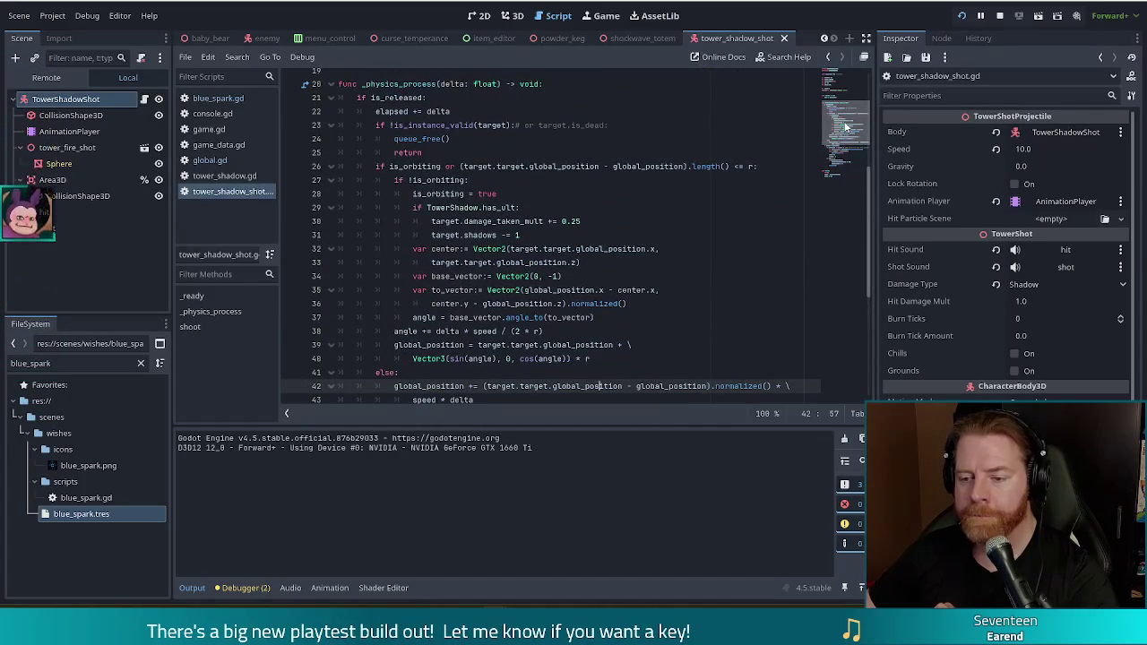
{"action": "left_click", "coordinate": [610, 263]}
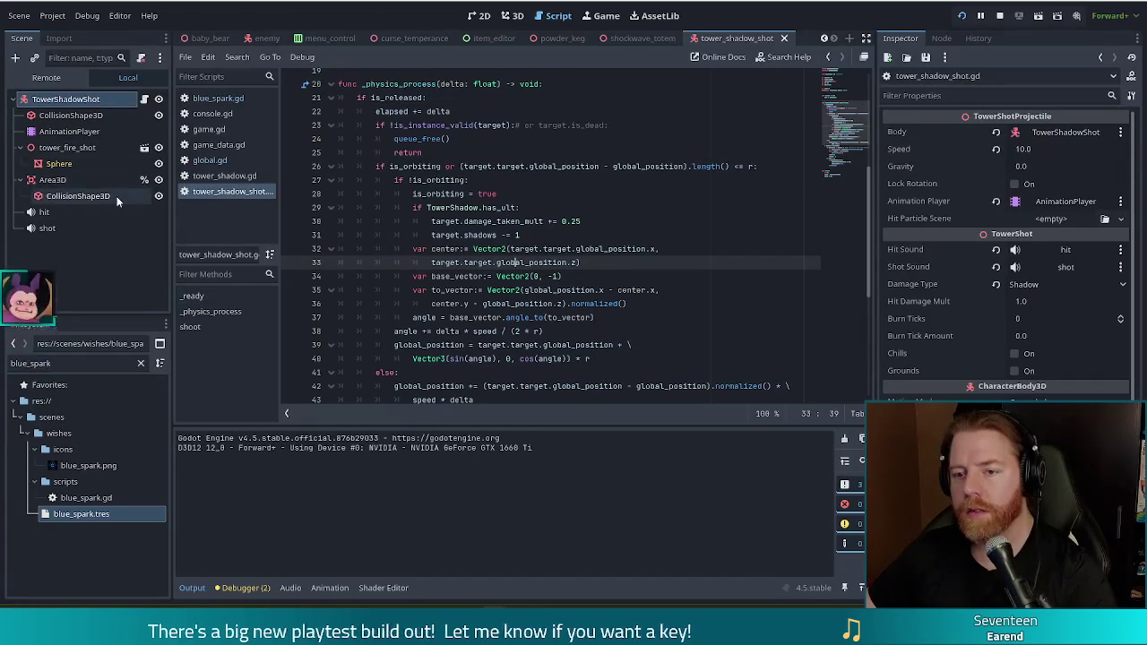
{"action": "left_click", "coordinate": [258, 38]}
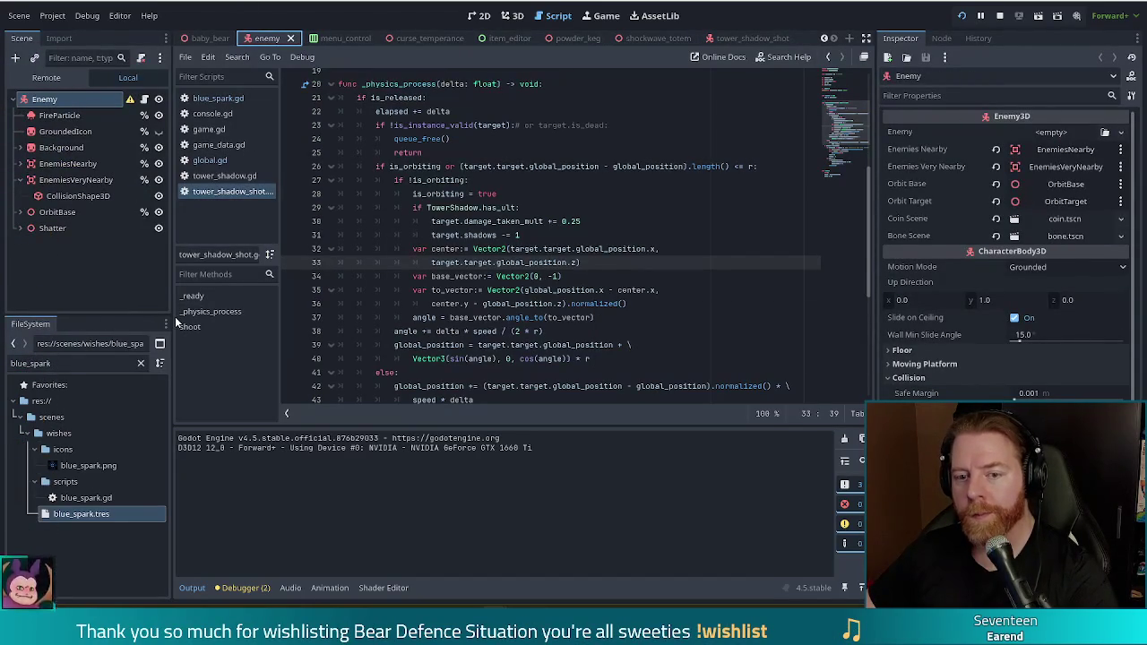
Filter the FileSystem dock by 'golem' and open the golem_air_boss scene
{"action": "left_click", "coordinate": [7, 362]}
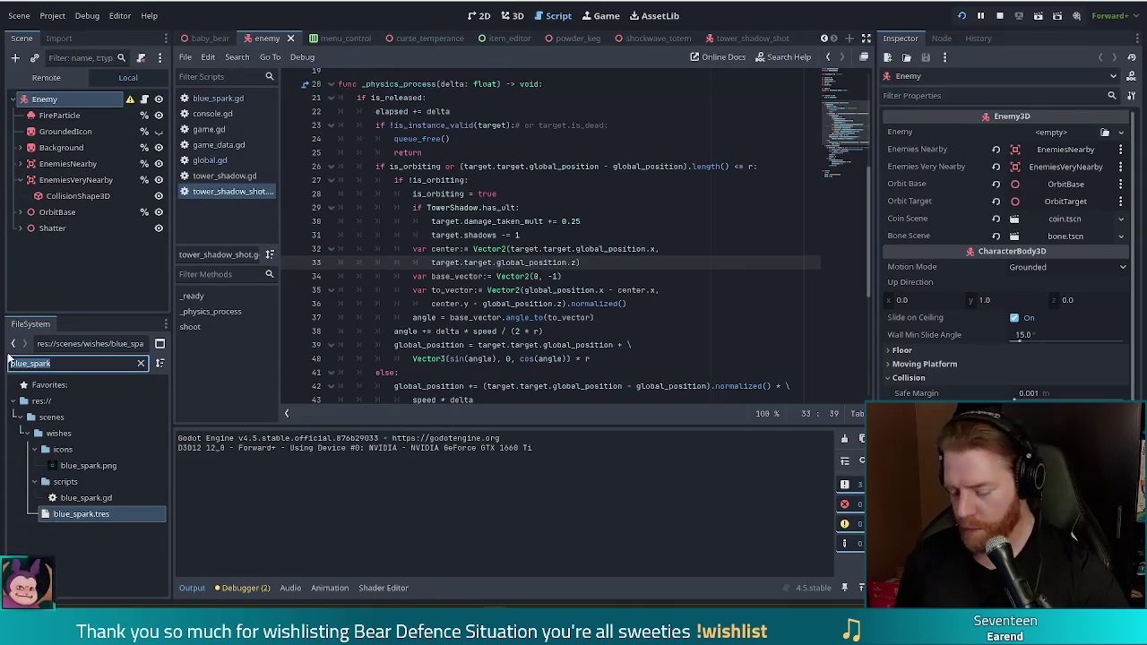
{"action": "type", "text": "golem"}
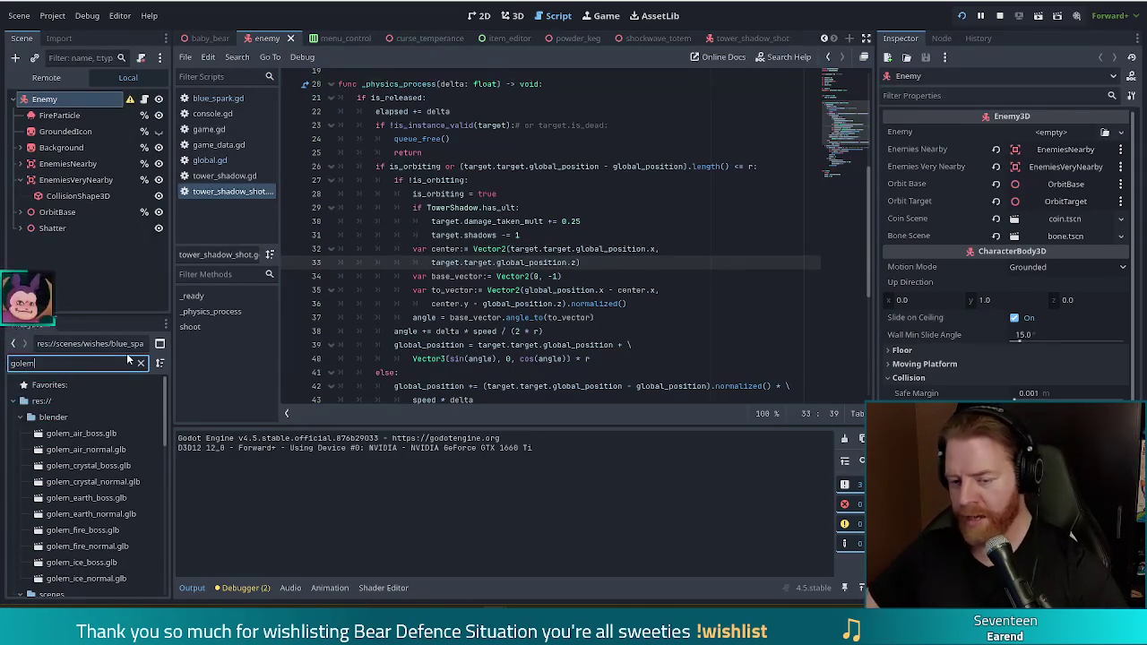
{"action": "scroll", "coordinate": [169, 487], "scroll_direction": "down", "scroll_amount": 5}
{"action": "scroll", "coordinate": [170, 491], "scroll_direction": "down", "scroll_amount": 1}
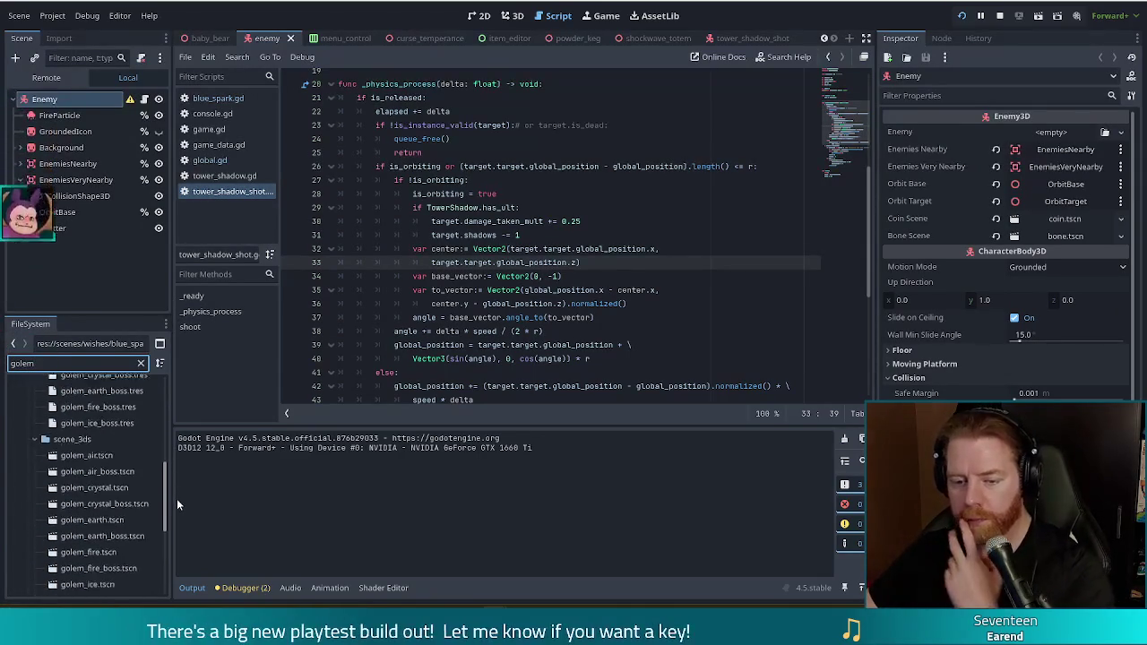
{"action": "double_click", "coordinate": [97, 468]}
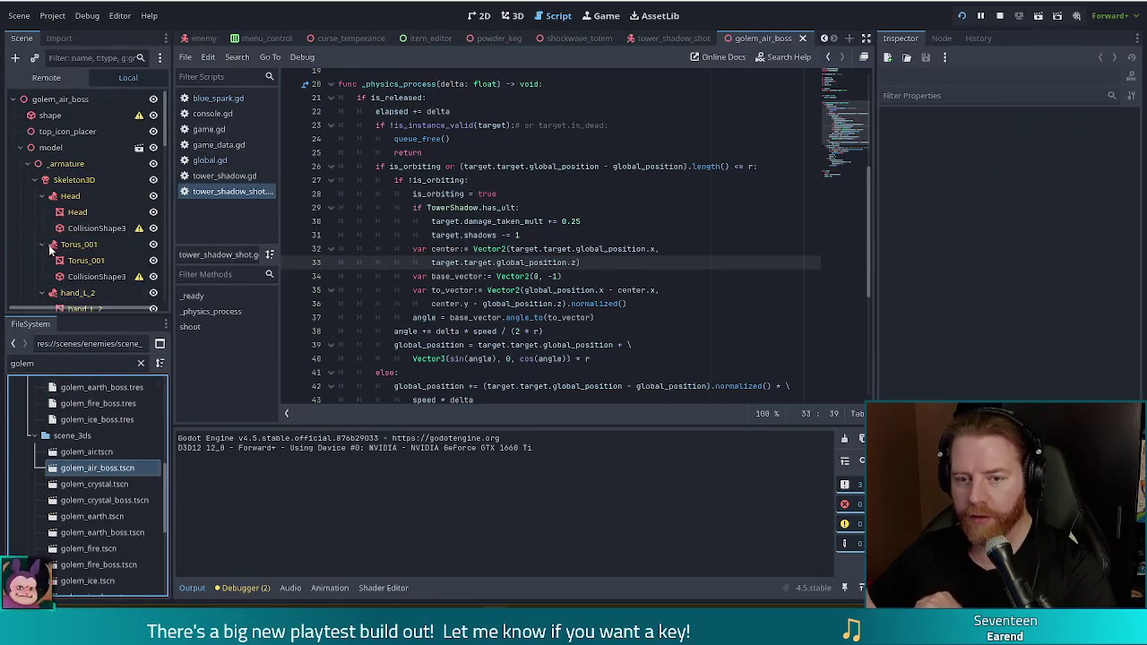
Scroll the Scene tree and select the target node under Torso
{"action": "left_click_drag", "start_coordinate": [162, 149], "coordinate": [166, 297]}
{"action": "left_click", "coordinate": [79, 261]}
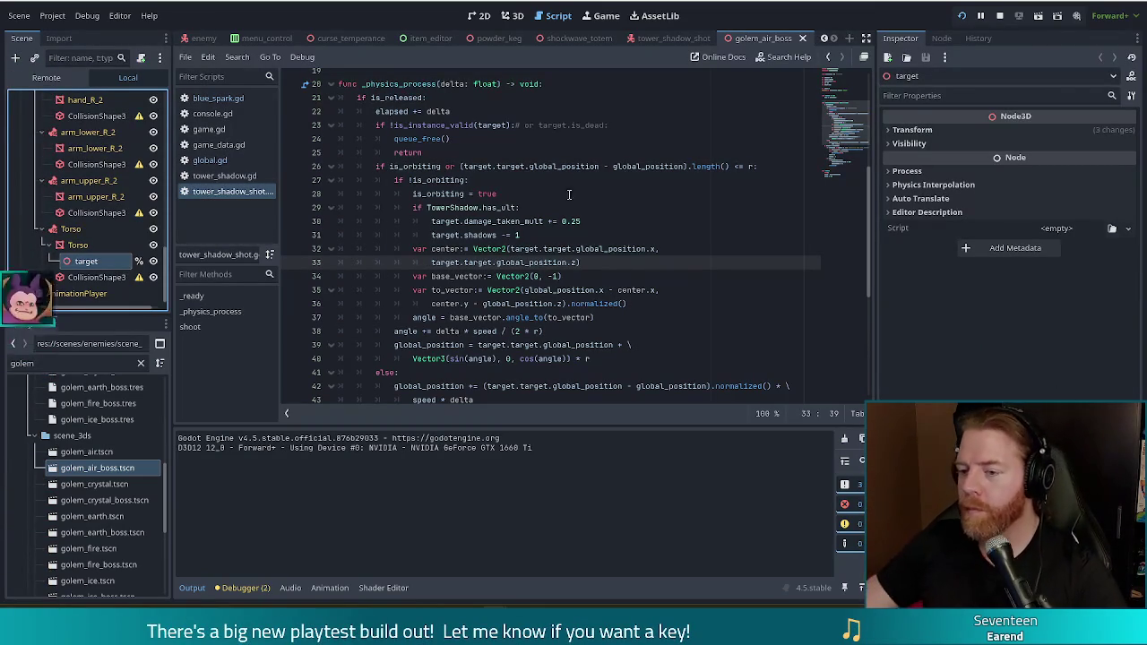
{"action": "key", "text": "Up"}
{"action": "key", "text": "End"}
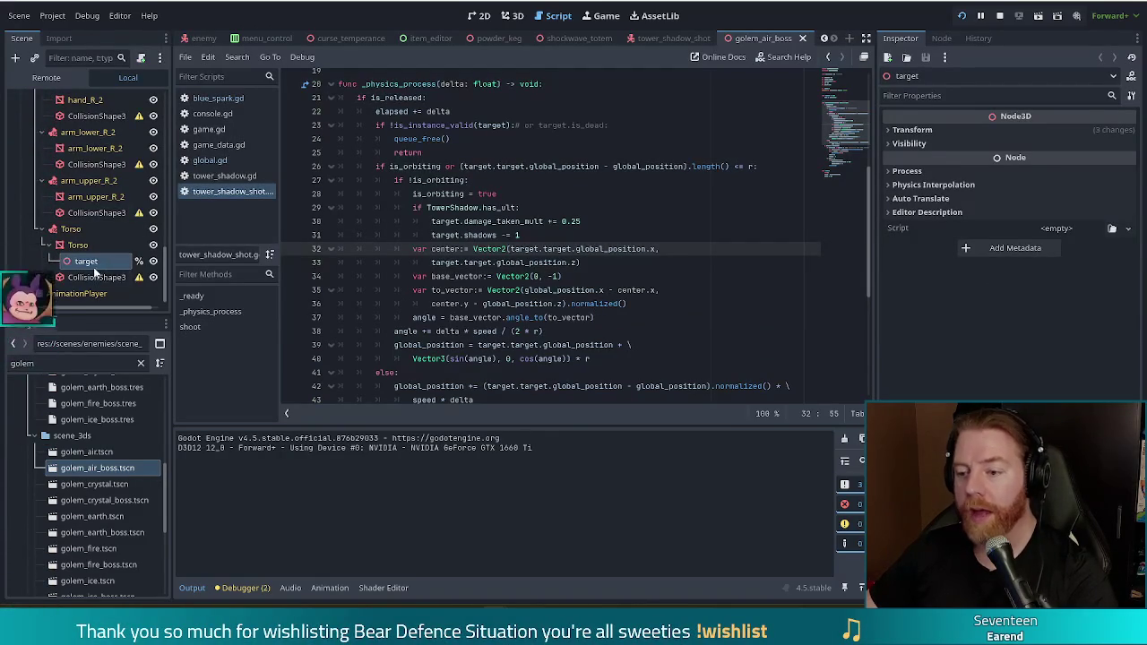
{"action": "left_click", "coordinate": [578, 280]}
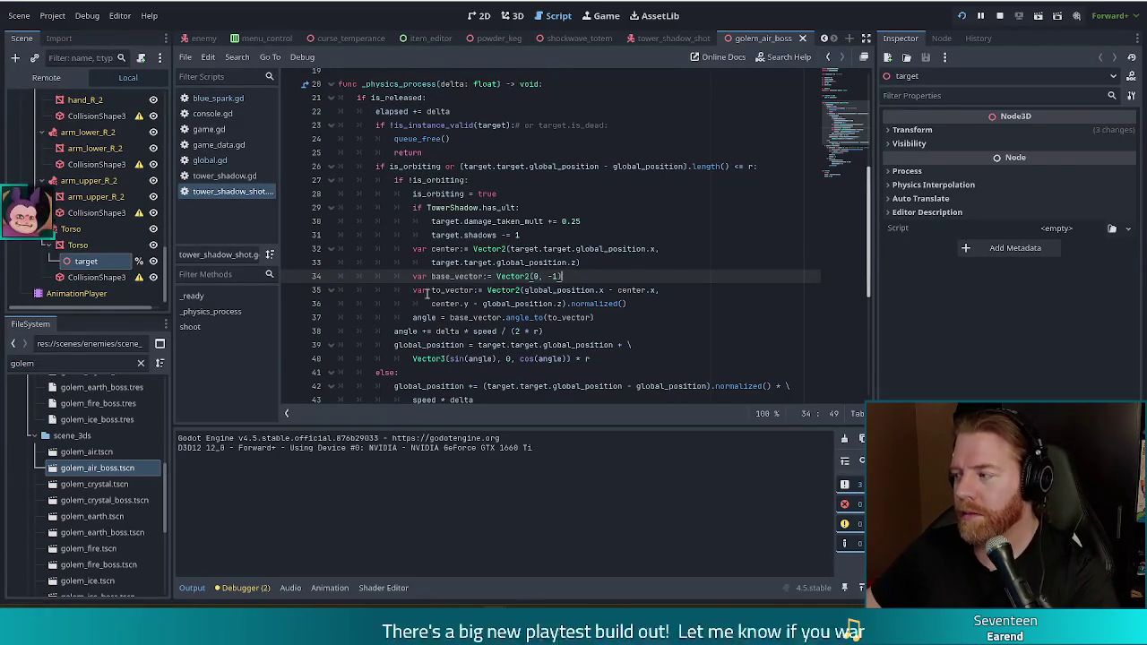
{"action": "left_click", "coordinate": [633, 224]}
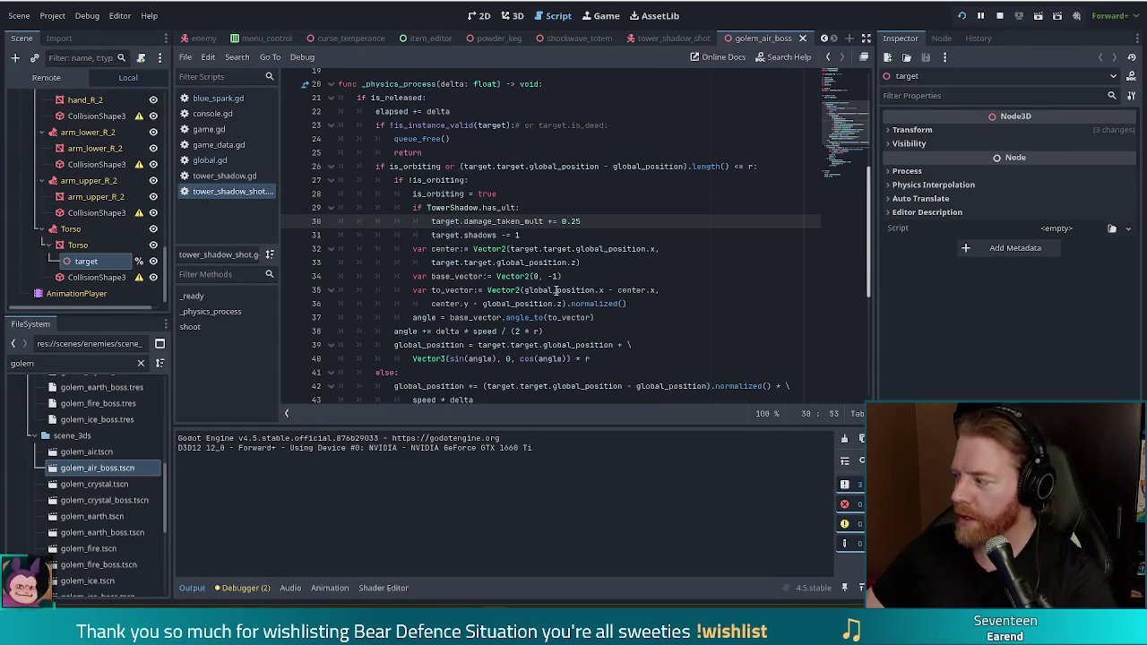
{"action": "mouse_move", "coordinate": [557, 292]}
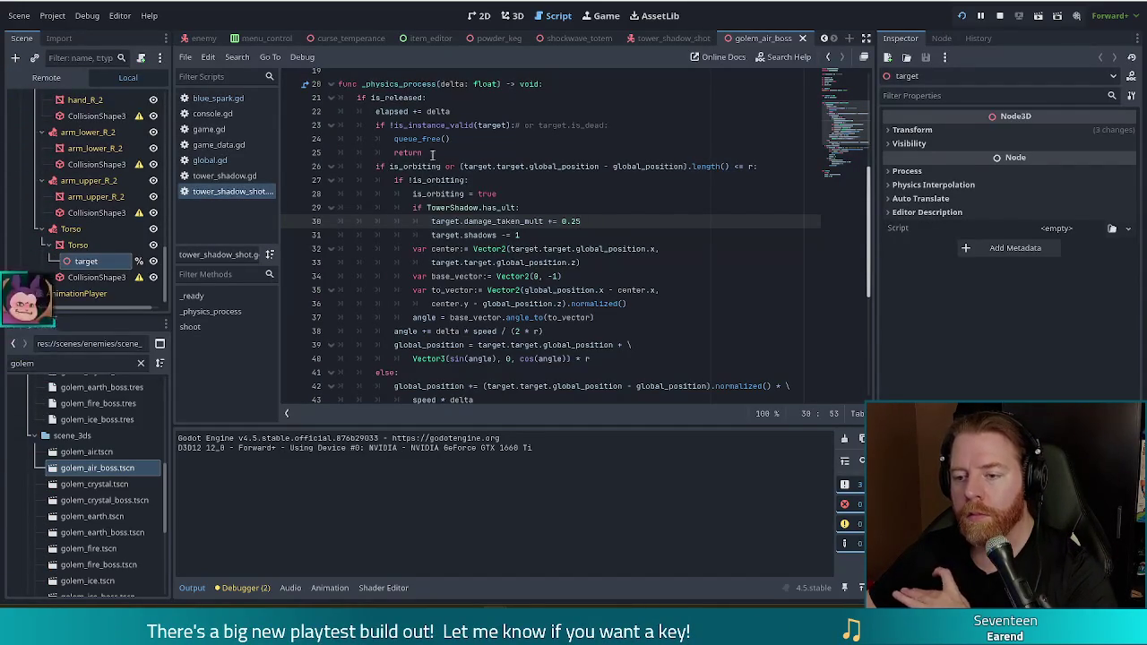
Add TODO comments above the physics function: orbit the last position when the enemy dies; chase nearby enemies
{"action": "left_click", "coordinate": [465, 194]}
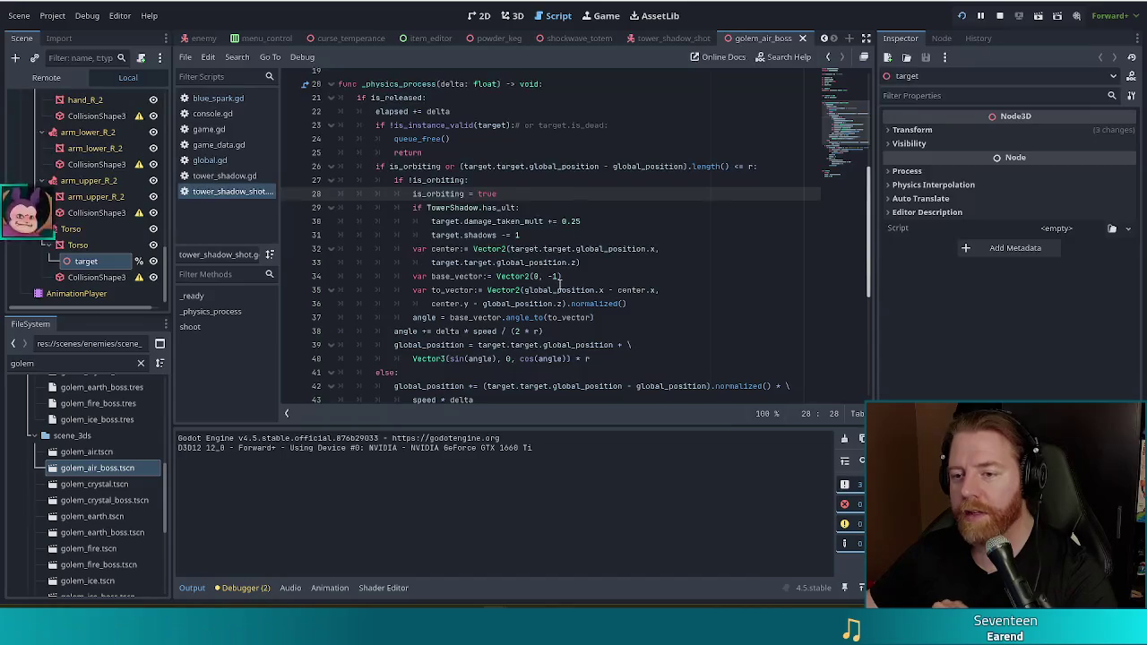
{"action": "scroll", "coordinate": [556, 264], "scroll_direction": "up", "scroll_amount": 1}
{"action": "left_click", "coordinate": [461, 113]}
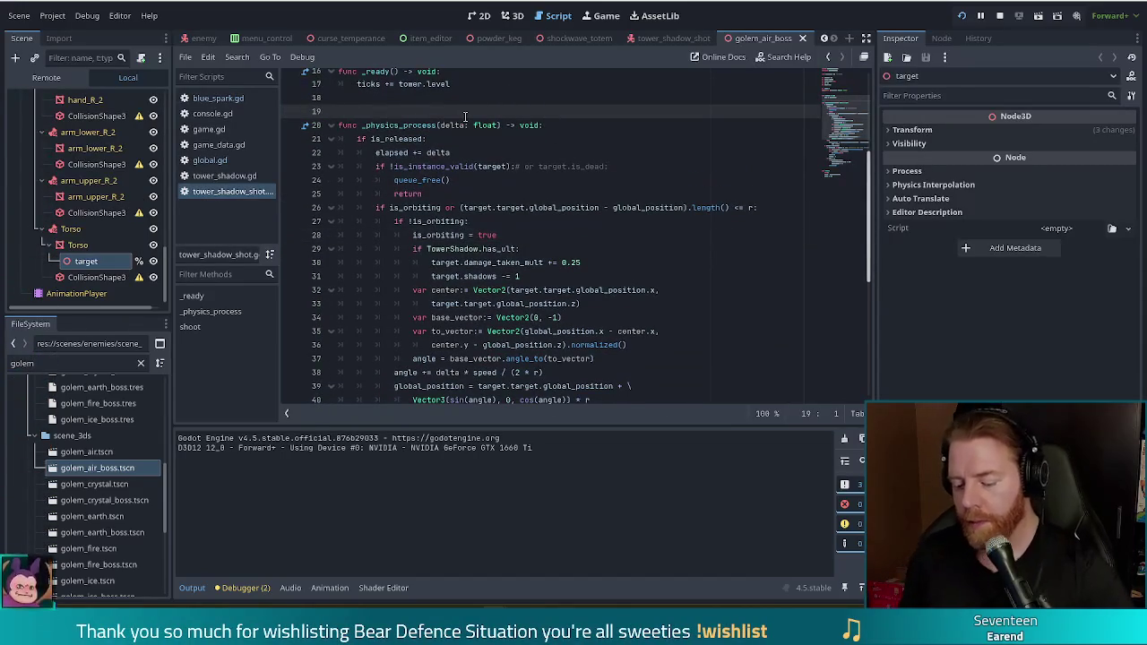
{"action": "key", "text": "Return"}
{"action": "type", "text": "#TODO"}
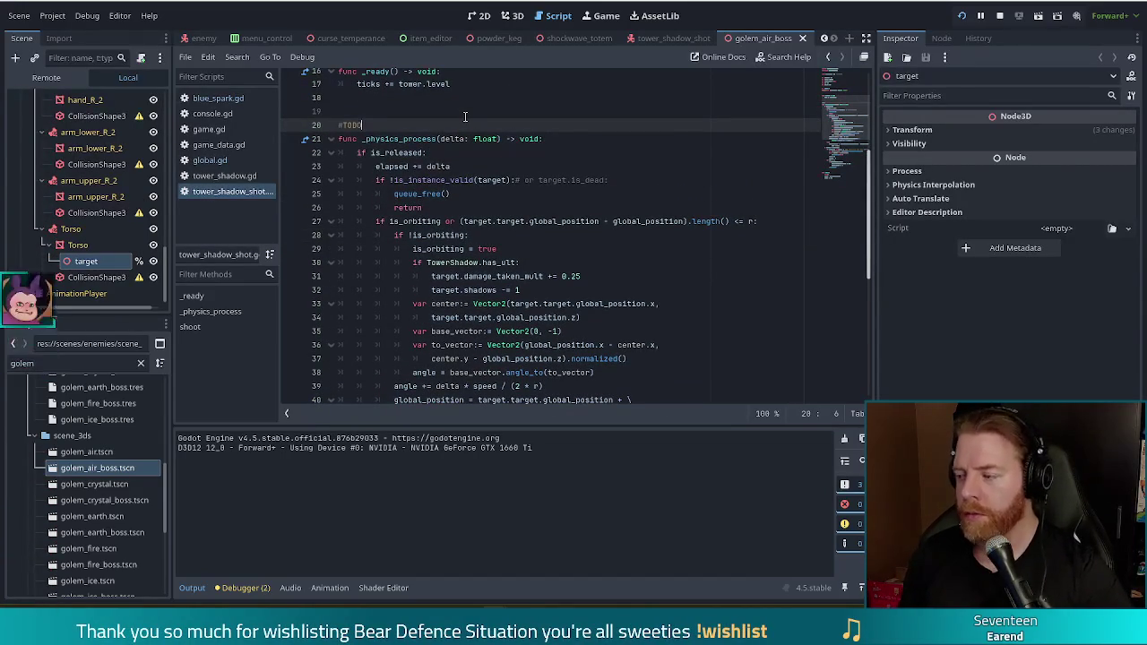
{"action": "key", "text": "Return"}
{"action": "type", "text": "#when "}
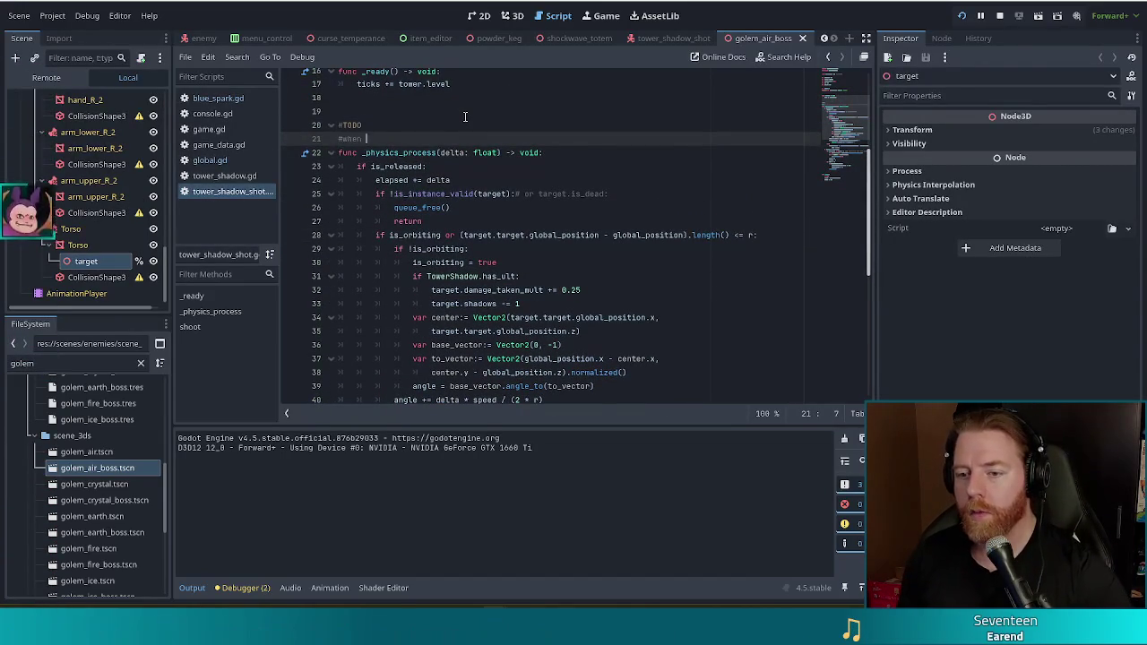
{"action": "type", "text": "enemy dead, "}
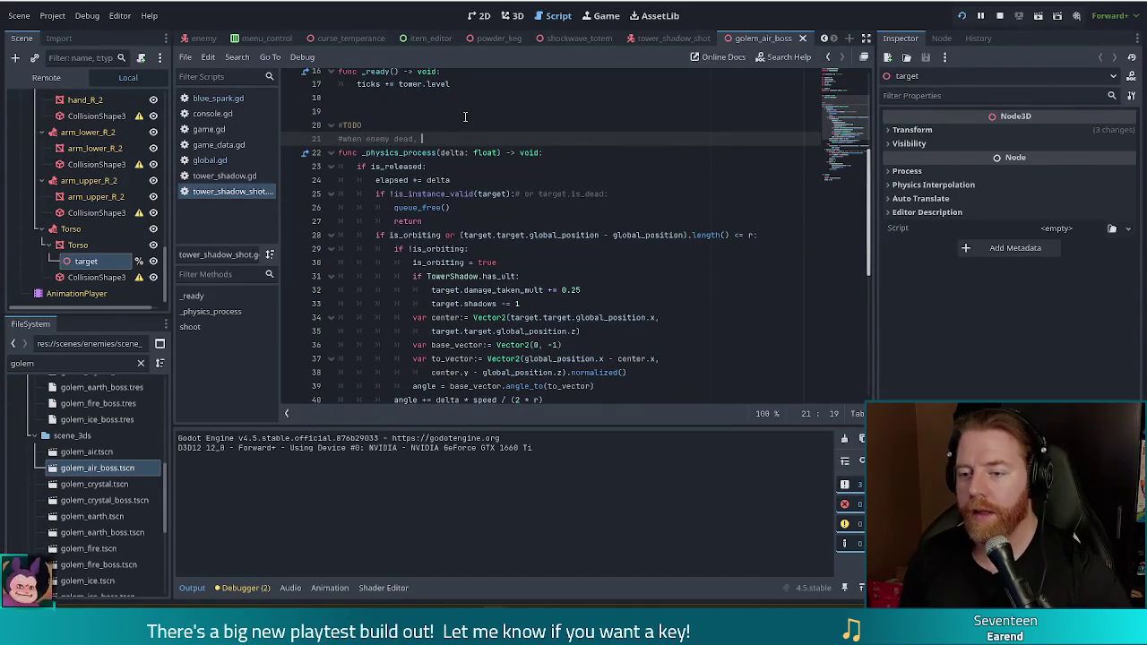
{"action": "type", "text": "orbit las"}
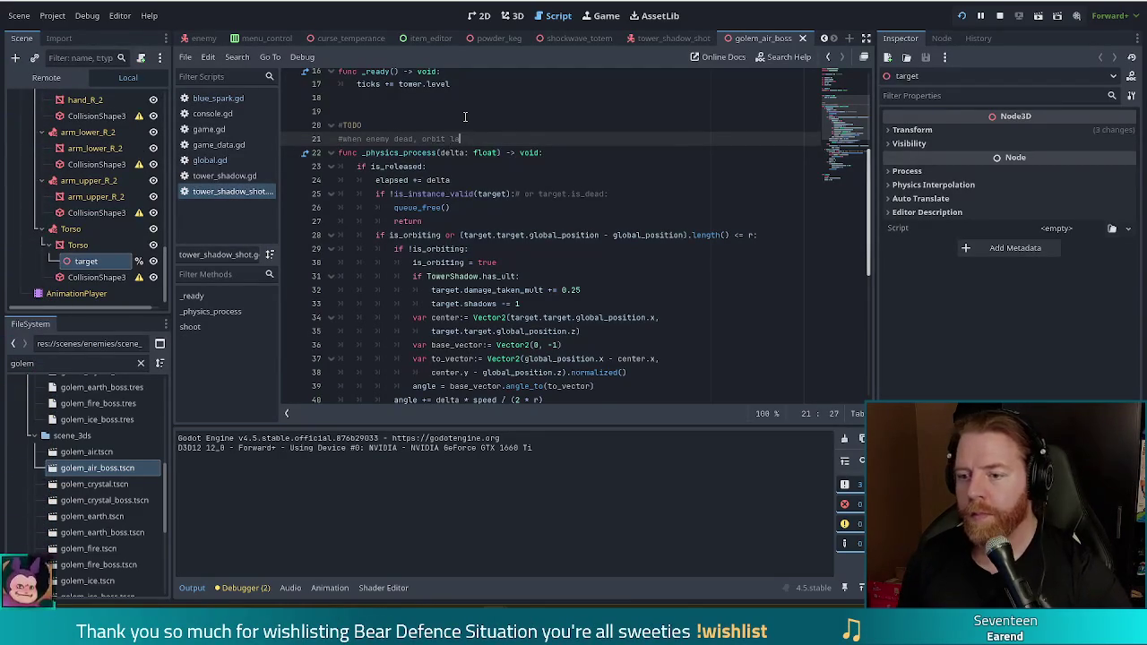
{"action": "type", "text": "t position, I gue"}
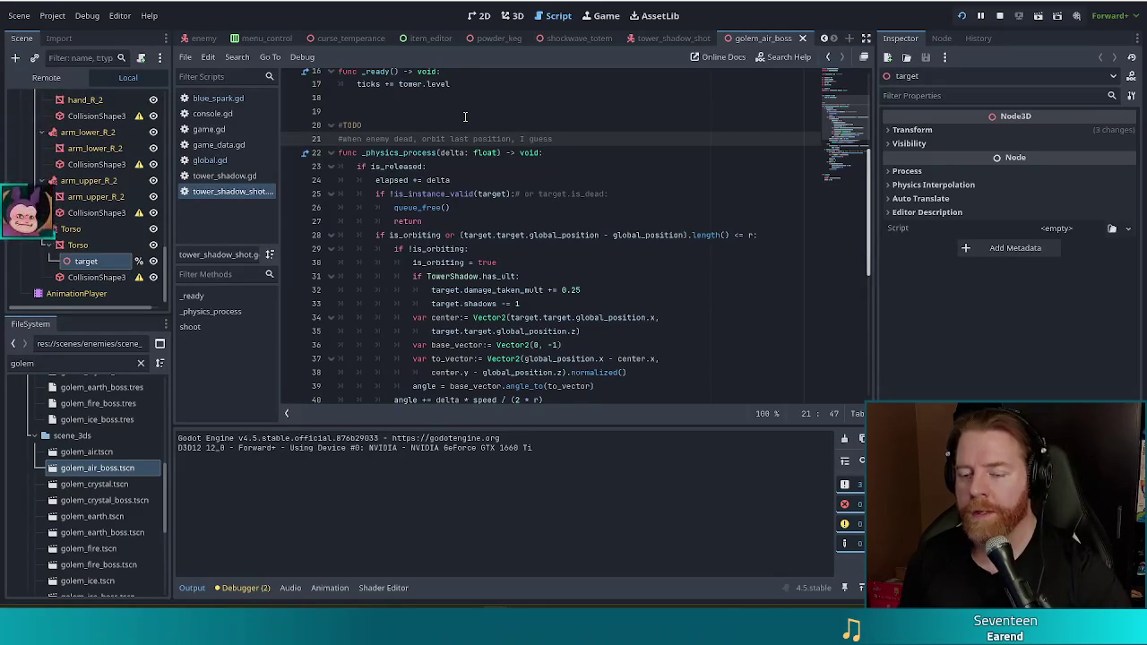
{"action": "type", "text": "ss"}
{"action": "key", "text": "Return"}
{"action": "type", "text": "#when ne"}
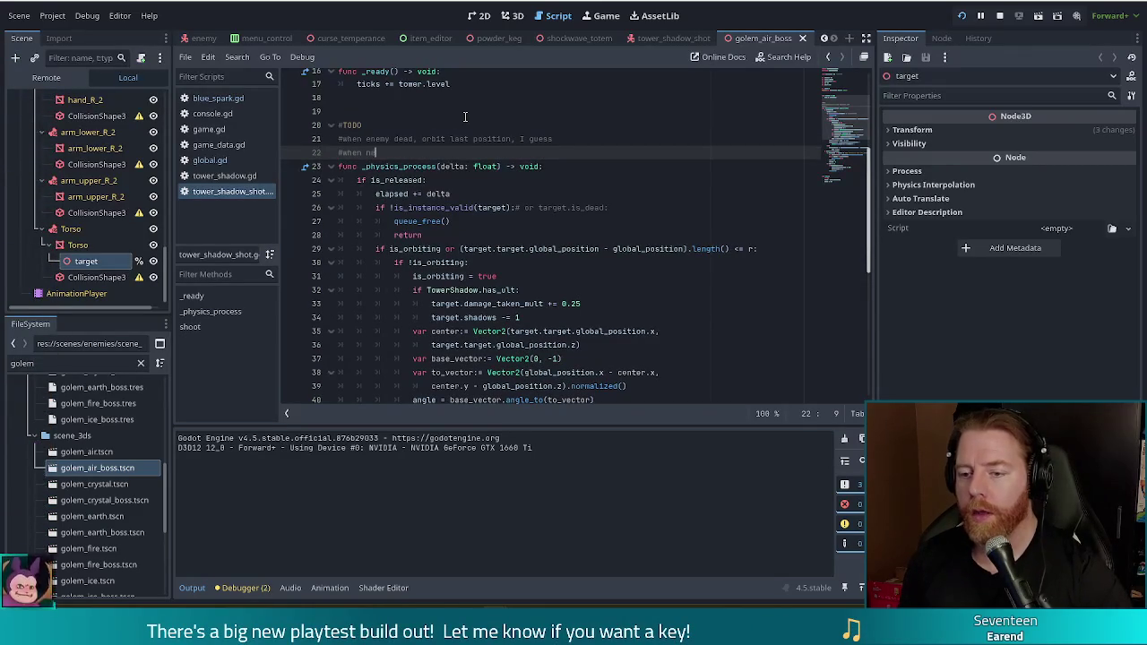
{"action": "type", "text": " allenemy "}
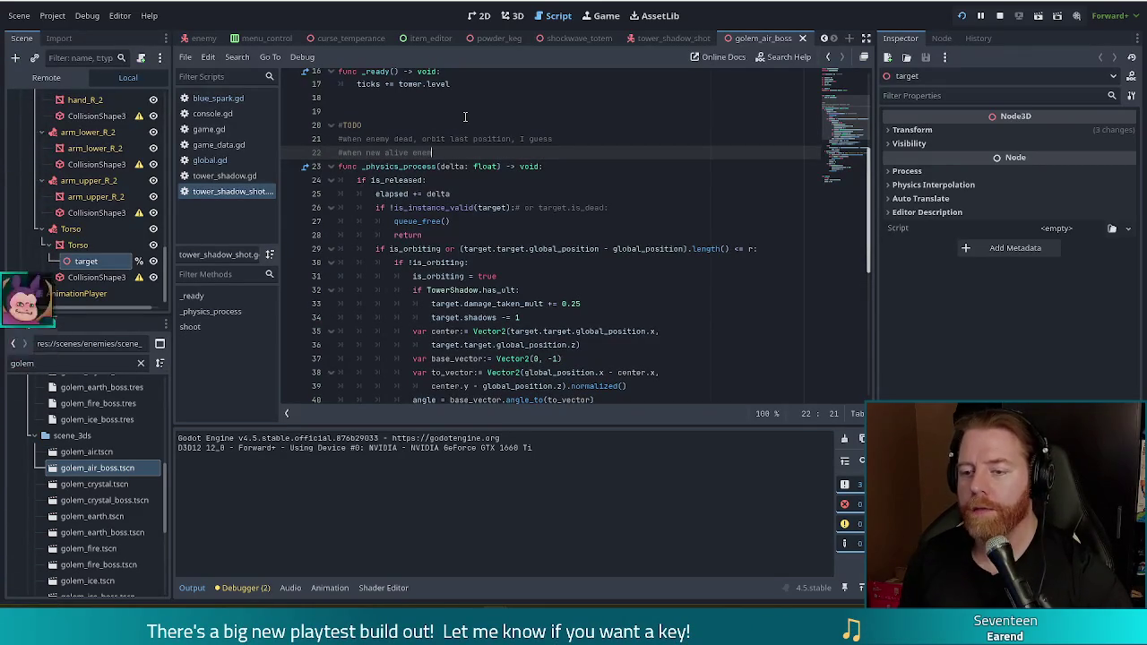
{"action": "type", "text": "by, "}
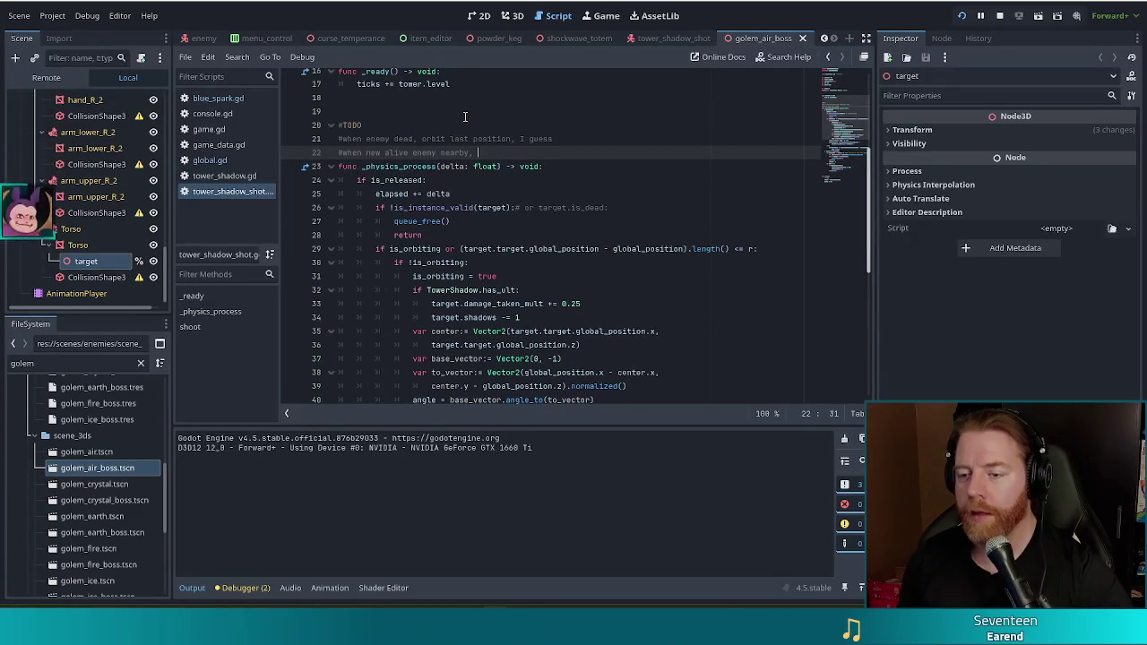
{"action": "type", "text": "go"}
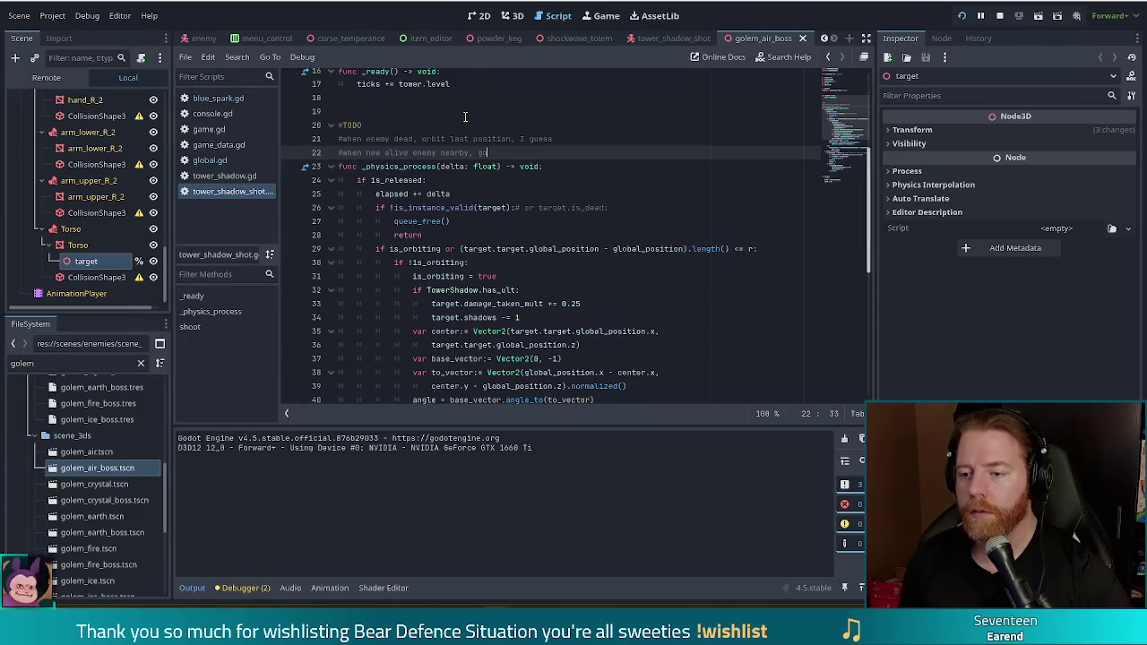
{"action": "type", "text": "that one"}
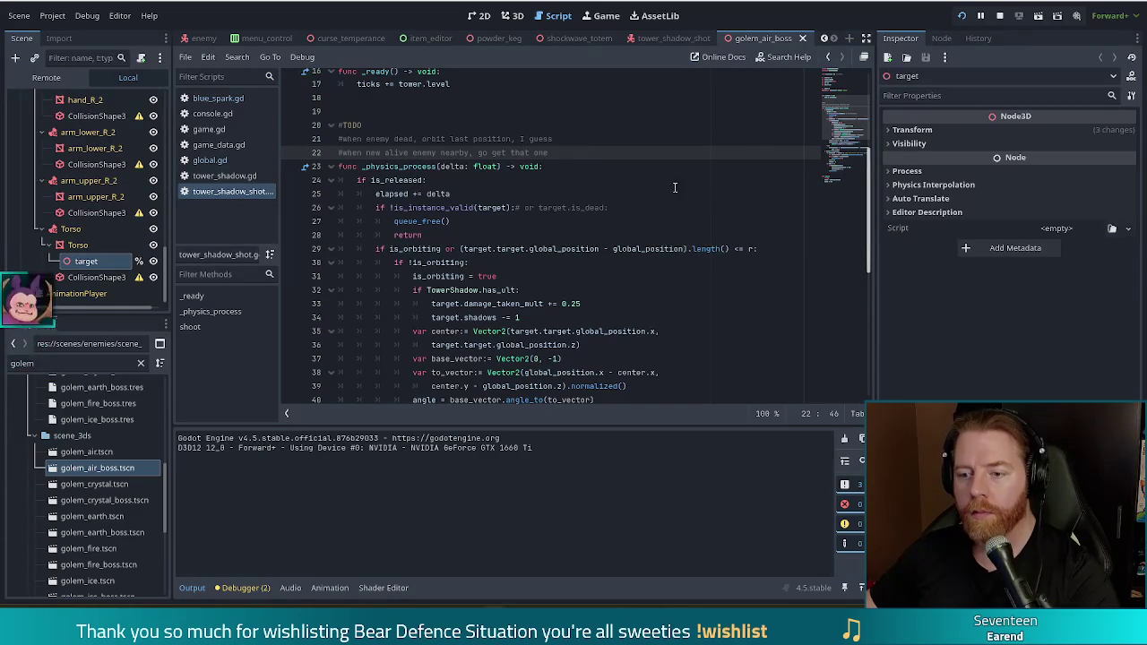
Select the distance check at the end of line 29's orbit condition
{"action": "scroll", "coordinate": [849, 136], "scroll_direction": "down", "scroll_amount": 3}
{"action": "scroll", "coordinate": [851, 130], "scroll_direction": "up", "scroll_amount": 3}
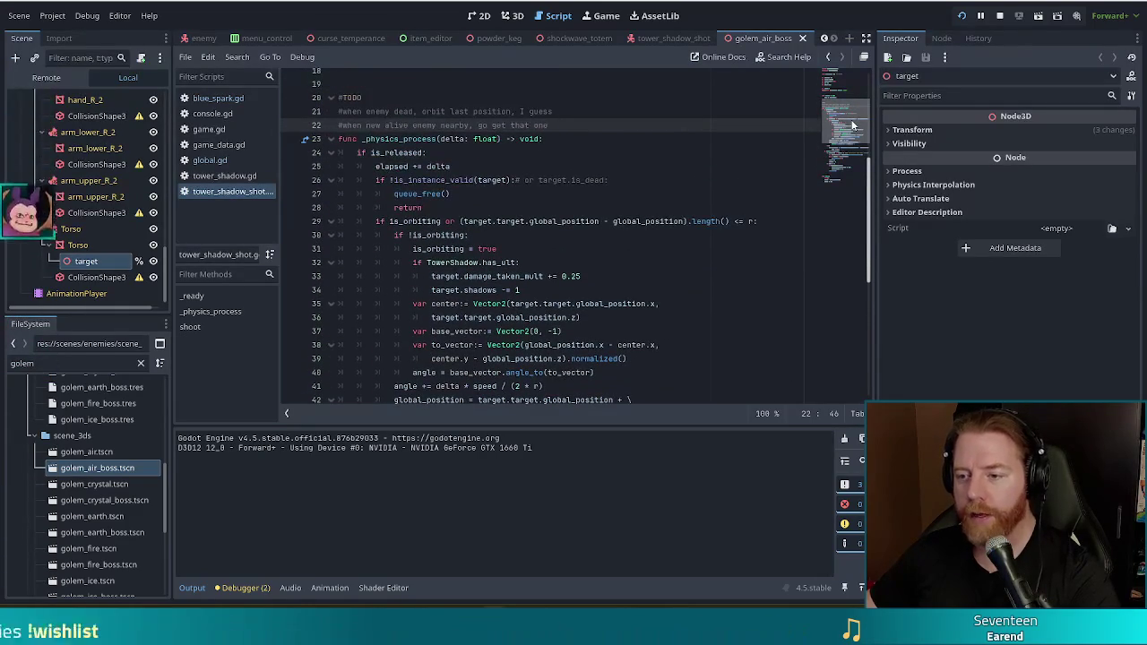
{"action": "scroll", "coordinate": [727, 181], "scroll_direction": "down", "scroll_amount": 2}
{"action": "left_click", "coordinate": [727, 172]}
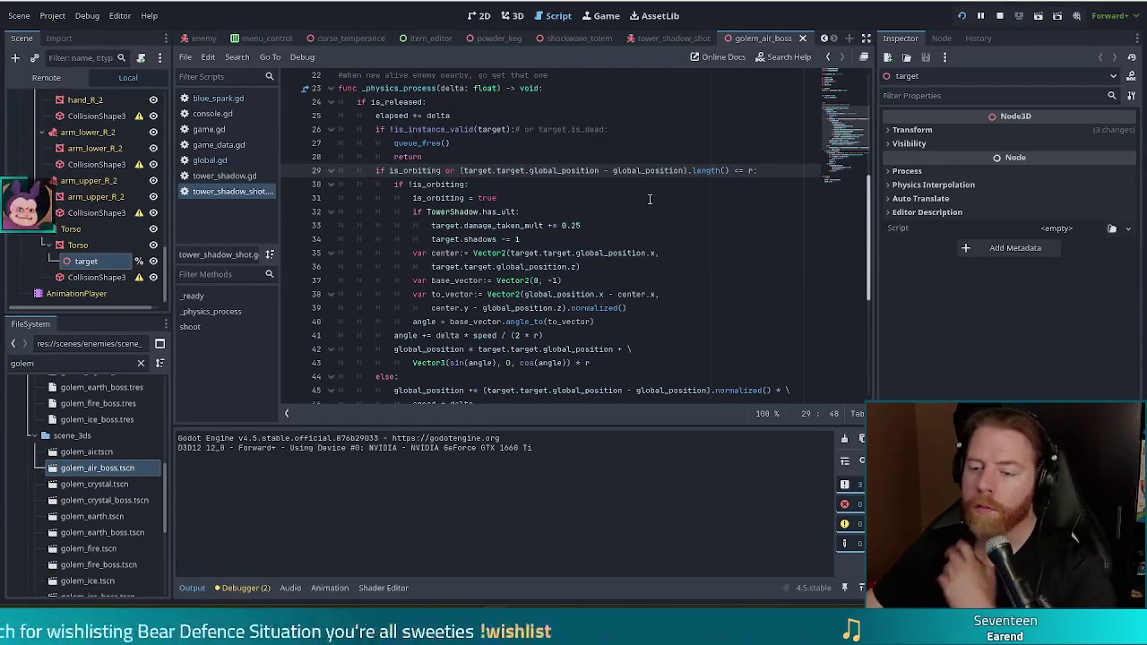
{"action": "left_click", "coordinate": [487, 171]}
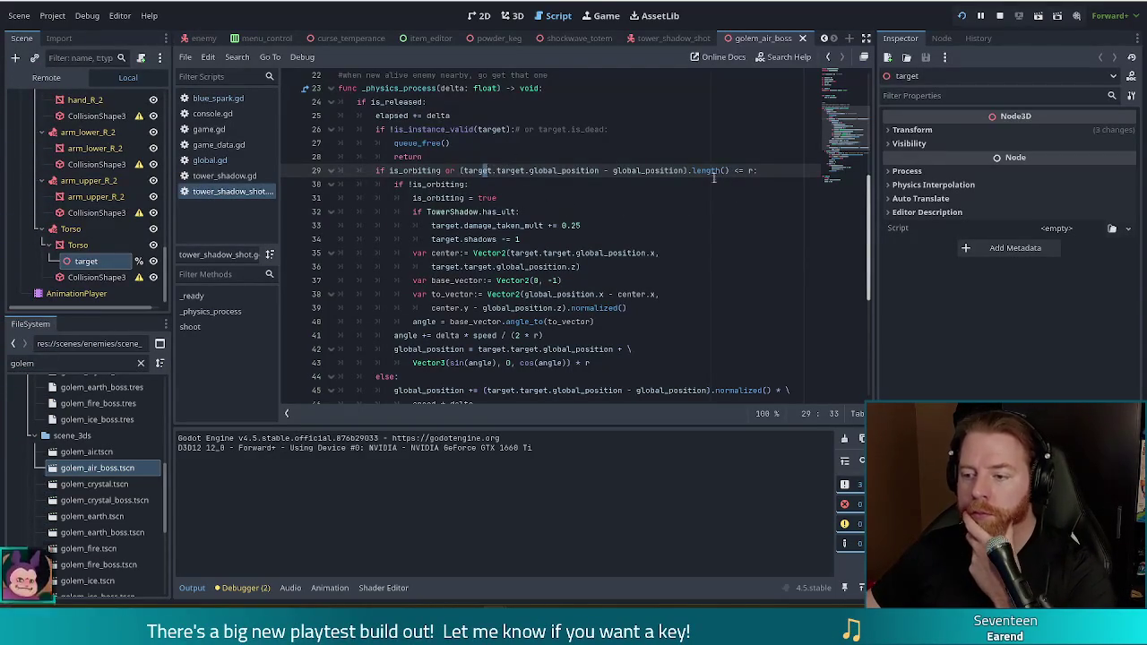
{"action": "scroll", "coordinate": [845, 130], "scroll_direction": "down", "scroll_amount": 2}
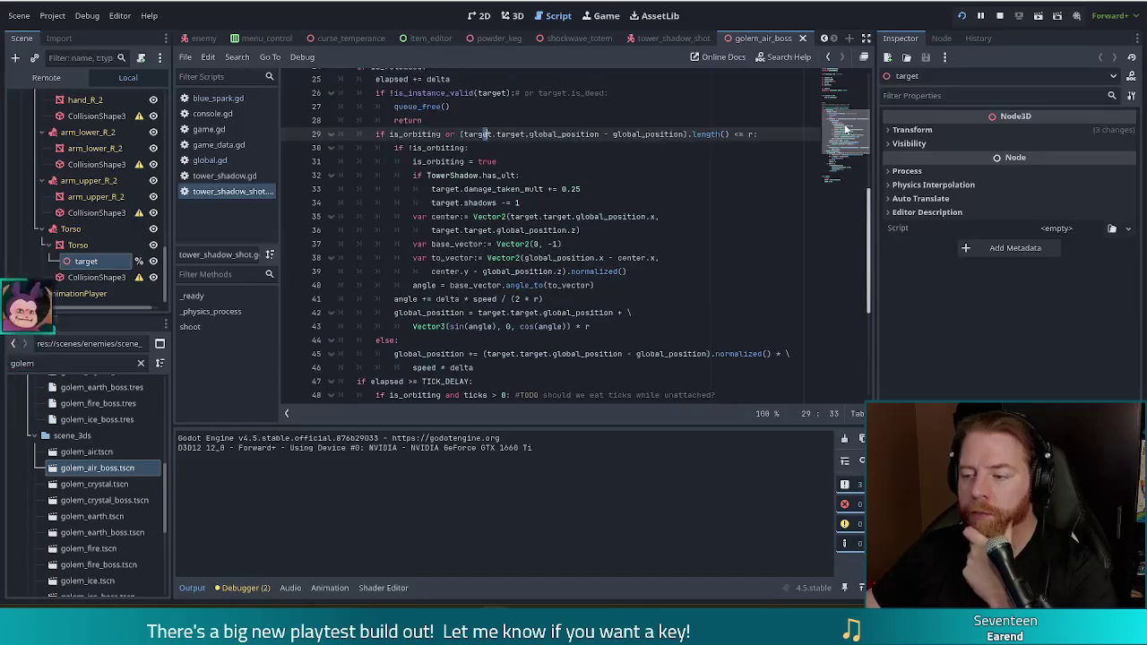
{"action": "left_click", "coordinate": [678, 134]}
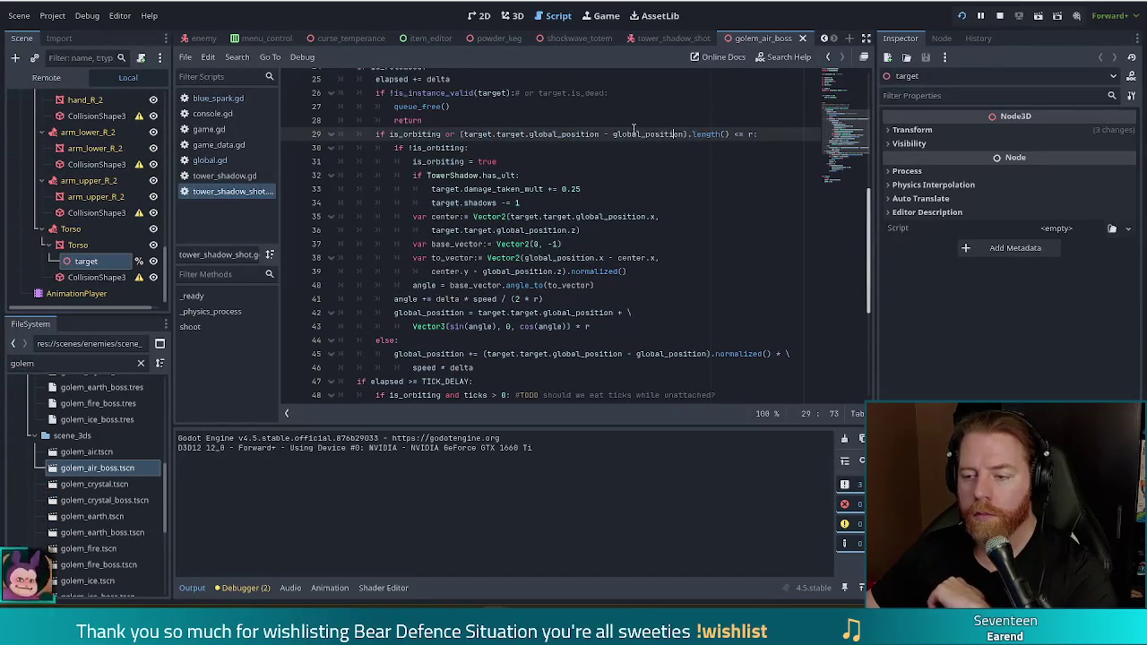
{"action": "mouse_move", "coordinate": [488, 133]}
{"action": "left_mouse_down"}
{"action": "mouse_move", "coordinate": [466, 148]}
{"action": "mouse_move", "coordinate": [760, 135]}
{"action": "left_mouse_up"}
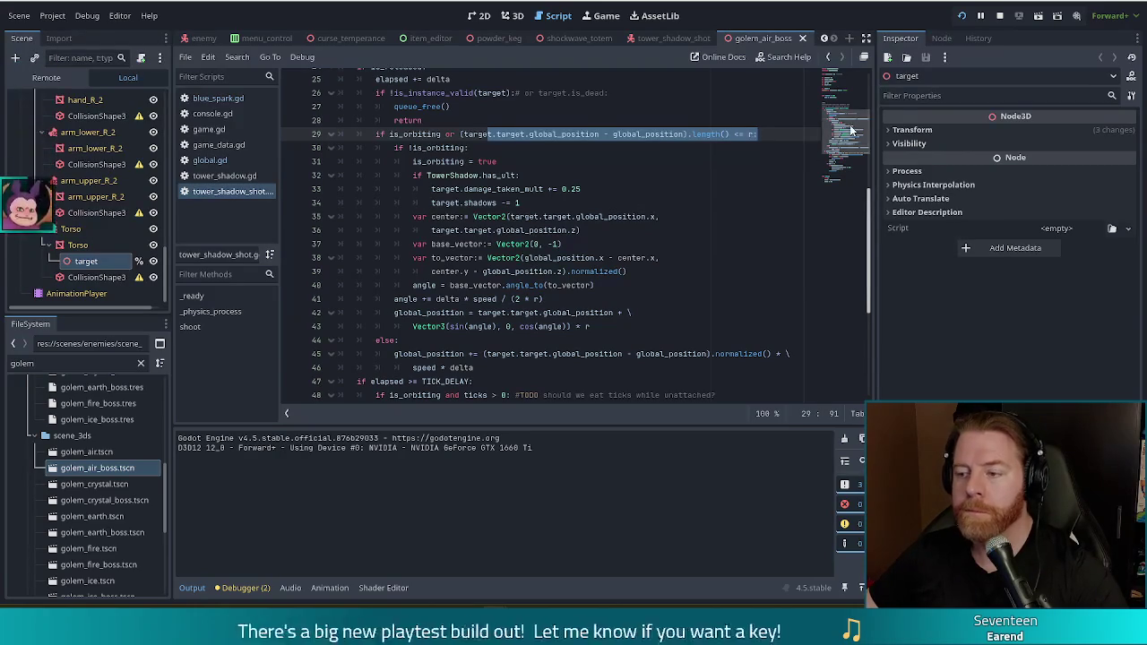
{"action": "scroll", "coordinate": [851, 135], "scroll_direction": "down", "scroll_amount": 1}
{"action": "scroll", "coordinate": [849, 129], "scroll_direction": "up", "scroll_amount": 3}
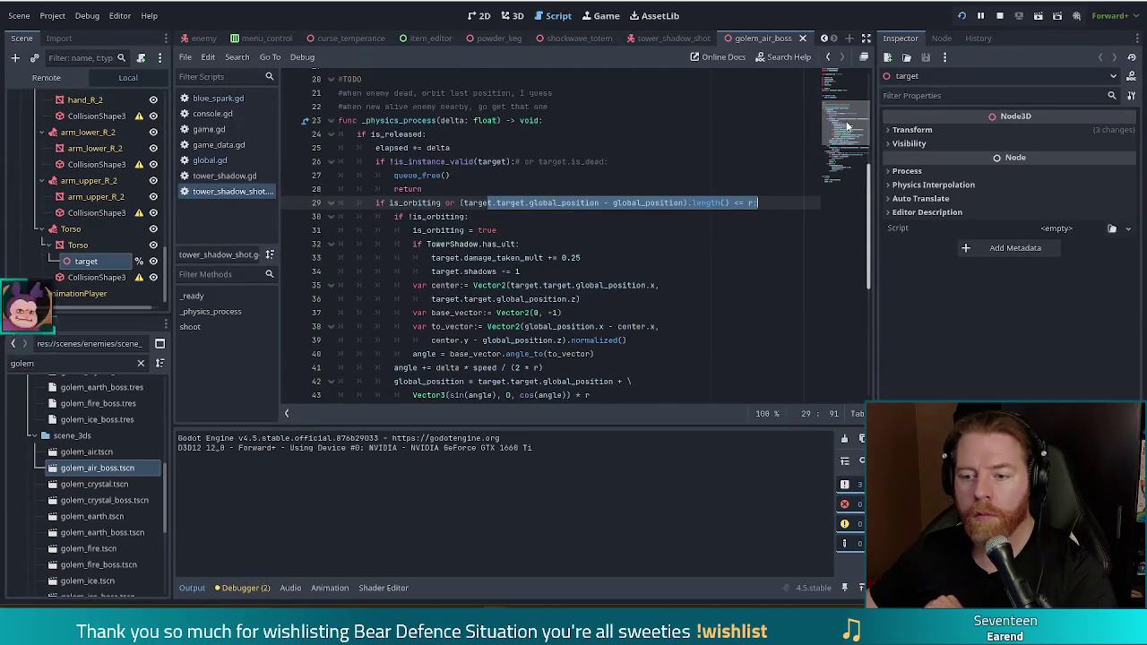
{"action": "scroll", "coordinate": [848, 125], "scroll_direction": "up", "scroll_amount": 1}
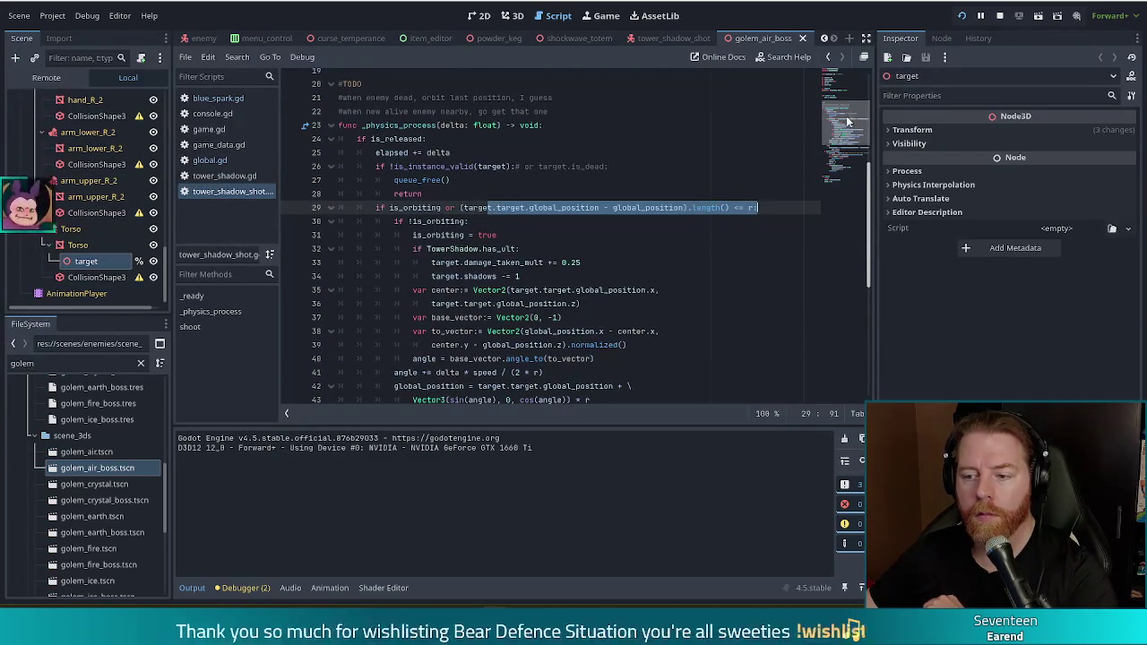
{"action": "left_click_drag", "start_coordinate": [562, 207], "coordinate": [459, 208]}
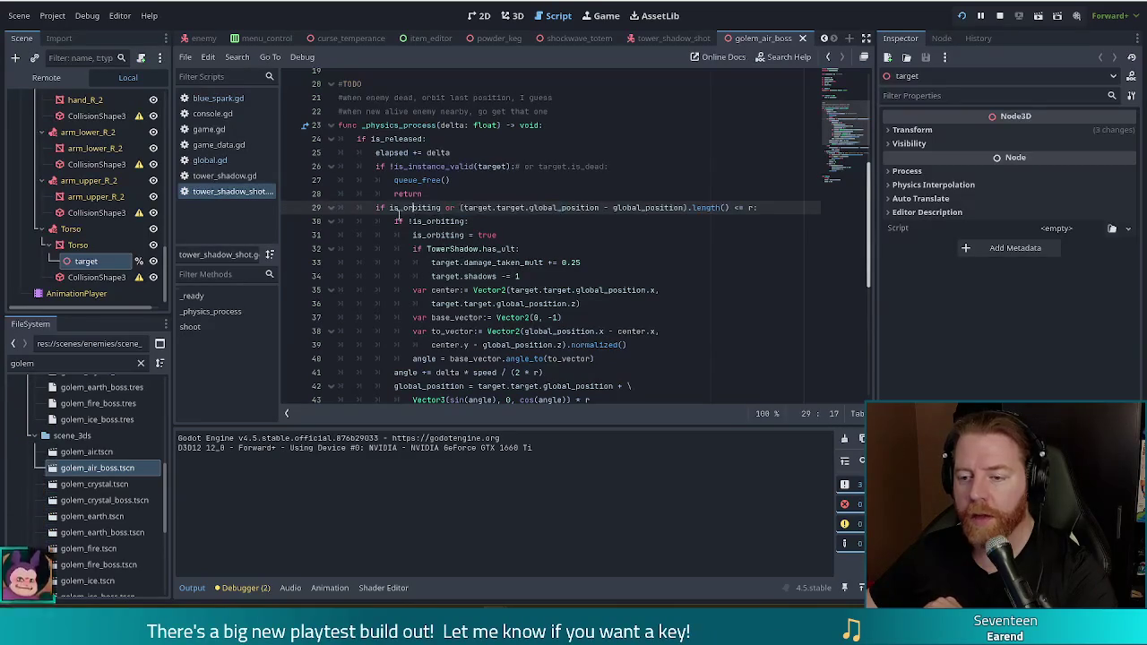
{"action": "left_click", "coordinate": [439, 221]}
{"action": "left_click", "coordinate": [437, 234]}
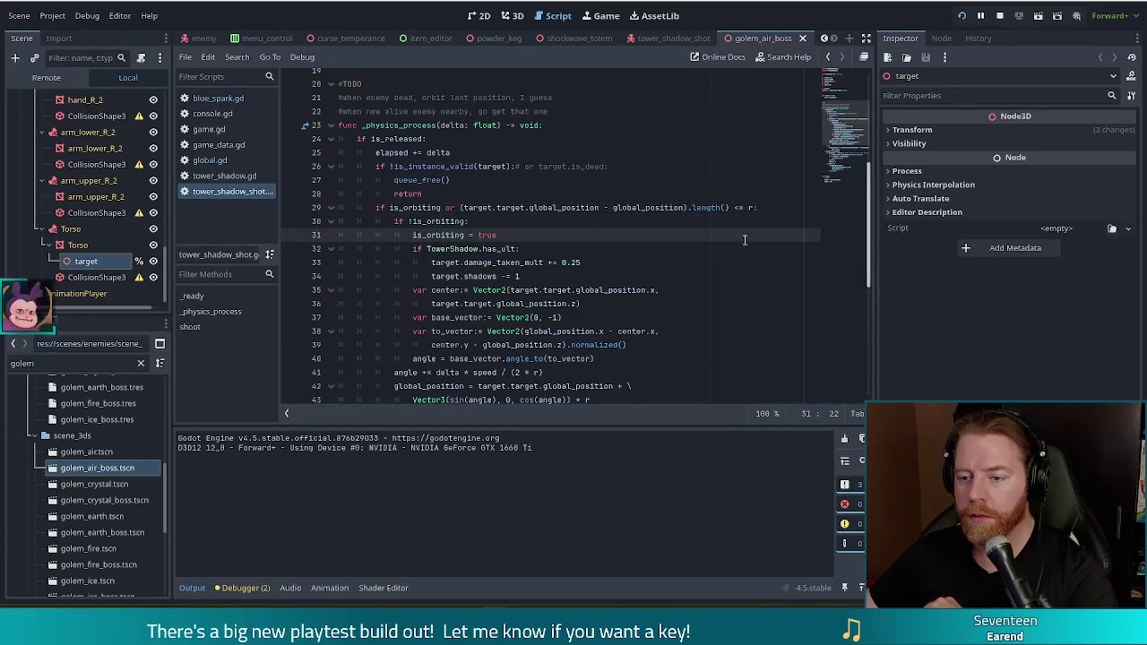
{"action": "scroll", "coordinate": [846, 136], "scroll_direction": "down", "scroll_amount": 2}
{"action": "scroll", "coordinate": [845, 137], "scroll_direction": "up", "scroll_amount": 1}
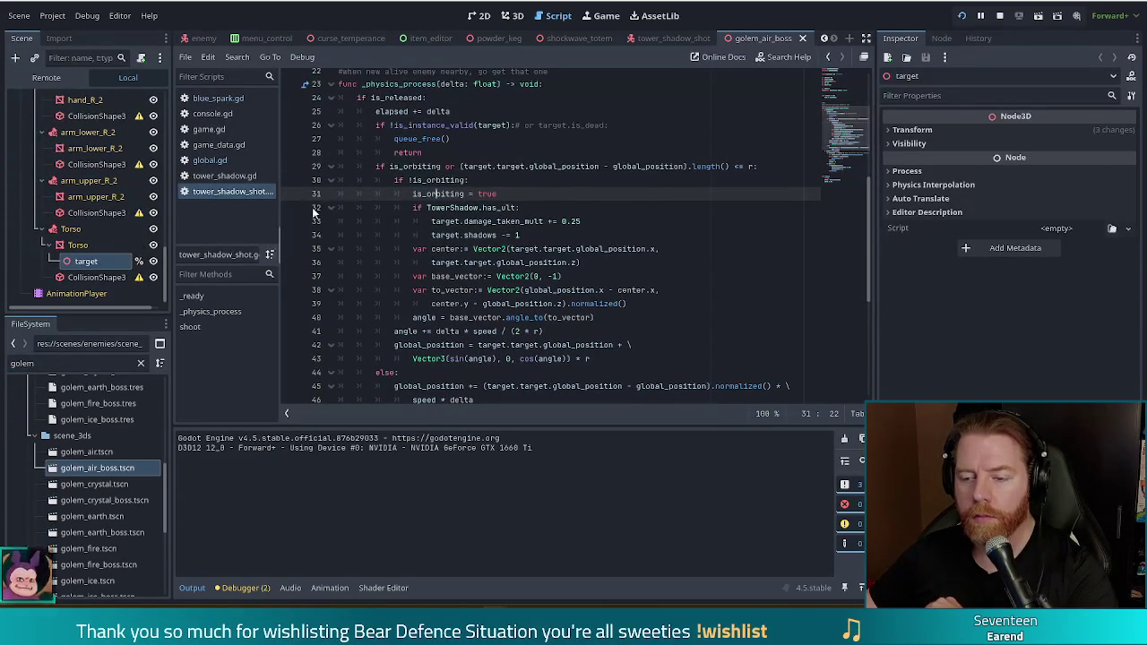
{"action": "left_click", "coordinate": [412, 180]}
{"action": "type", "text": "!"}
{"action": "left_click_drag", "start_coordinate": [410, 180], "coordinate": [452, 180]}
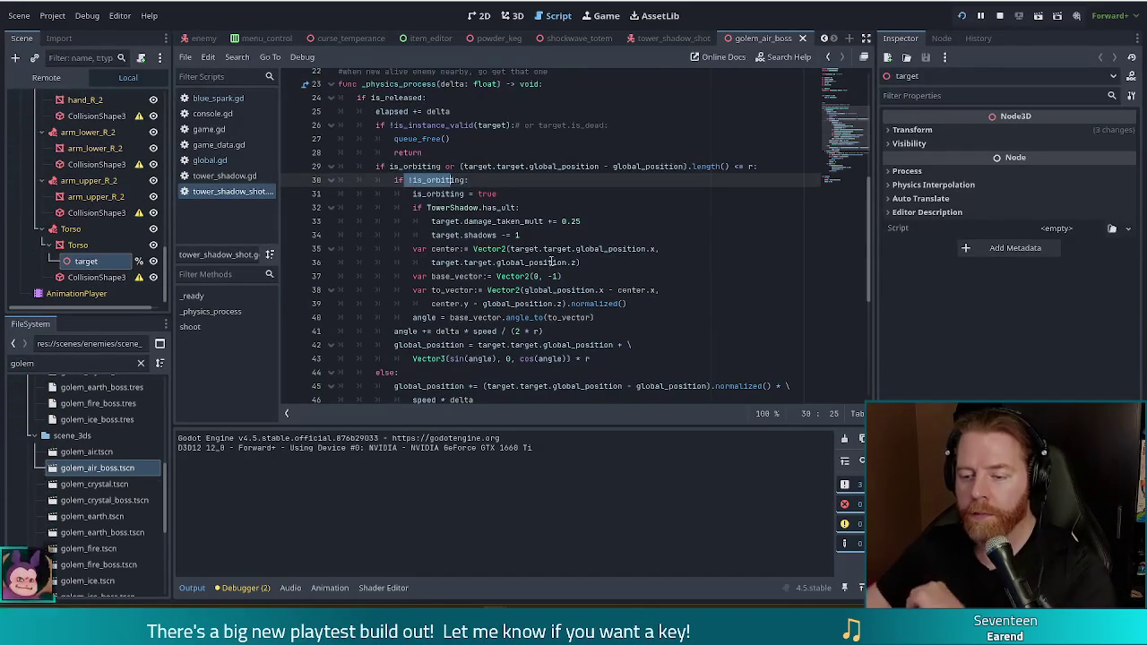
{"action": "scroll", "coordinate": [520, 224], "scroll_direction": "down", "scroll_amount": 3}
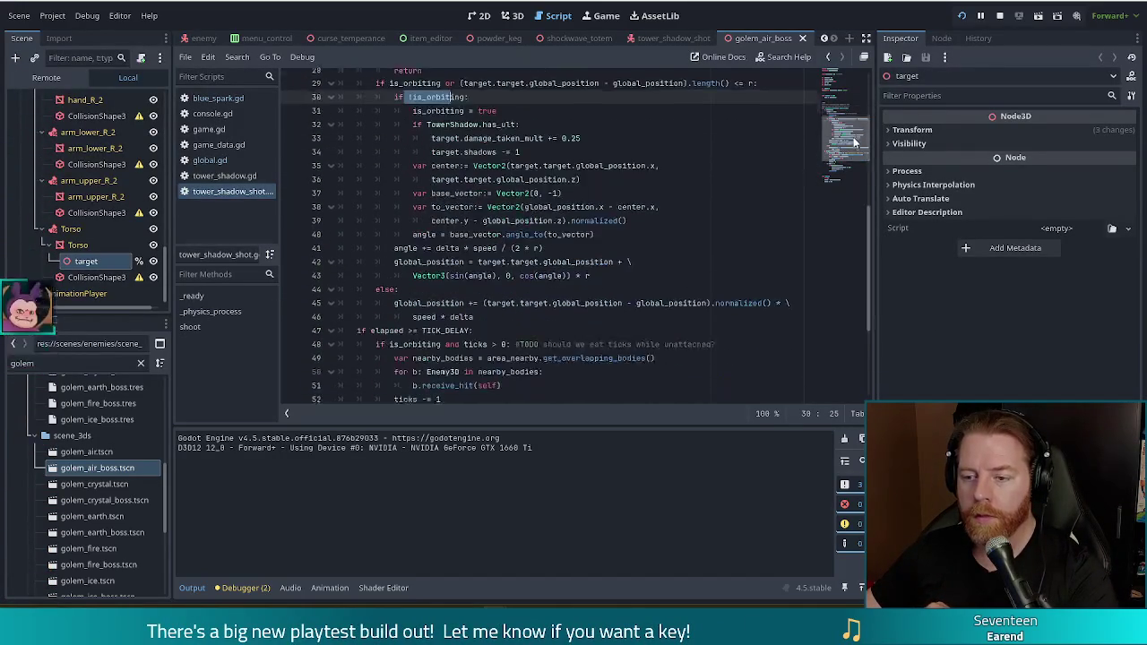
{"action": "left_click", "coordinate": [519, 197]}
{"action": "left_click_drag", "start_coordinate": [423, 266], "coordinate": [521, 281]}
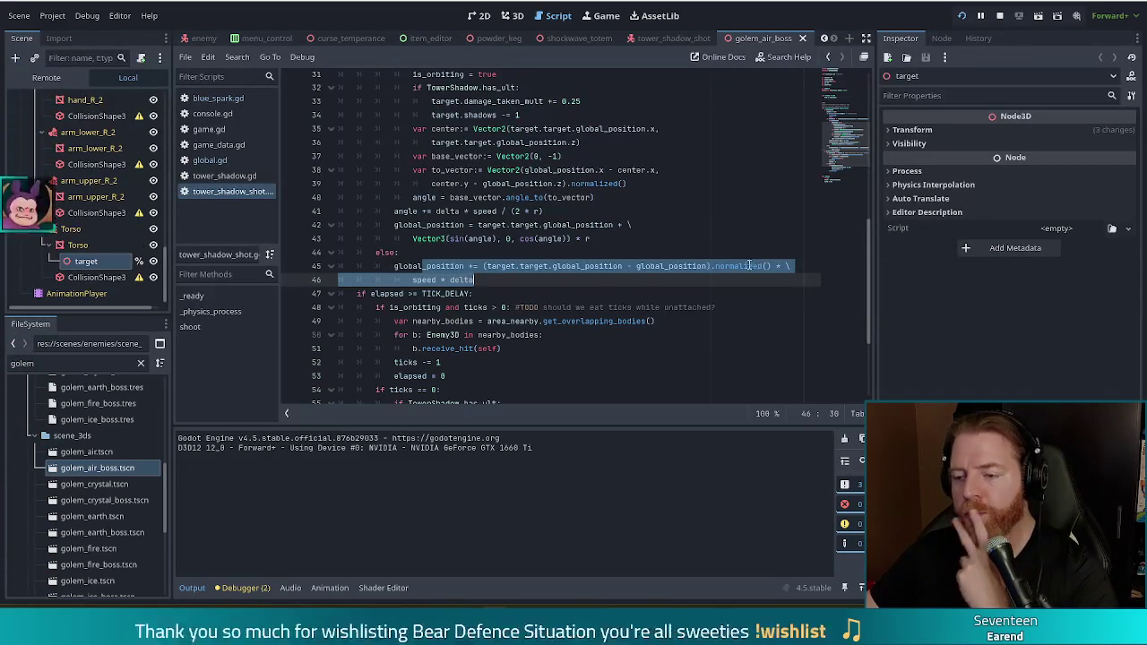
{"action": "mouse_move", "coordinate": [745, 266]}
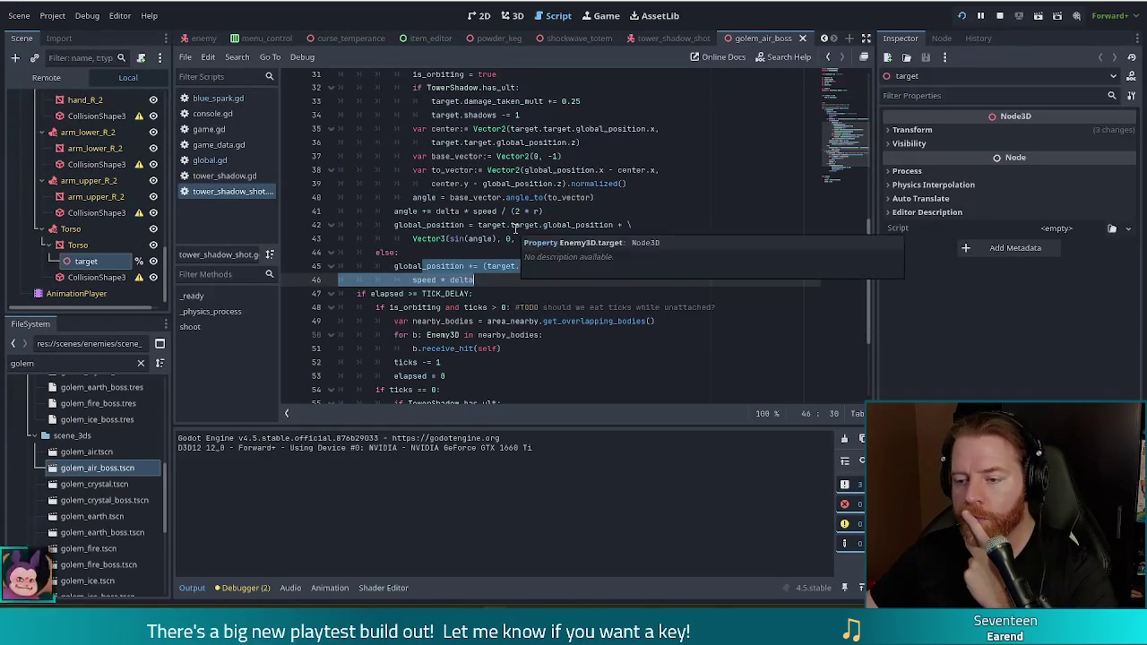
{"action": "mouse_move", "coordinate": [488, 266]}
{"action": "left_mouse_down"}
{"action": "mouse_move", "coordinate": [704, 266]}
{"action": "mouse_move", "coordinate": [495, 267]}
{"action": "mouse_move", "coordinate": [682, 266]}
{"action": "left_mouse_up"}
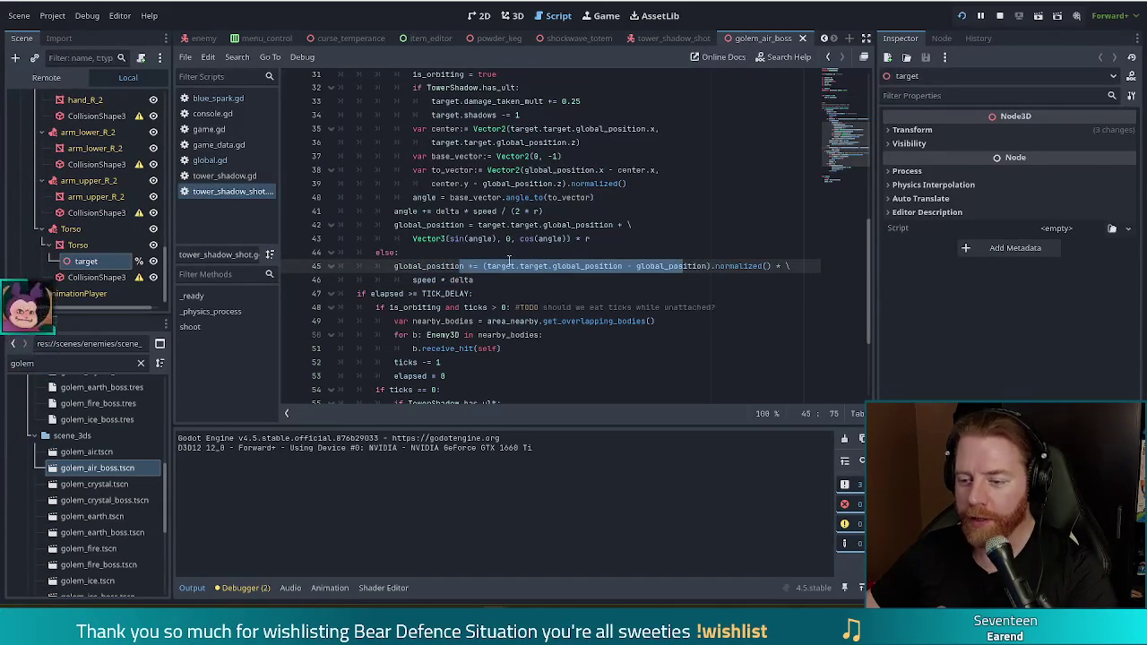
{"action": "key", "text": "Up"}
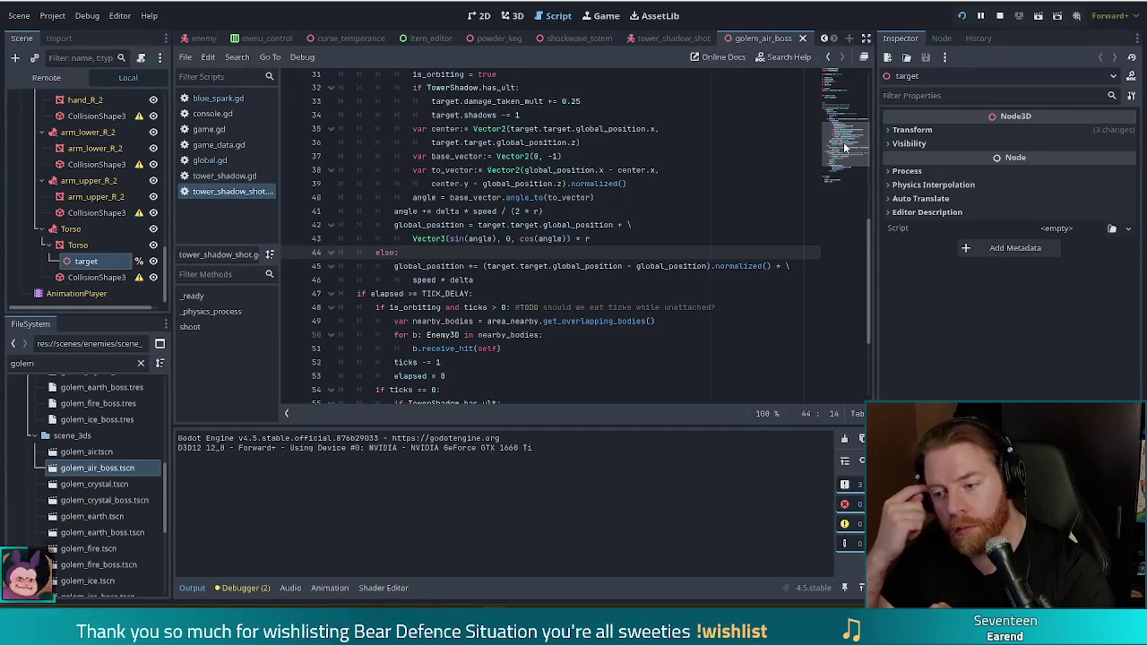
{"action": "left_click_drag", "start_coordinate": [844, 142], "coordinate": [850, 83]}
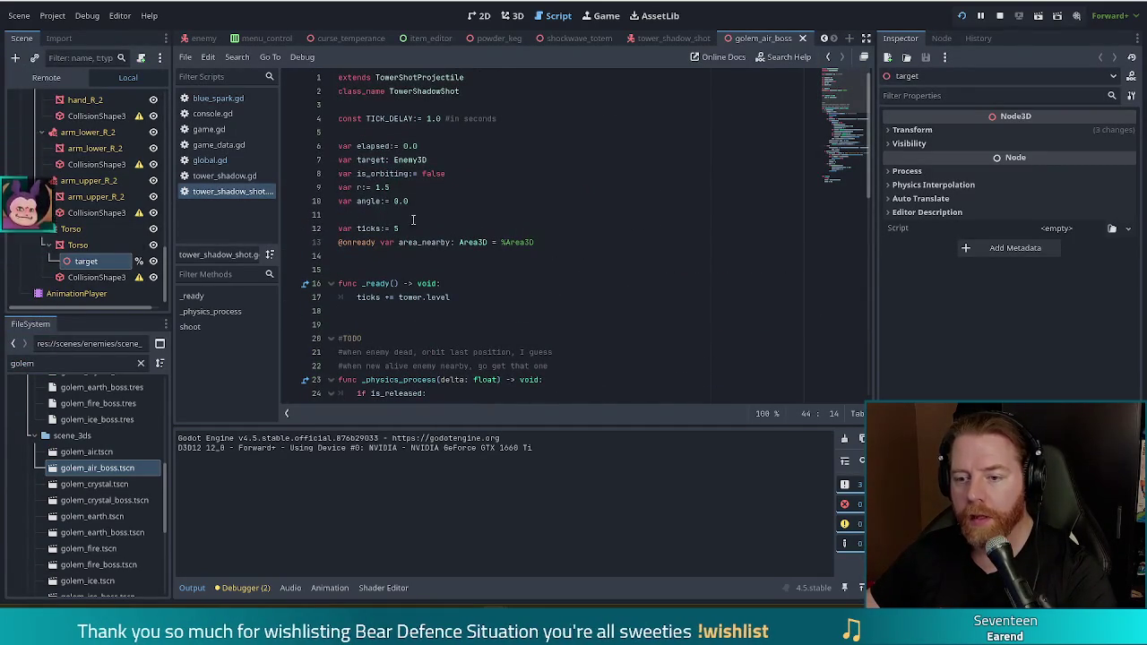
Add 'var orbit_origin: Vector3' below the angle declaration and dismiss autocomplete
{"action": "left_click", "coordinate": [442, 205]}
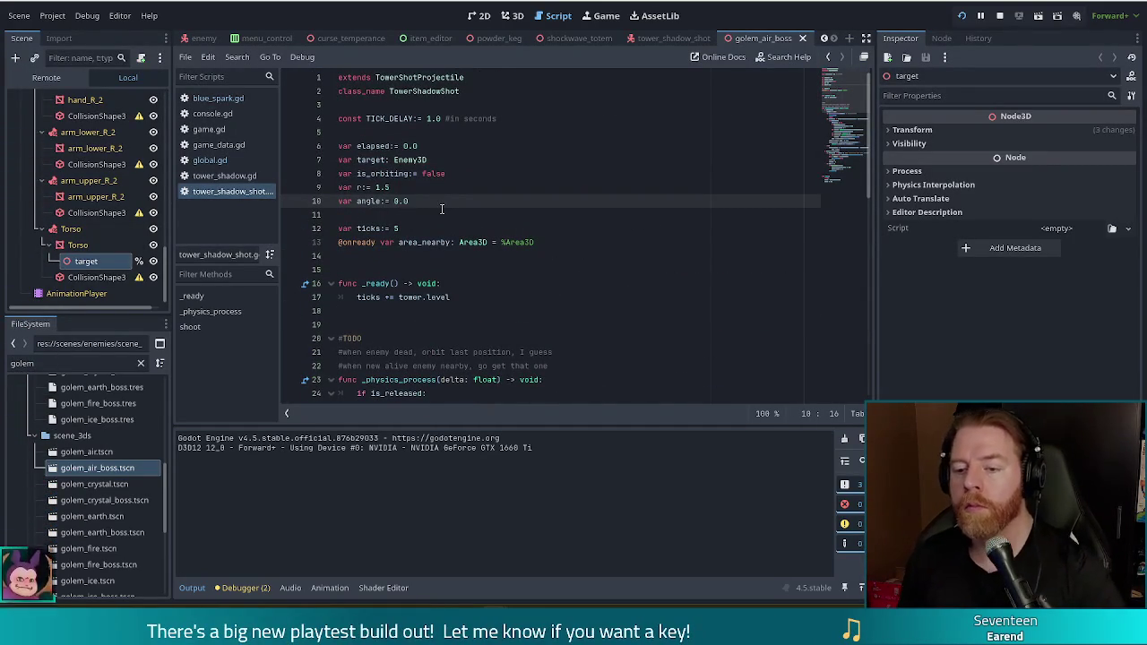
{"action": "key", "text": "Return"}
{"action": "type", "text": "var"}
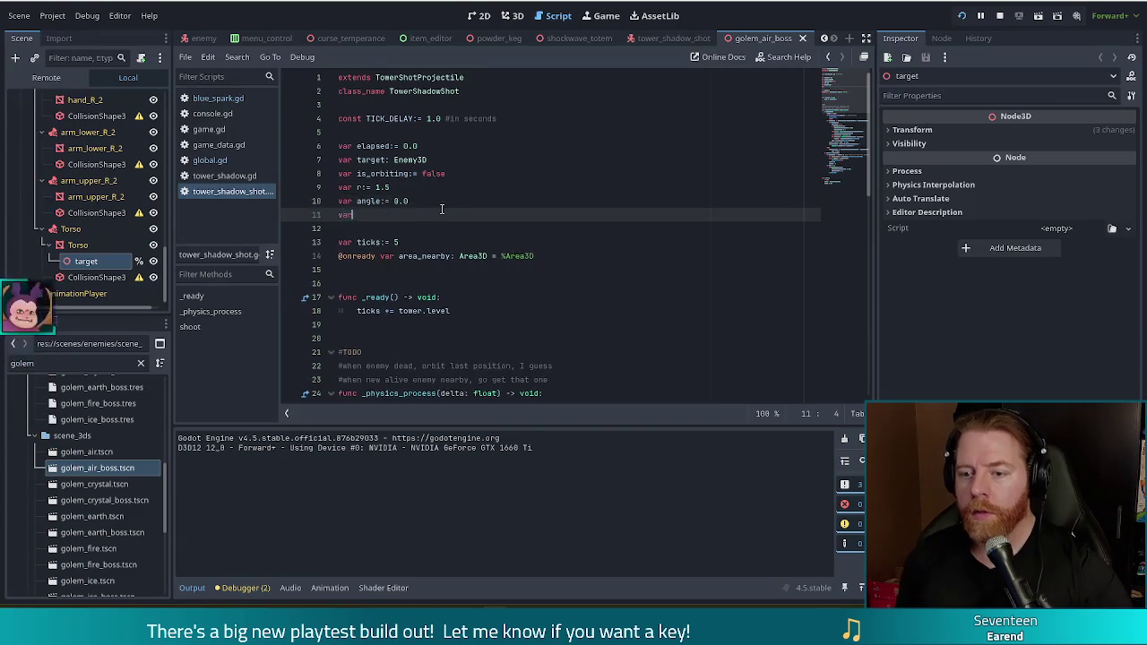
{"action": "key", "text": "BackSpace"}
{"action": "type", "text": "rbit_origin:="}
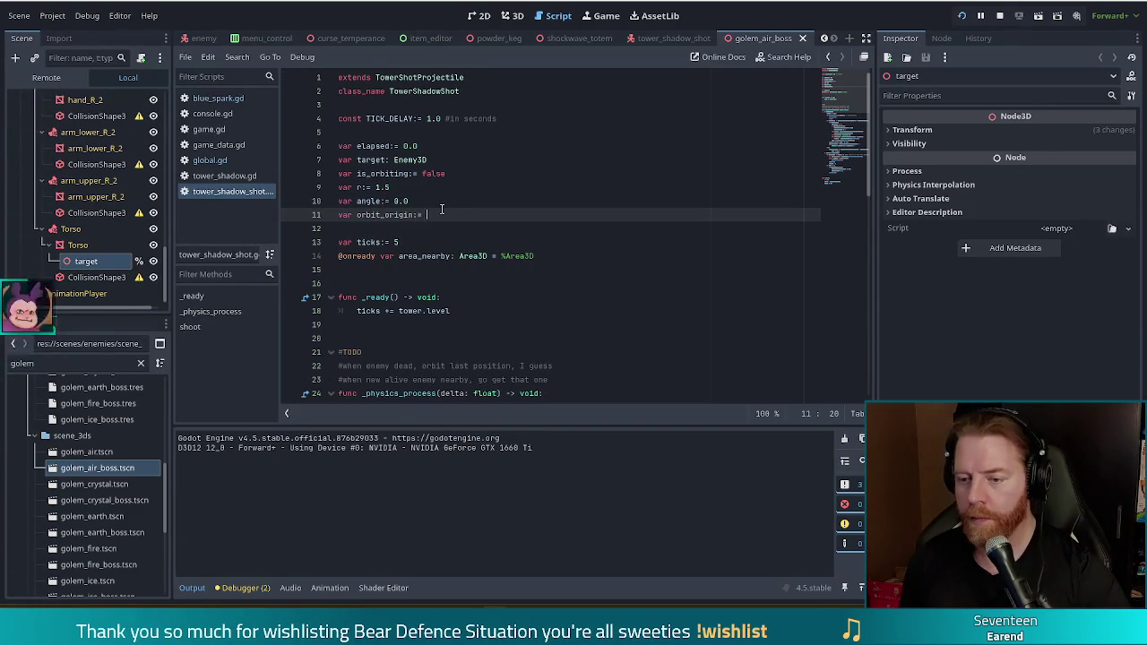
{"action": "key", "text": "BackSpace"}
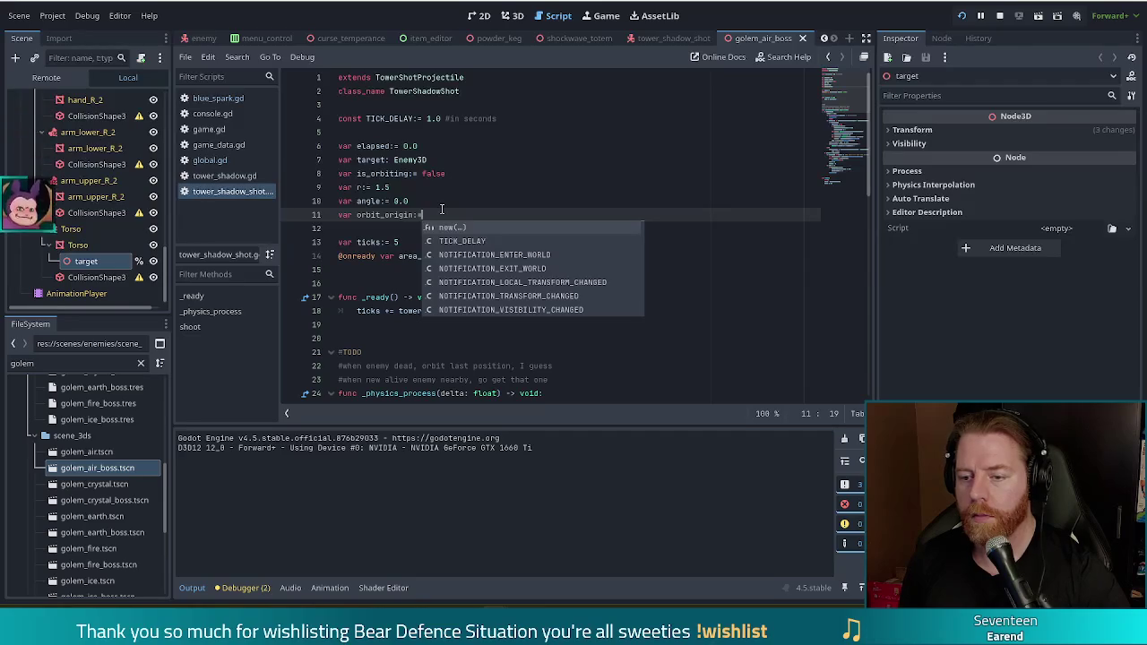
{"action": "key", "text": "BackSpace"}
{"action": "type", "text": "Vector3"}
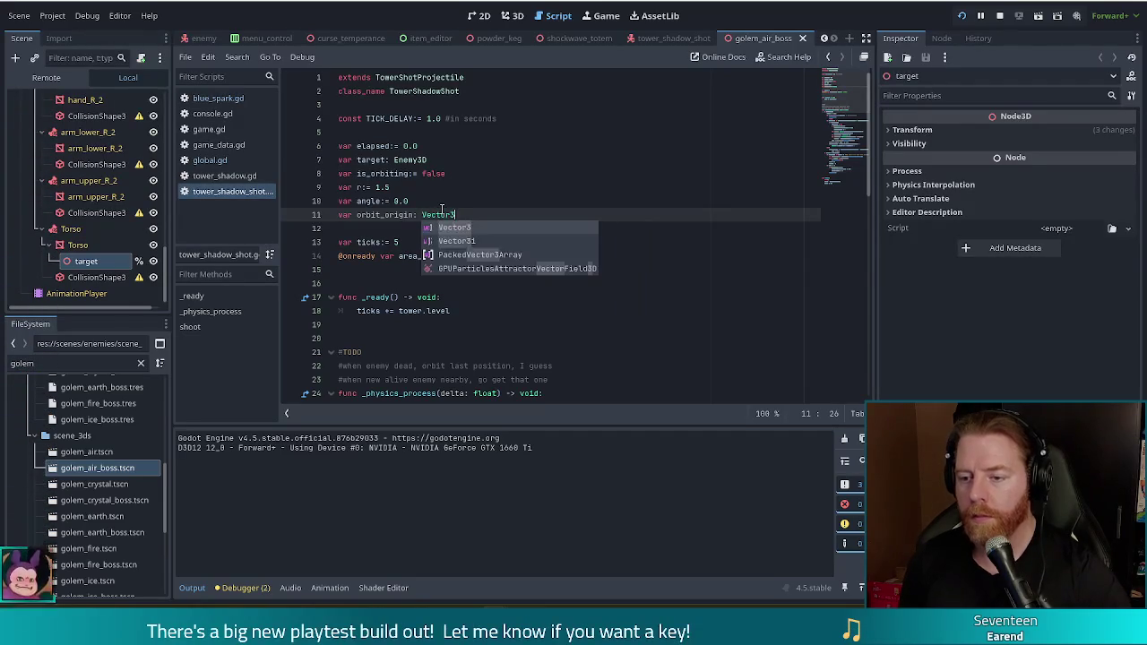
{"action": "left_click", "coordinate": [392, 187]}
{"action": "left_click_drag", "start_coordinate": [853, 85], "coordinate": [846, 114]}
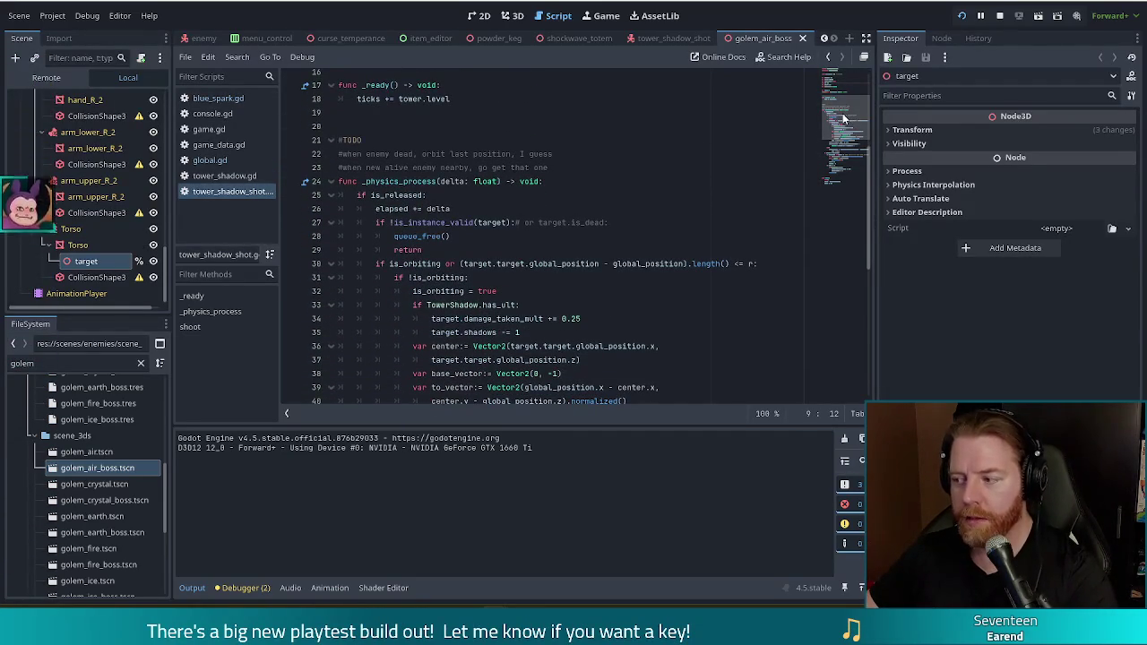
{"action": "left_click_drag", "start_coordinate": [463, 264], "coordinate": [600, 263]}
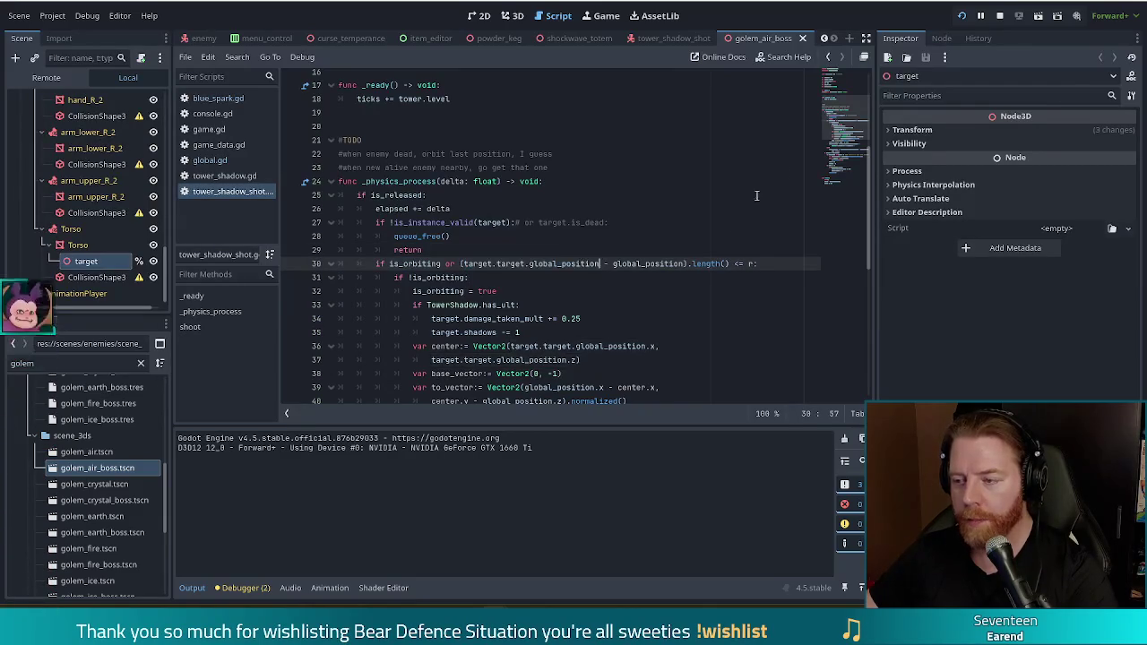
{"action": "left_click", "coordinate": [858, 162]}
{"action": "scroll", "coordinate": [854, 148], "scroll_direction": "up", "scroll_amount": 4}
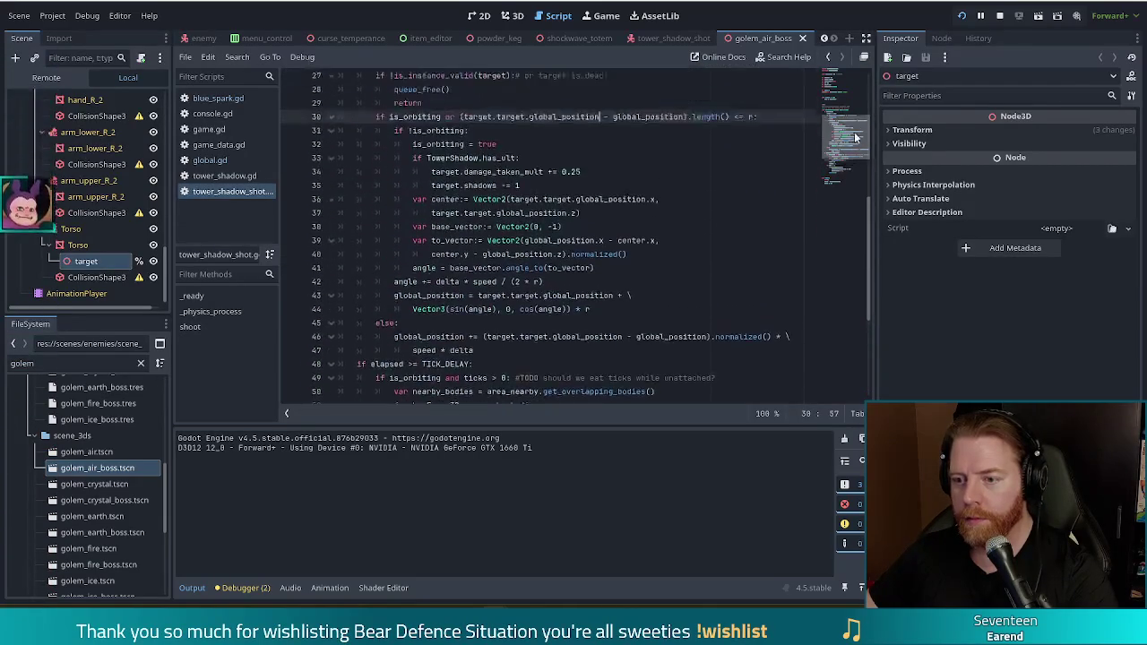
{"action": "scroll", "coordinate": [856, 134], "scroll_direction": "down", "scroll_amount": 3}
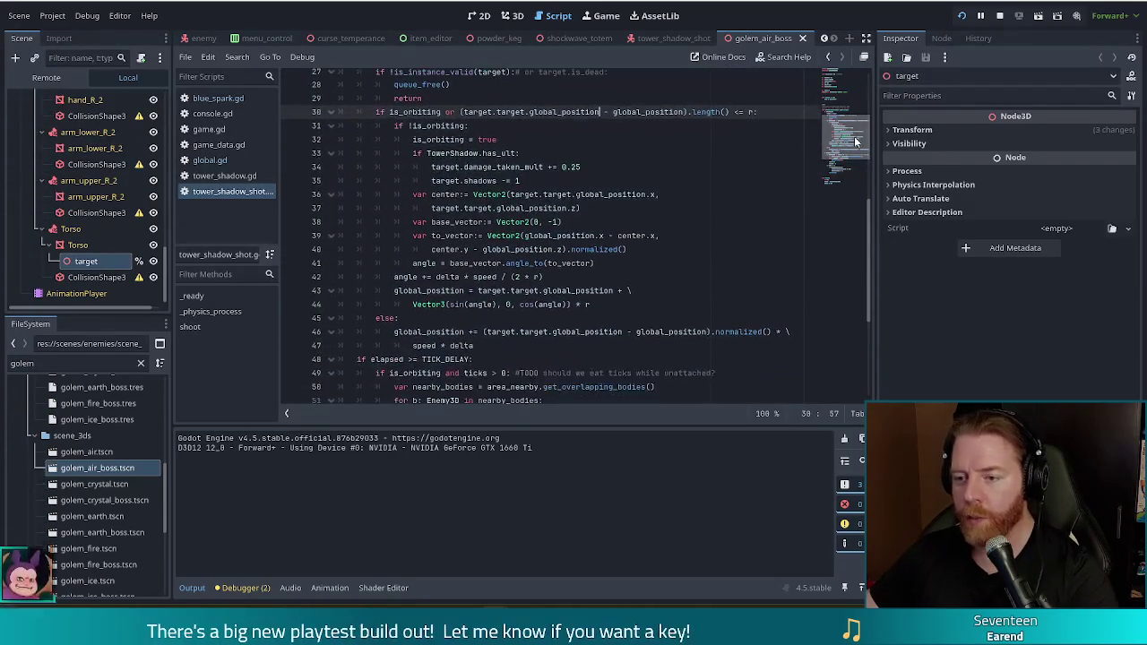
{"action": "scroll", "coordinate": [854, 130], "scroll_direction": "up", "scroll_amount": 4}
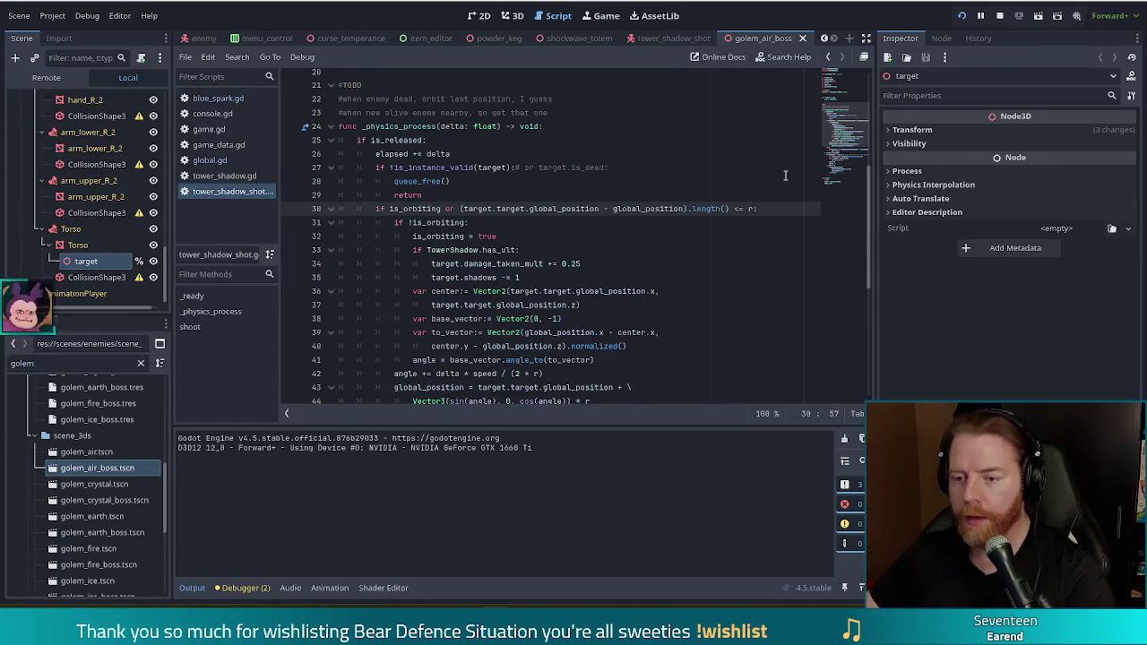
{"action": "left_click", "coordinate": [524, 222]}
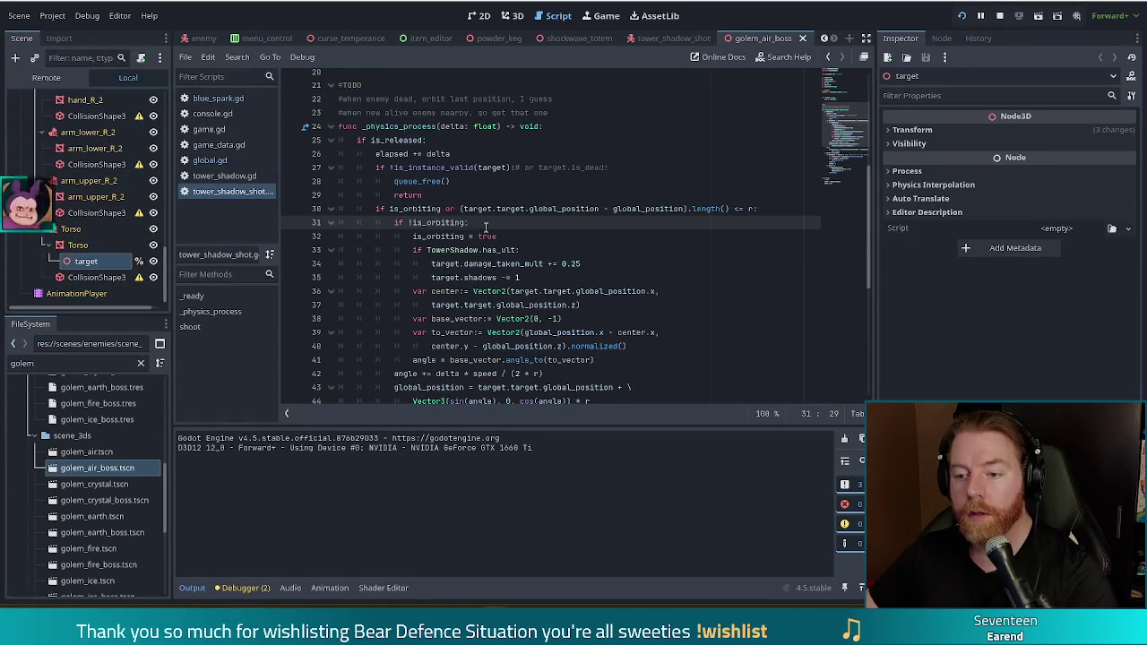
{"action": "scroll", "coordinate": [461, 173], "scroll_direction": "down", "scroll_amount": 1}
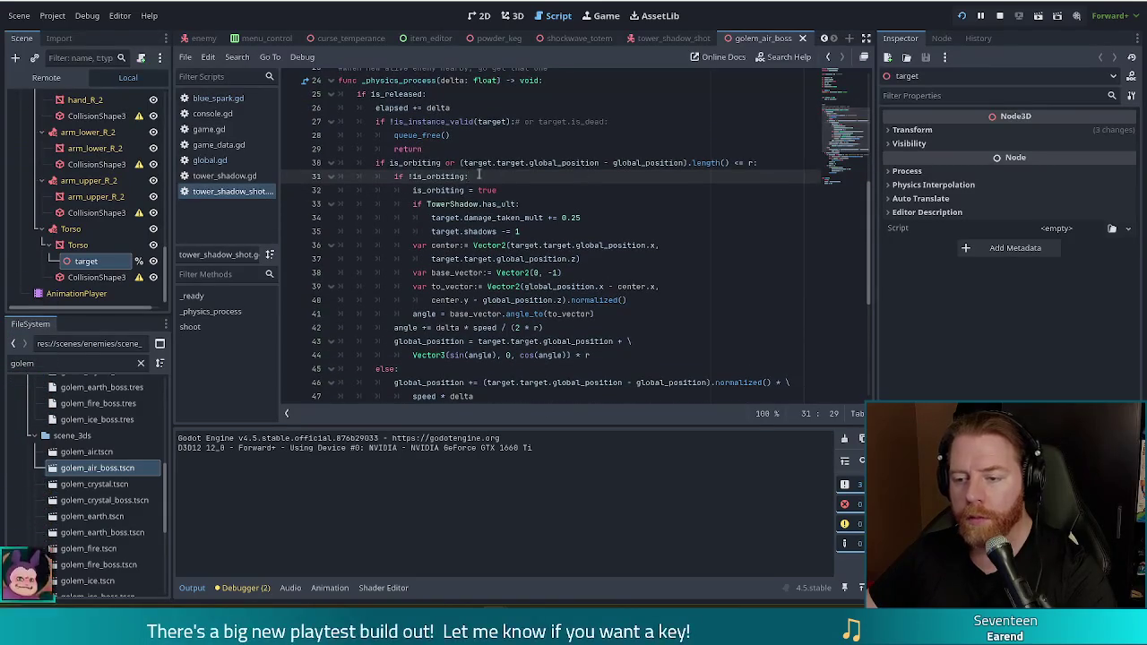
{"action": "left_click", "coordinate": [511, 187]}
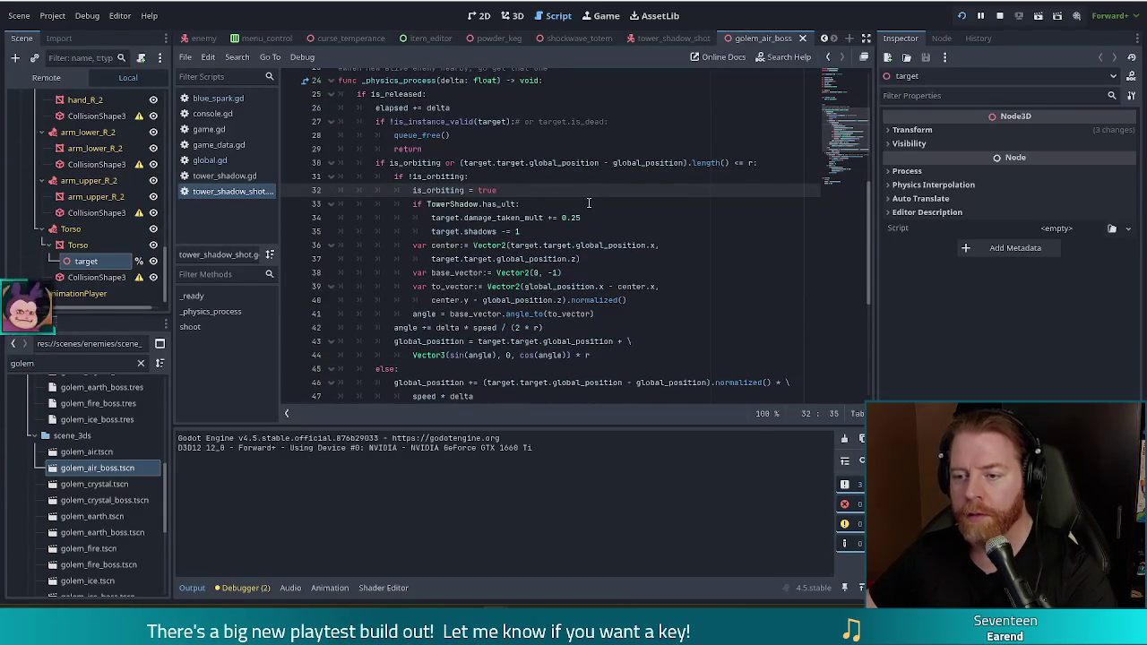
{"action": "left_click", "coordinate": [404, 166]}
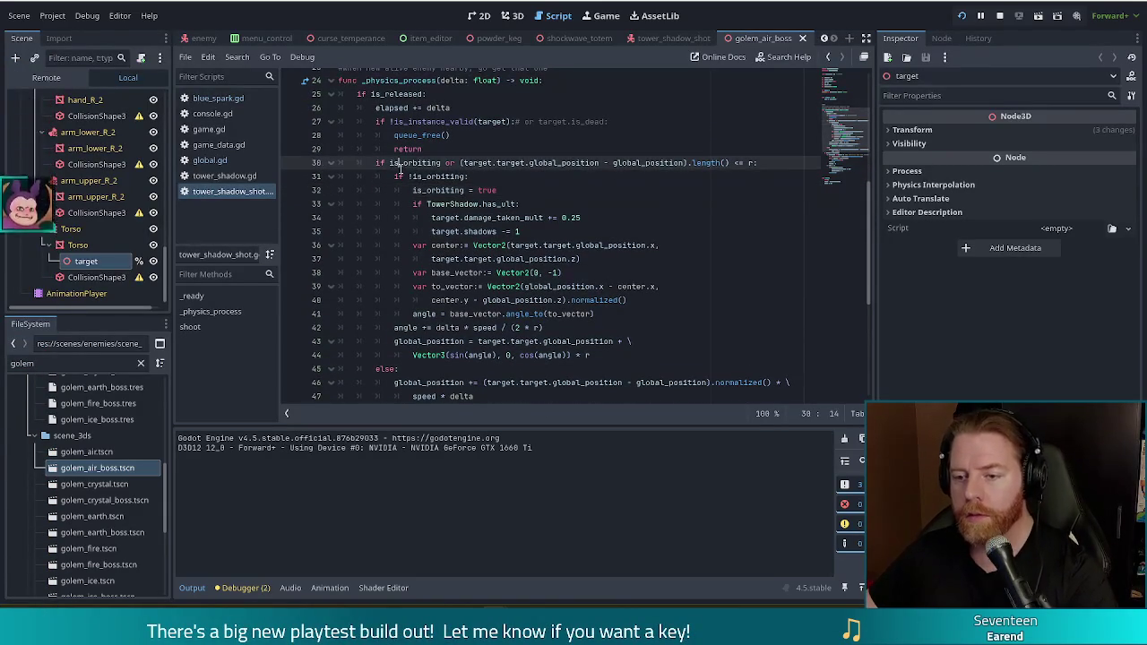
{"action": "left_click", "coordinate": [553, 162]}
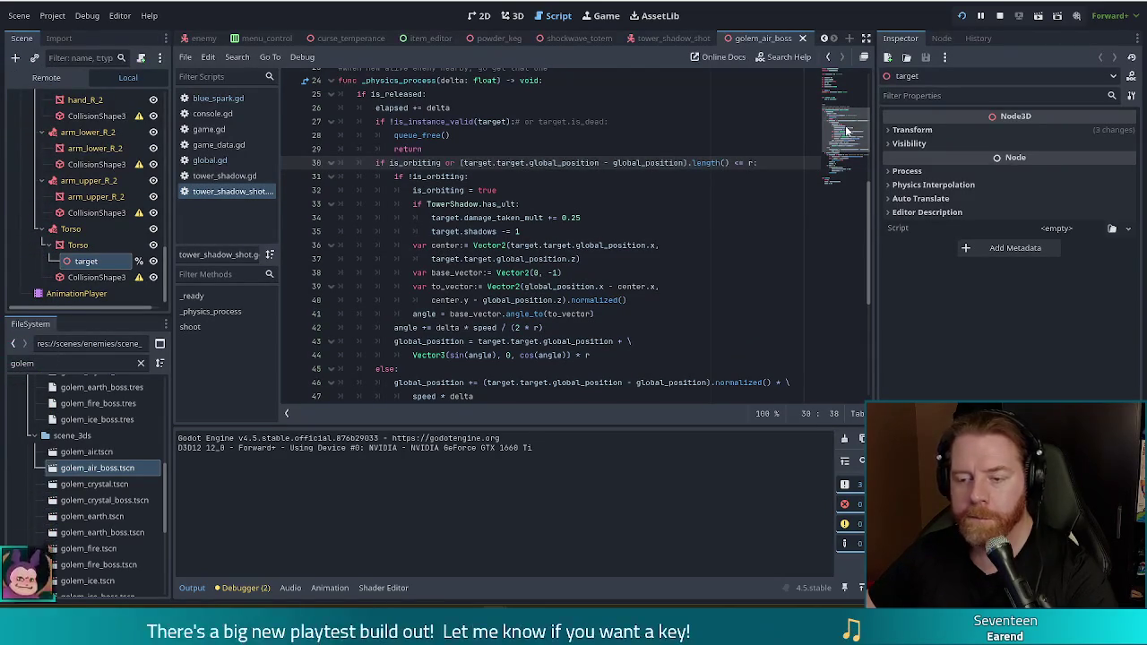
{"action": "left_click_drag", "start_coordinate": [480, 163], "coordinate": [591, 163]}
{"action": "left_click", "coordinate": [544, 163]}
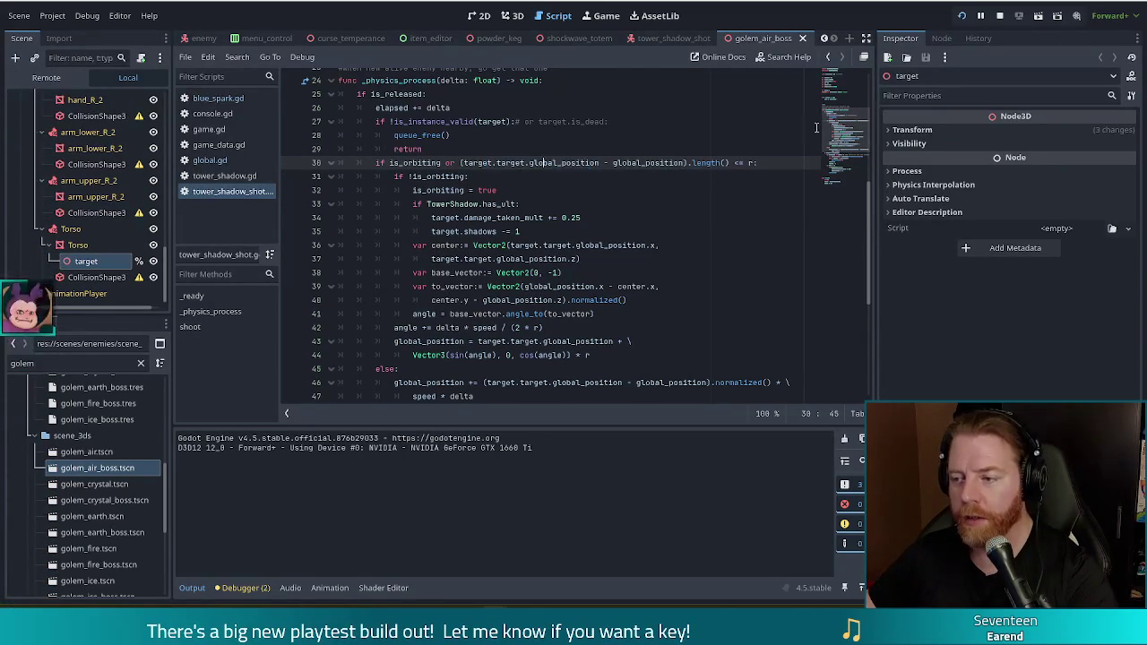
{"action": "left_click", "coordinate": [838, 87]}
{"action": "left_click_drag", "start_coordinate": [838, 87], "coordinate": [841, 128]}
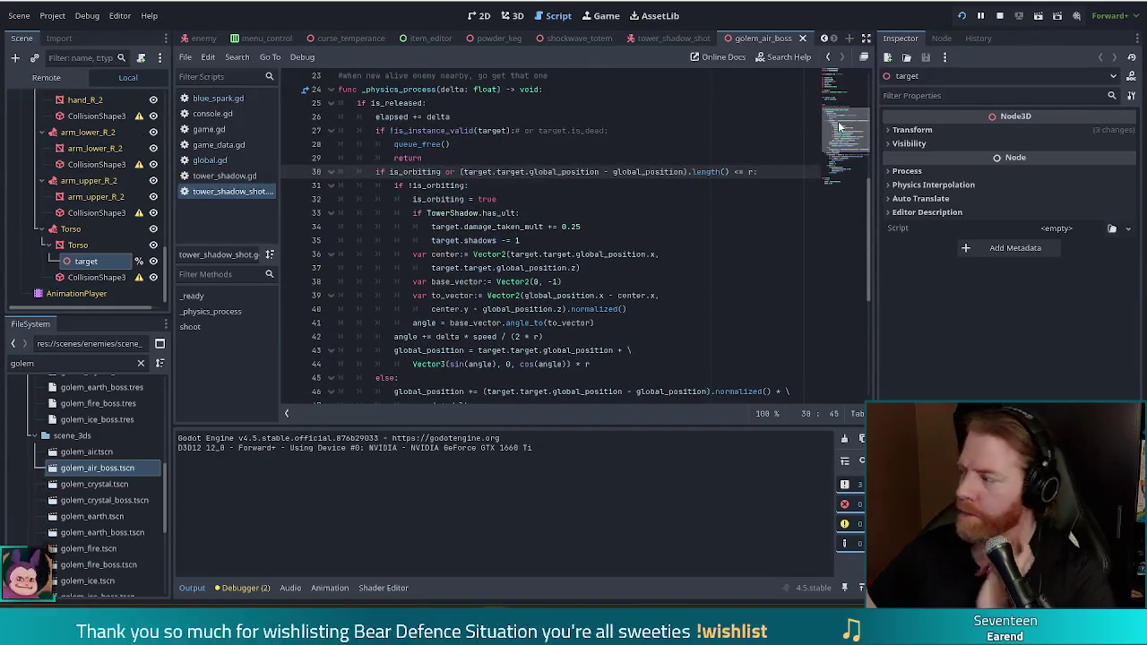
{"action": "left_click", "coordinate": [840, 128]}
{"action": "left_click_drag", "start_coordinate": [840, 128], "coordinate": [835, 126]}
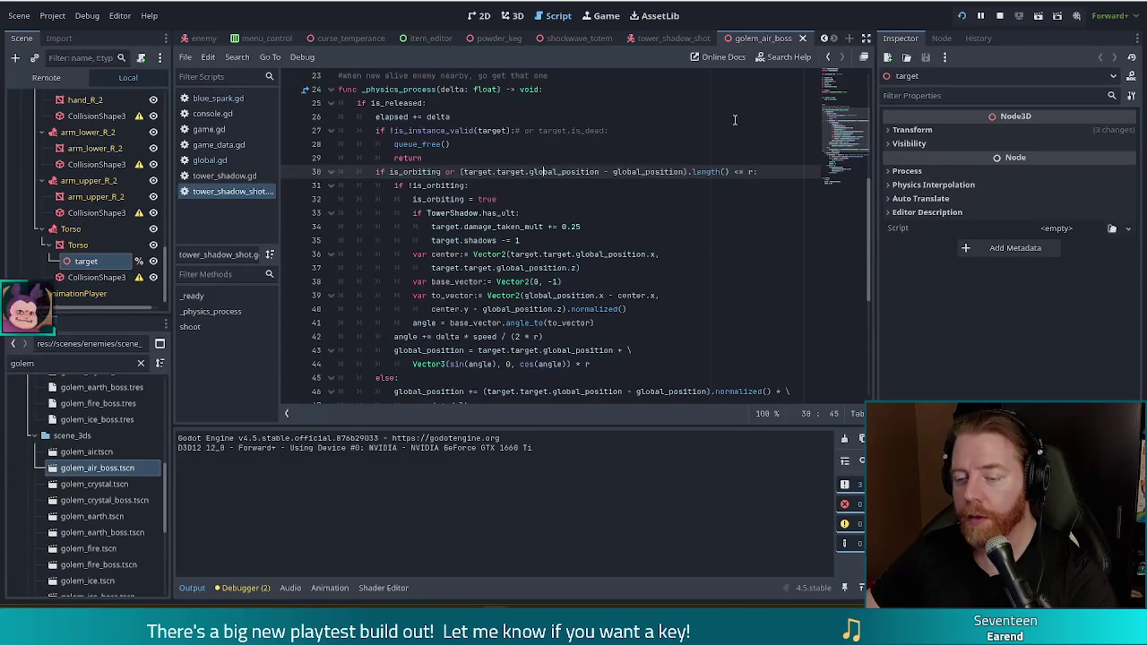
{"action": "left_click", "coordinate": [493, 212]}
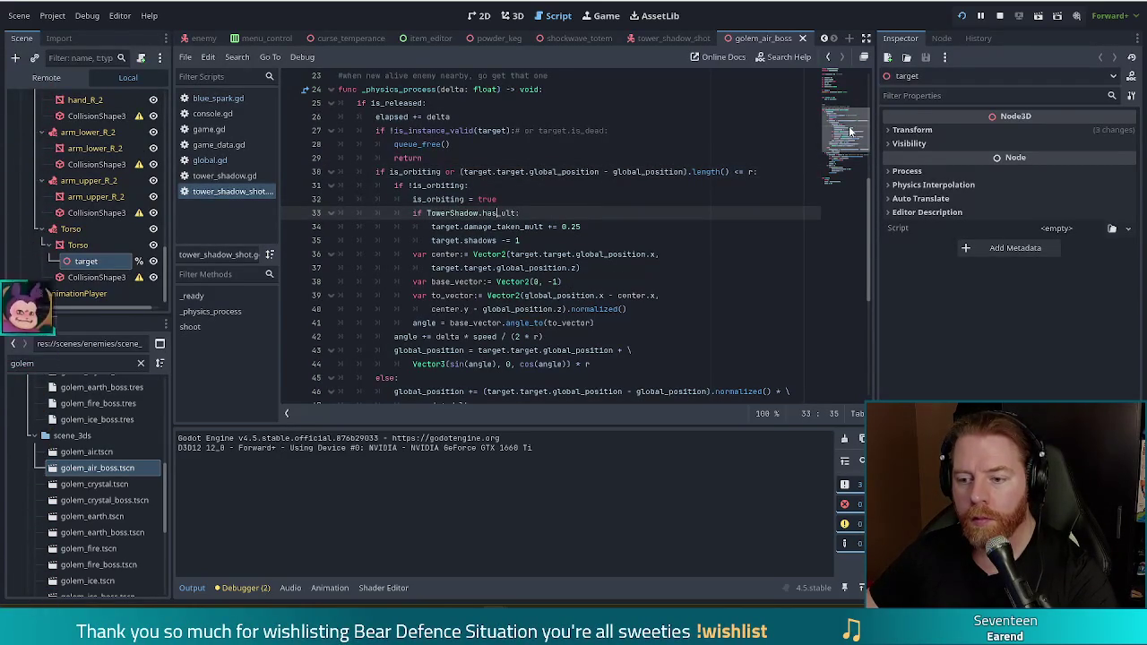
{"action": "scroll", "coordinate": [851, 132], "scroll_direction": "down", "scroll_amount": 1}
{"action": "left_click_drag", "start_coordinate": [851, 131], "coordinate": [853, 144]}
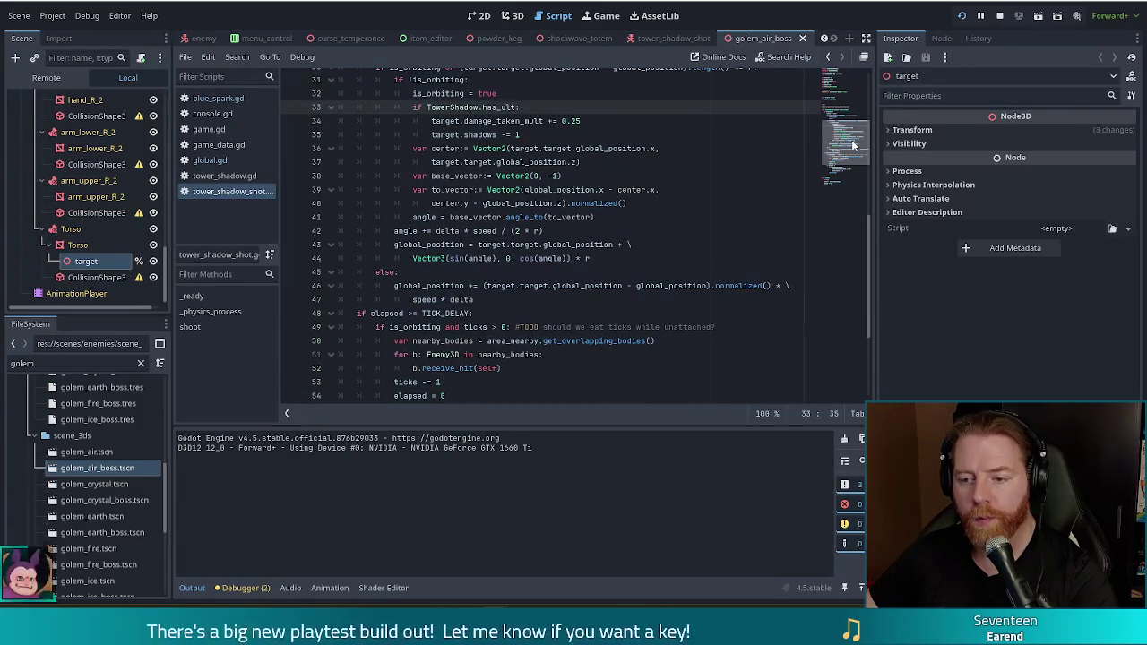
{"action": "left_click", "coordinate": [543, 203]}
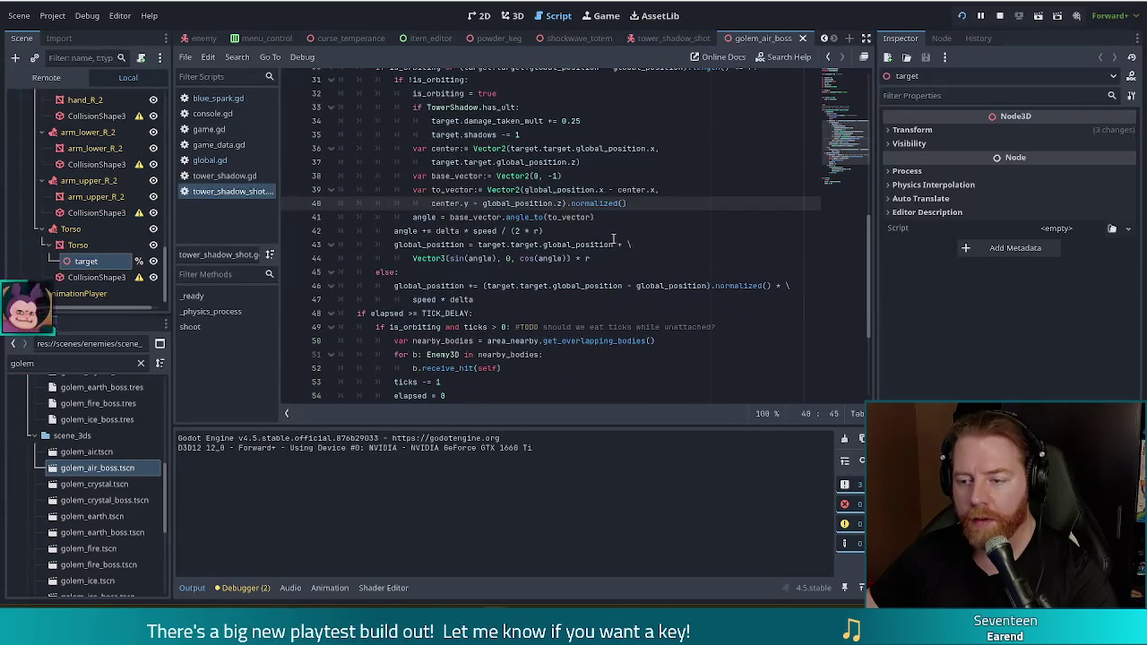
{"action": "left_click", "coordinate": [518, 286]}
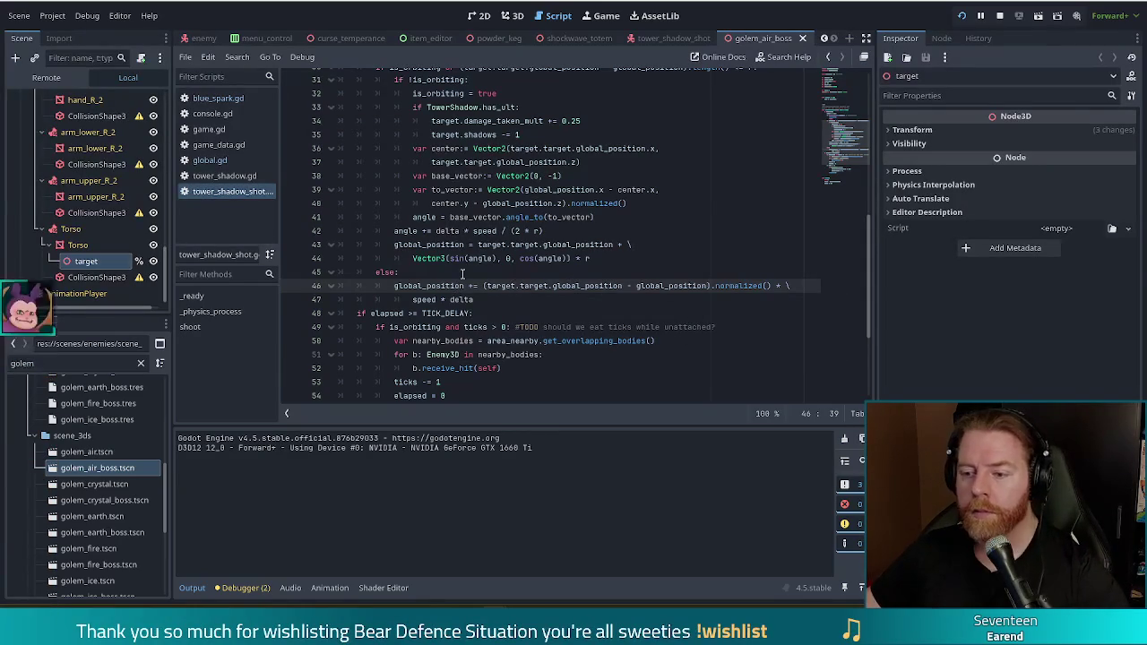
{"action": "left_click_drag", "start_coordinate": [486, 286], "coordinate": [625, 286]}
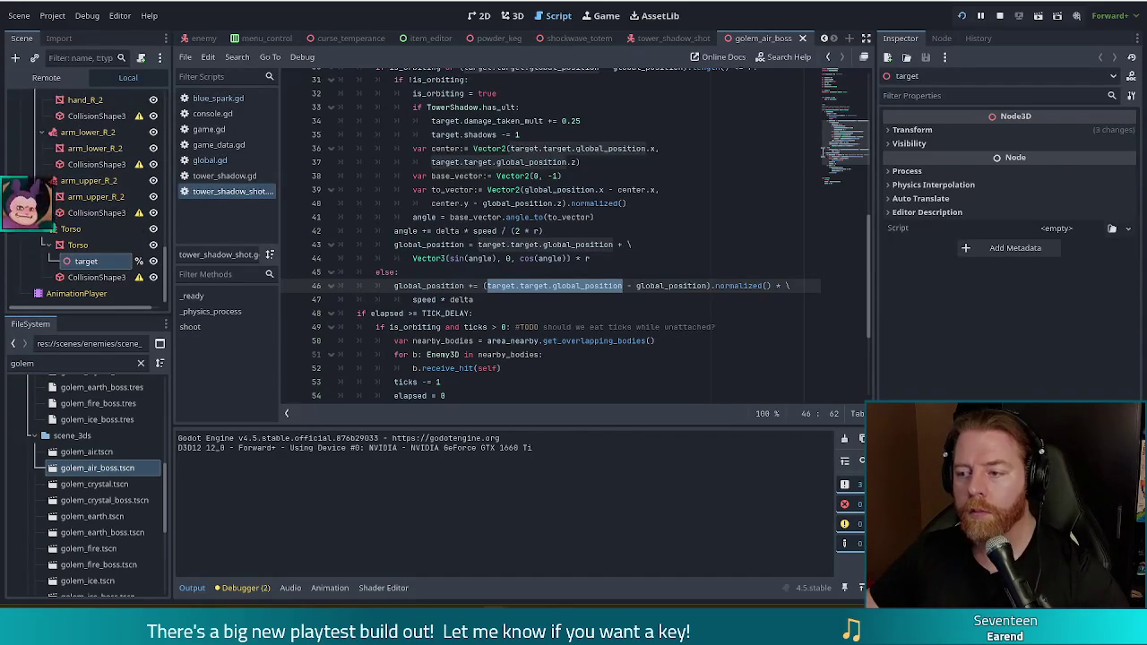
{"action": "scroll", "coordinate": [835, 146], "scroll_direction": "up", "scroll_amount": 1}
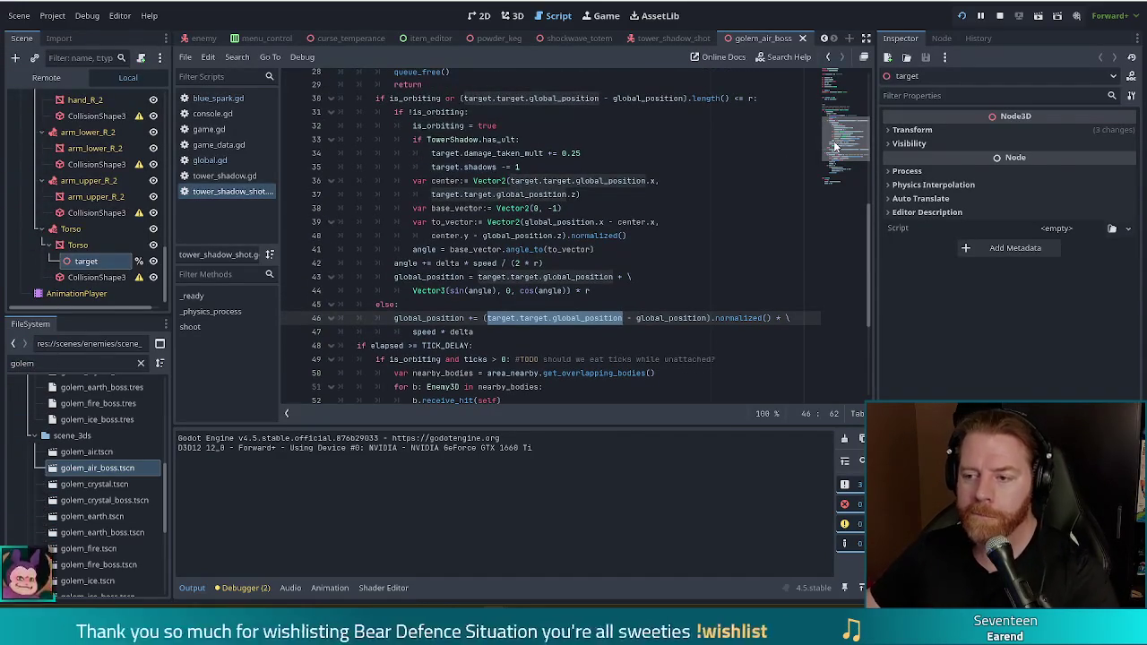
{"action": "scroll", "coordinate": [836, 146], "scroll_direction": "up", "scroll_amount": 1}
{"action": "scroll", "coordinate": [838, 154], "scroll_direction": "down", "scroll_amount": 4}
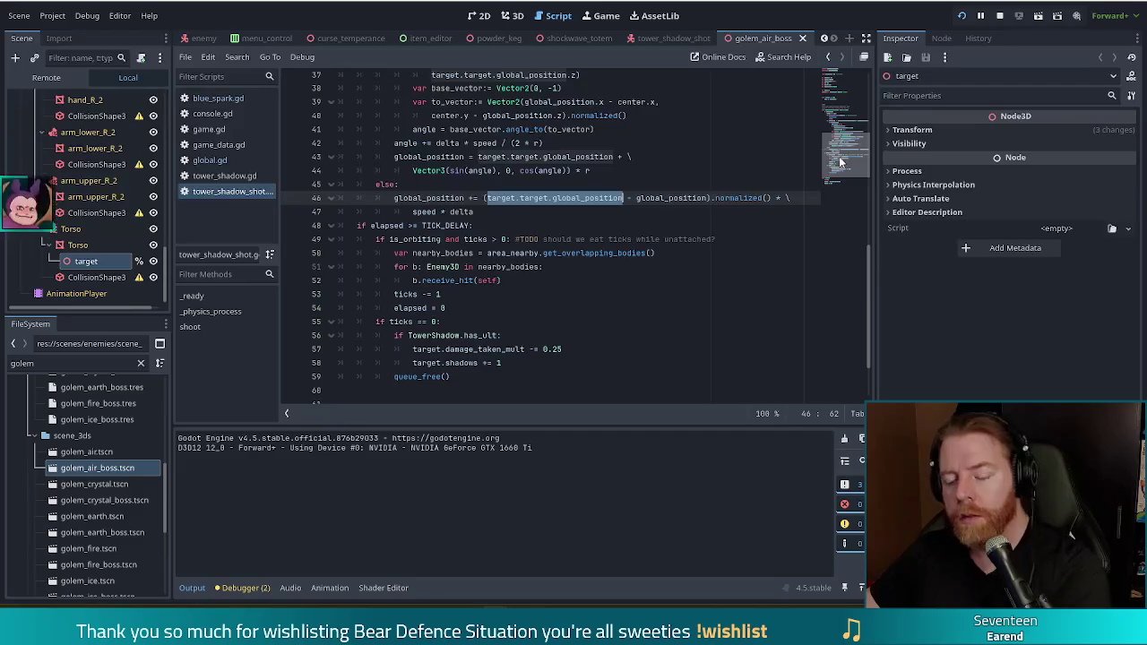
{"action": "scroll", "coordinate": [840, 161], "scroll_direction": "up", "scroll_amount": 2}
{"action": "scroll", "coordinate": [844, 197], "scroll_direction": "down", "scroll_amount": 5}
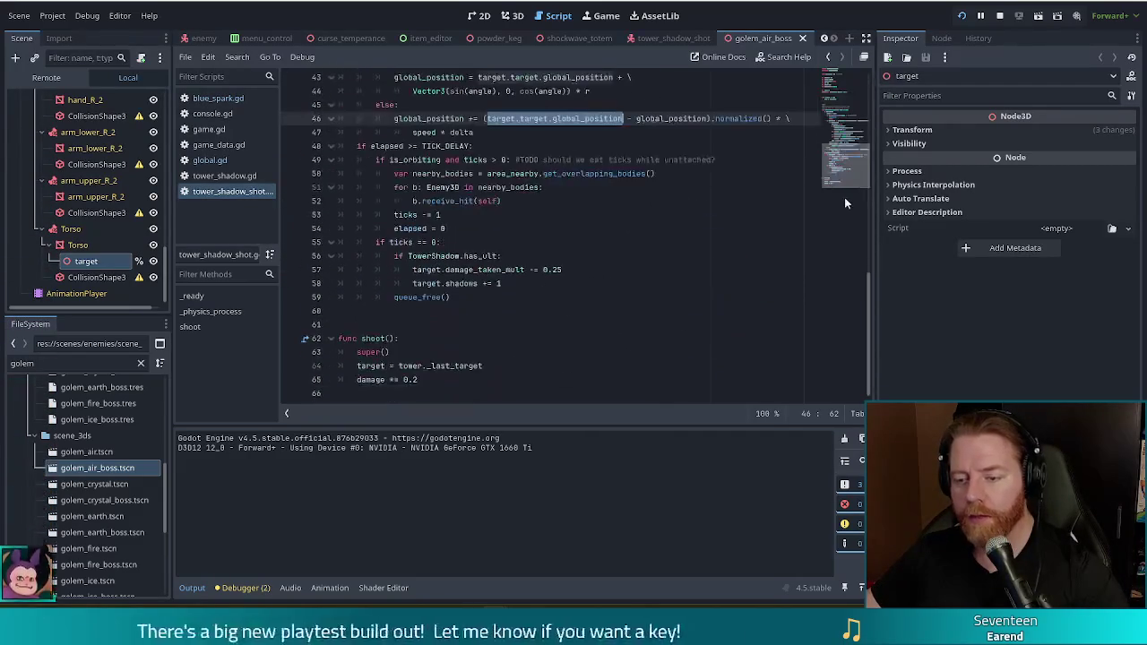
{"action": "scroll", "coordinate": [850, 171], "scroll_direction": "up", "scroll_amount": 6}
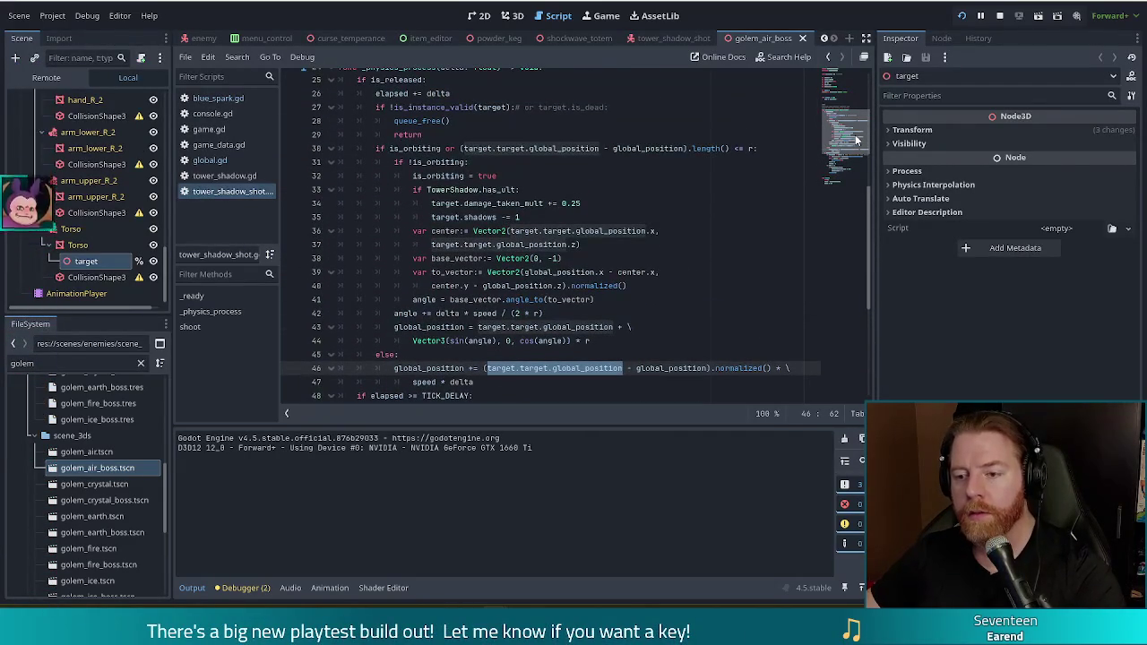
{"action": "scroll", "coordinate": [856, 138], "scroll_direction": "up", "scroll_amount": 1}
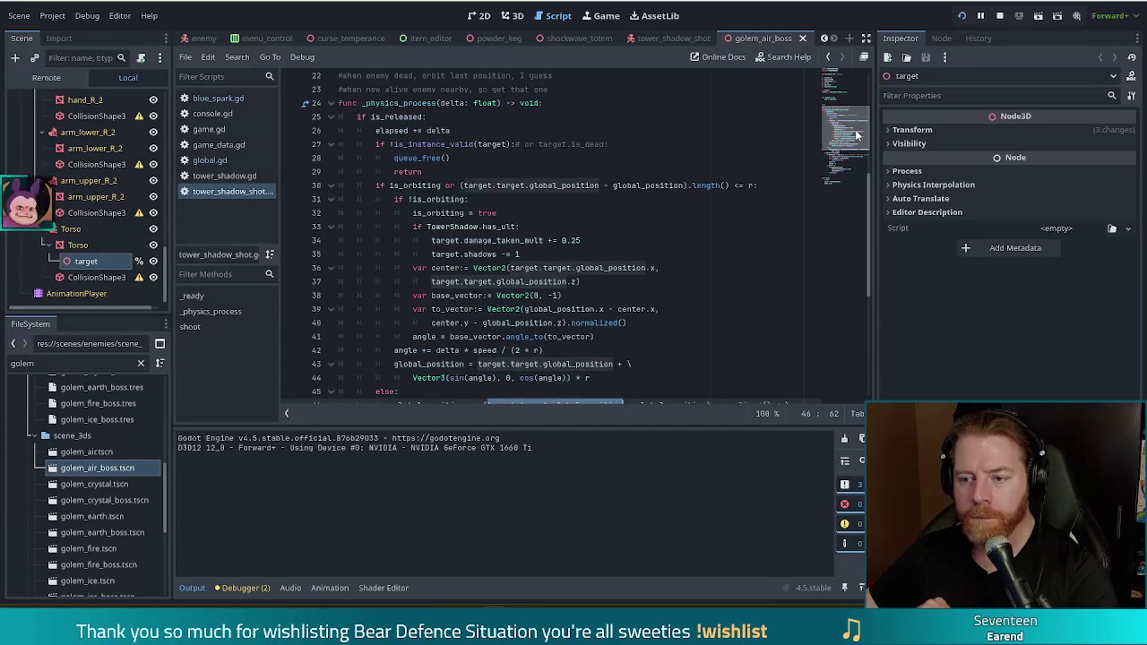
{"action": "left_click", "coordinate": [581, 268]}
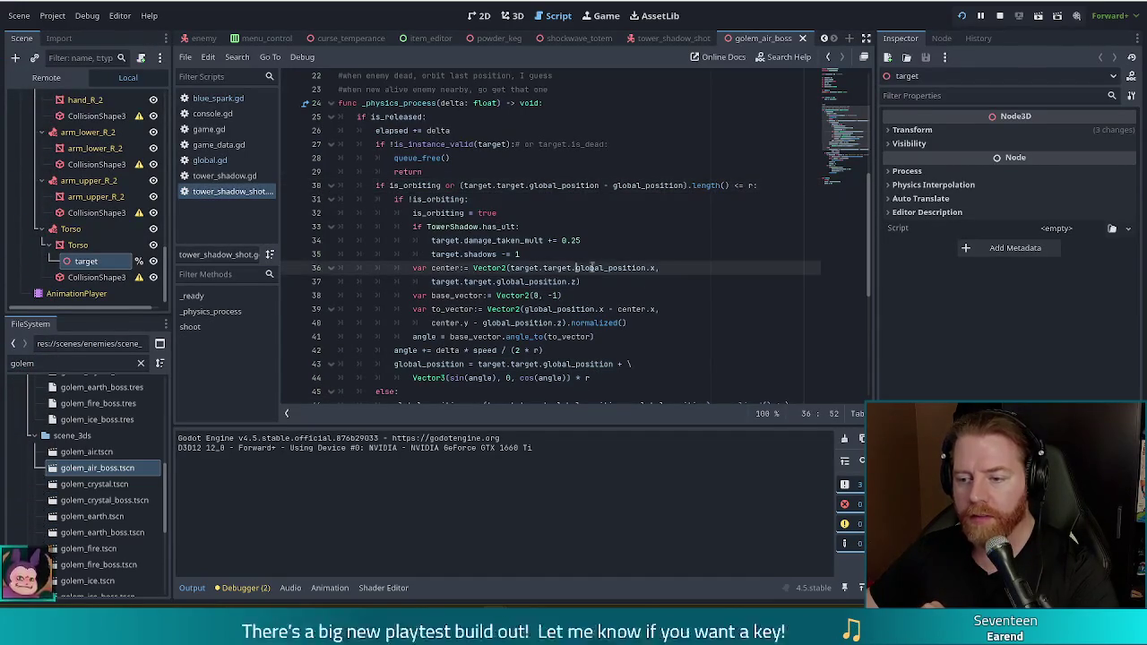
{"action": "left_click", "coordinate": [462, 185]}
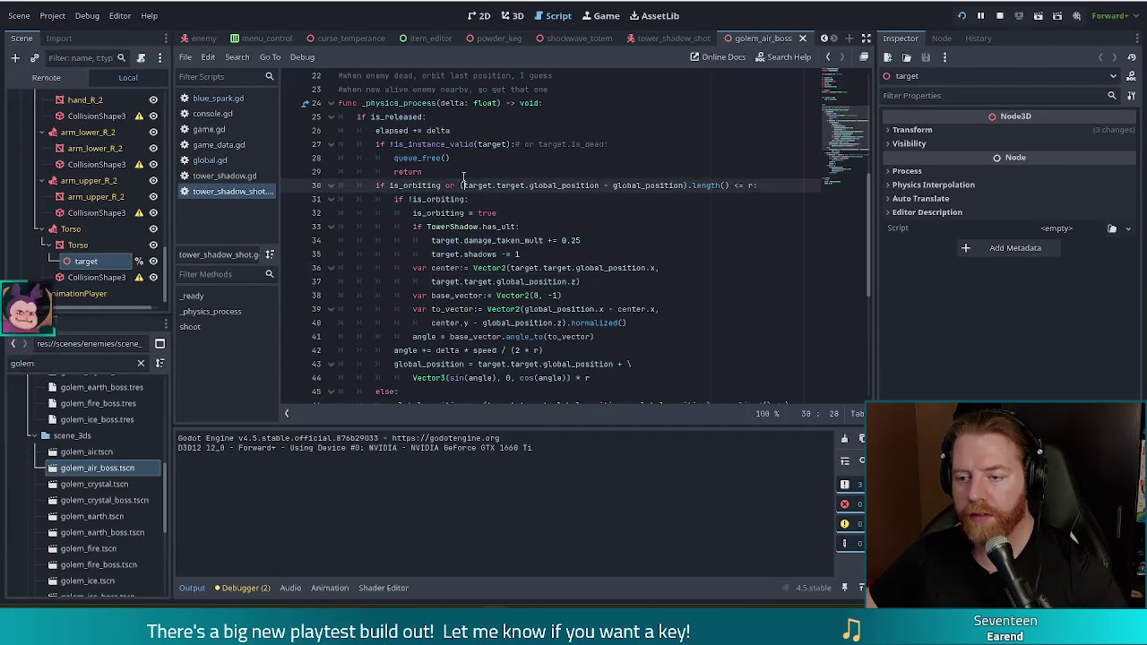
{"action": "left_click", "coordinate": [474, 165]}
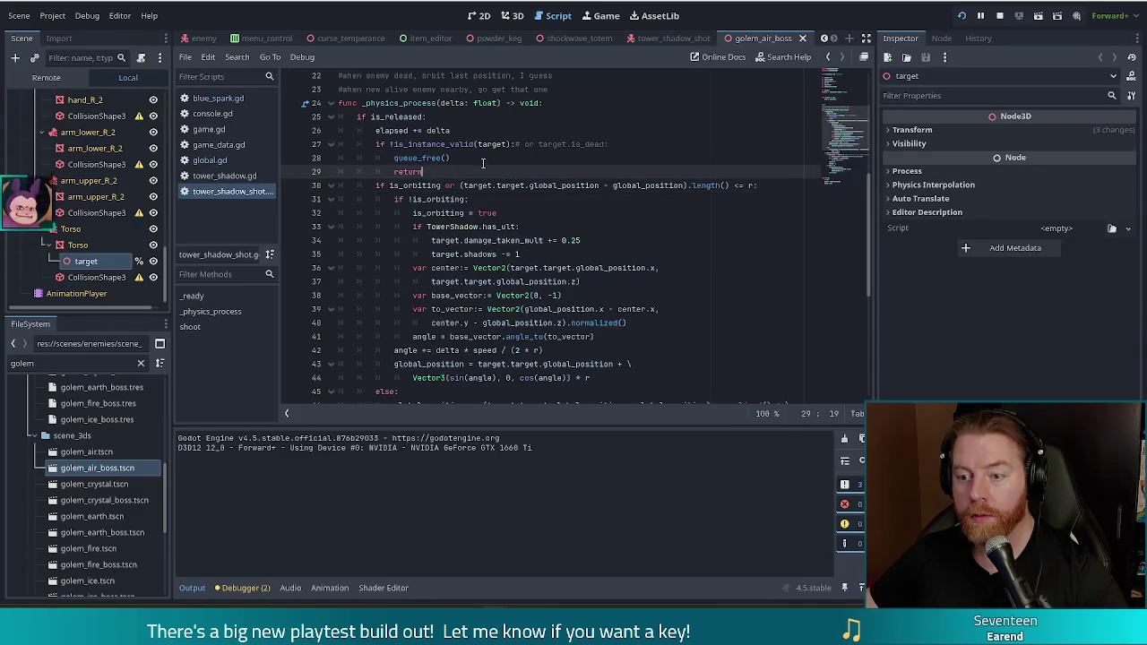
{"action": "left_click", "coordinate": [447, 144]}
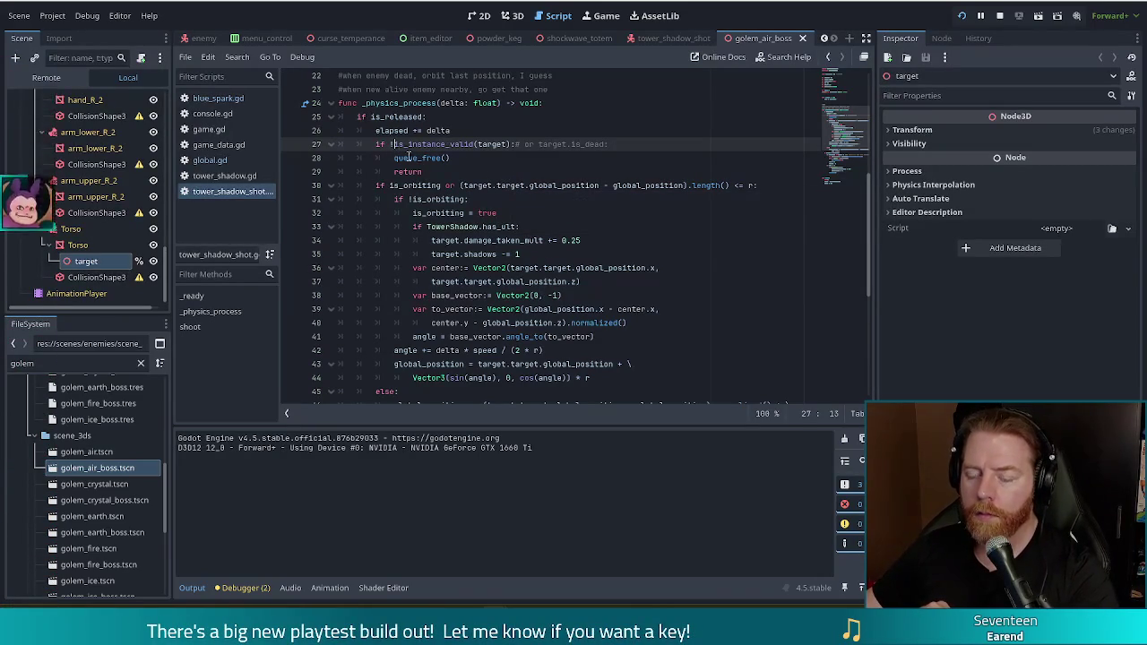
{"action": "left_click", "coordinate": [418, 158], "text": "shift"}
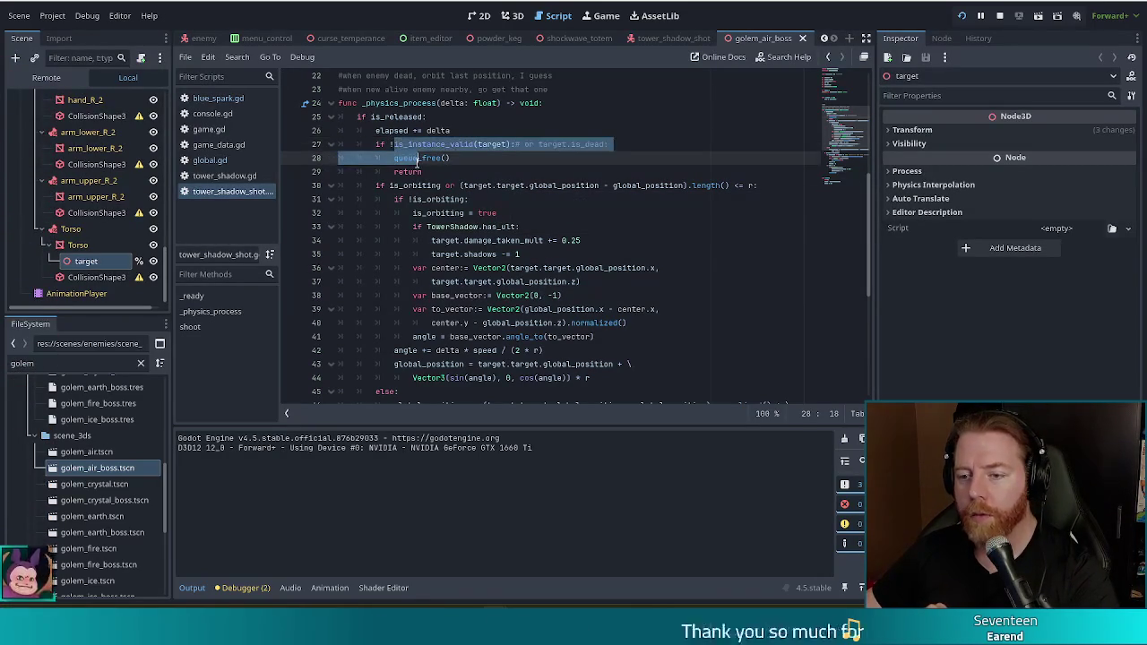
Remove the '!' negation before is_instance_valid(target) on line 27
{"action": "left_click_drag", "start_coordinate": [418, 159], "coordinate": [418, 171]}
{"action": "left_click", "coordinate": [473, 144]}
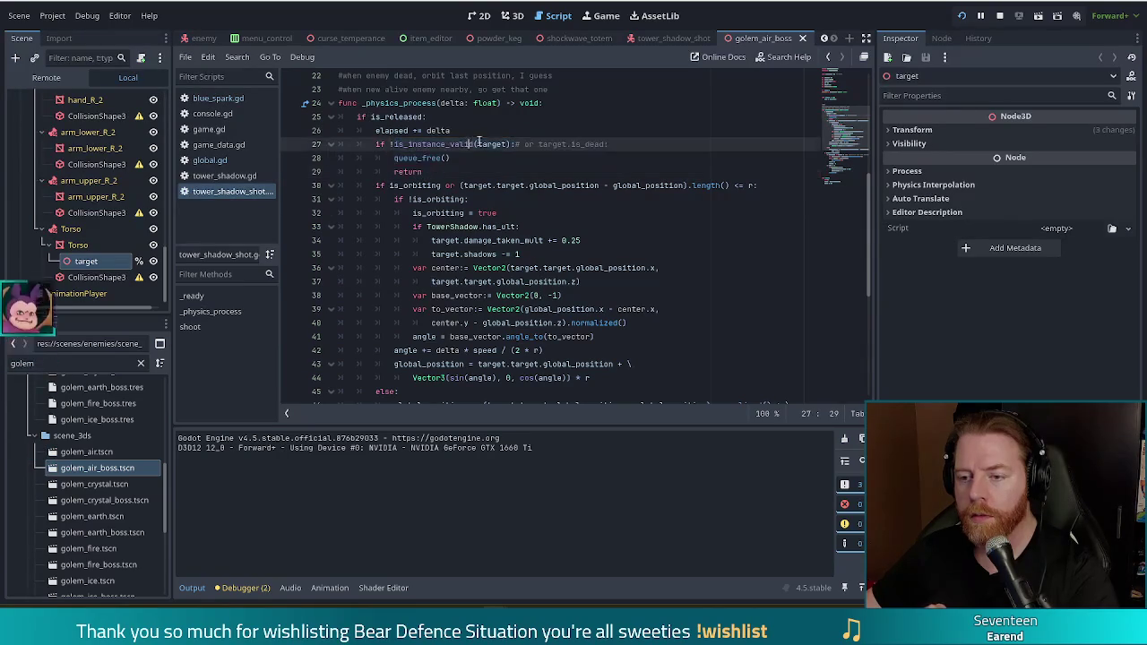
{"action": "mouse_move", "coordinate": [489, 143]}
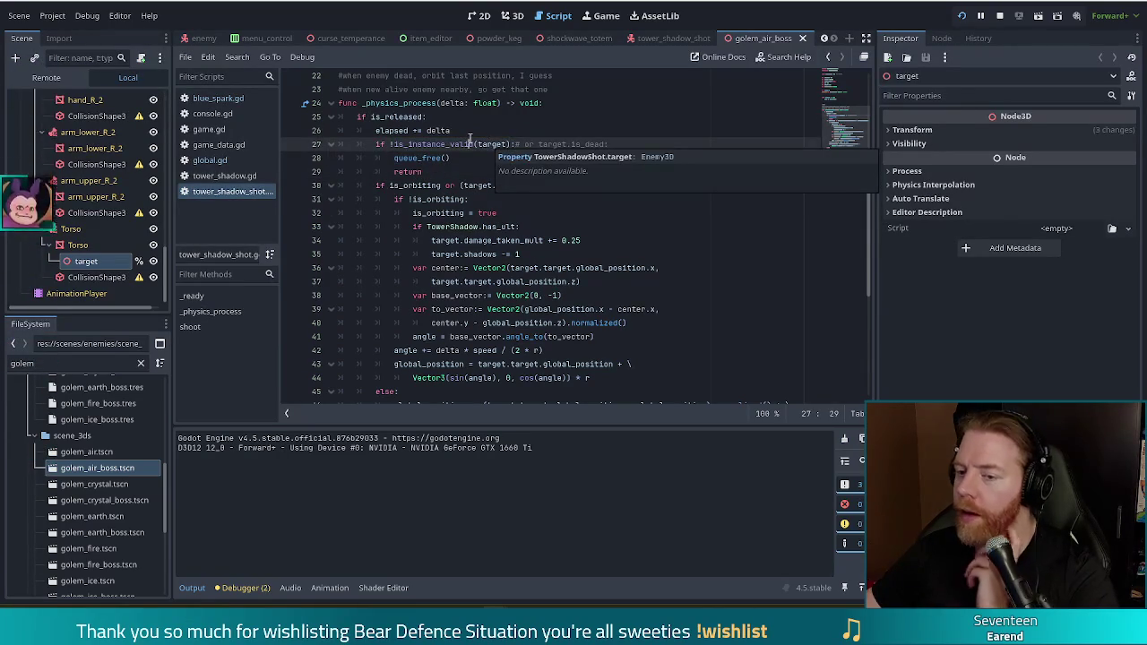
{"action": "key", "text": "Up"}
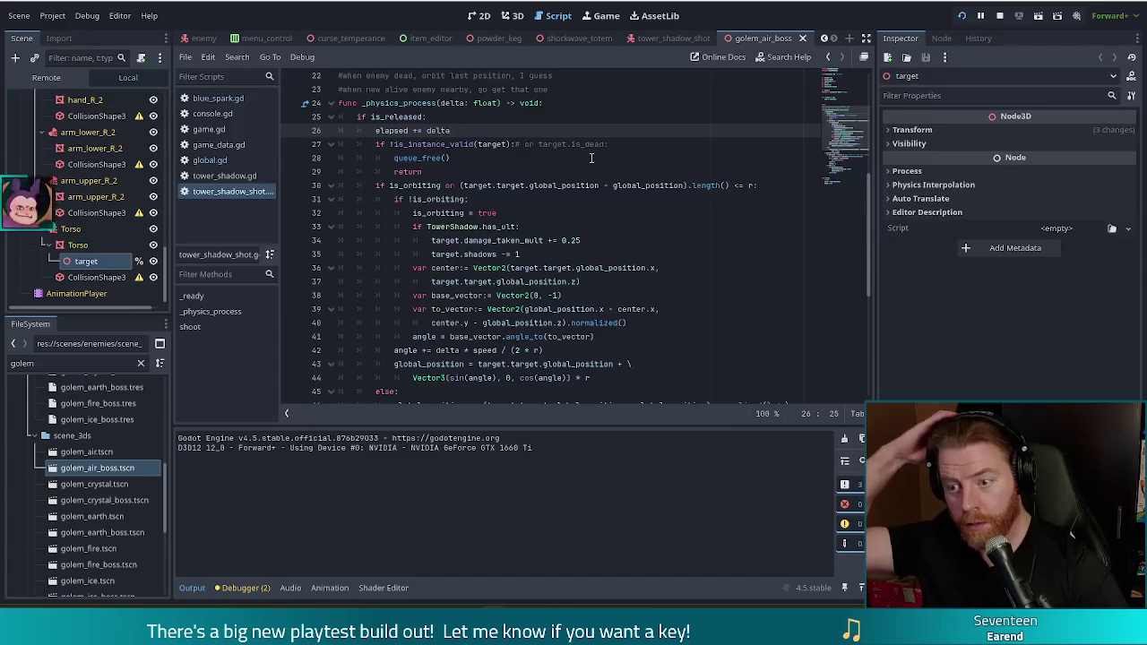
{"action": "left_click", "coordinate": [392, 144]}
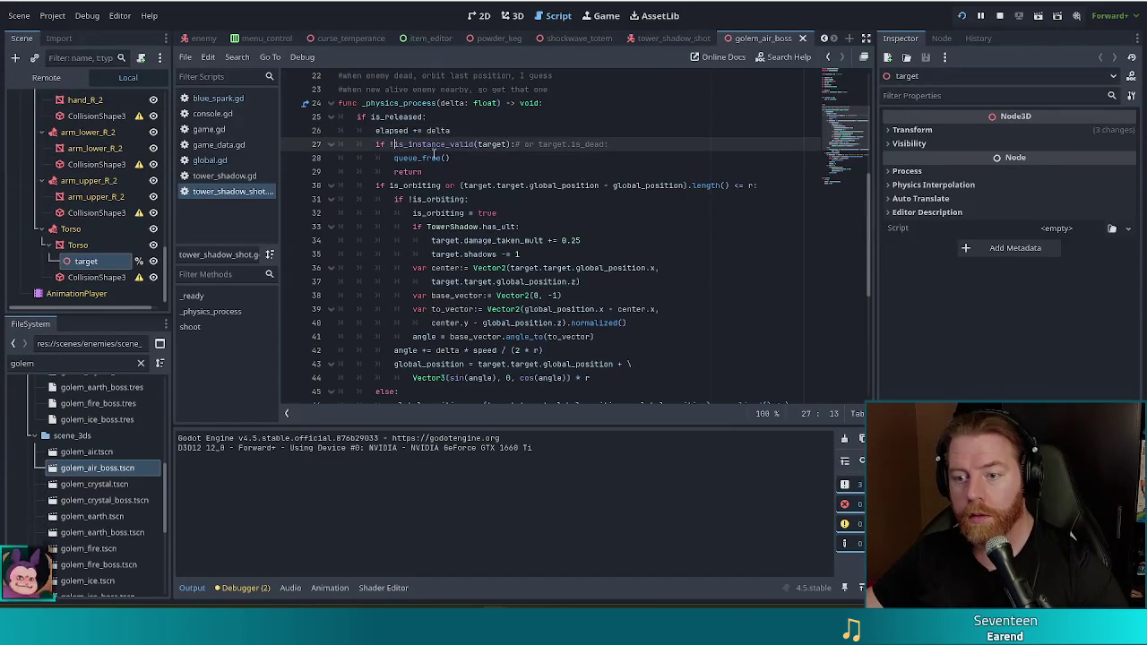
{"action": "scroll", "coordinate": [850, 158], "scroll_direction": "down", "scroll_amount": 6}
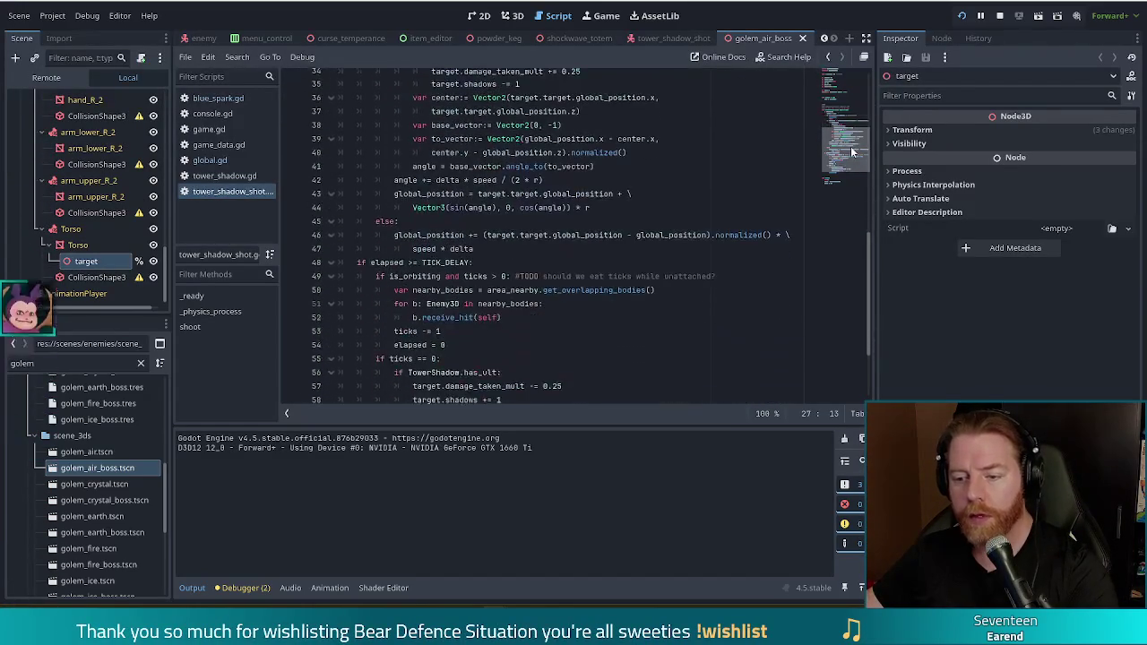
{"action": "scroll", "coordinate": [850, 158], "scroll_direction": "up", "scroll_amount": 7}
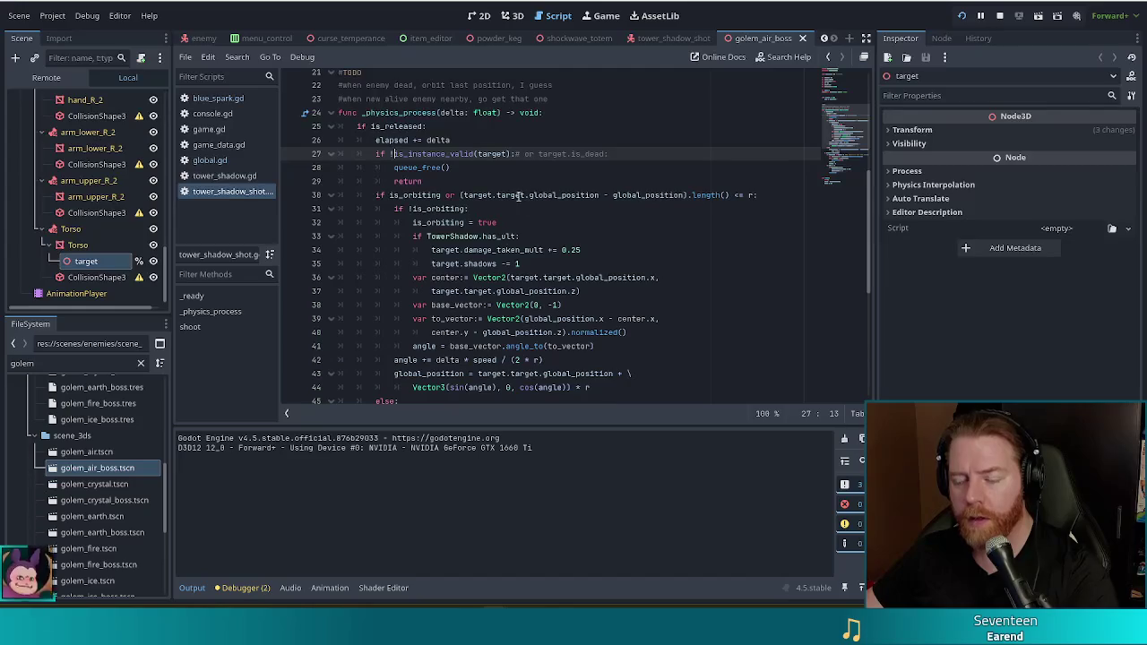
{"action": "key", "text": "BackSpace"}
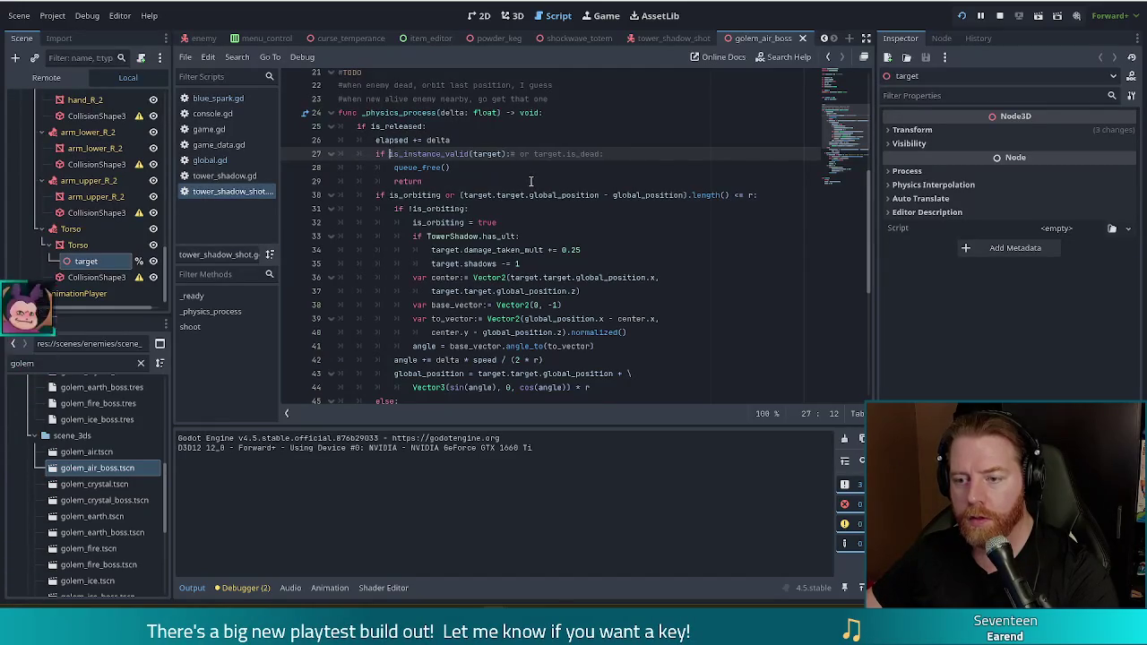
Drop the comment marker and change 'or' to 'and' so line 27 reads 'if is_instance_valid(target) and target.is_dead:'
{"action": "type", "text": ":"}
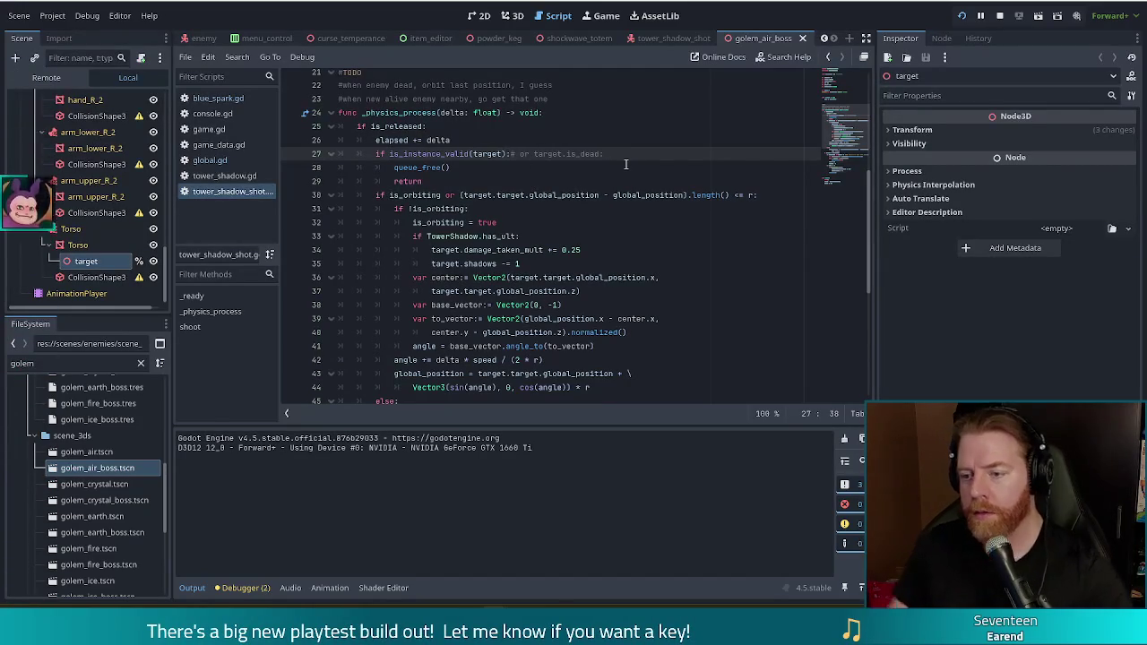
{"action": "key", "text": "Delete"}
{"action": "key", "text": "Delete"}
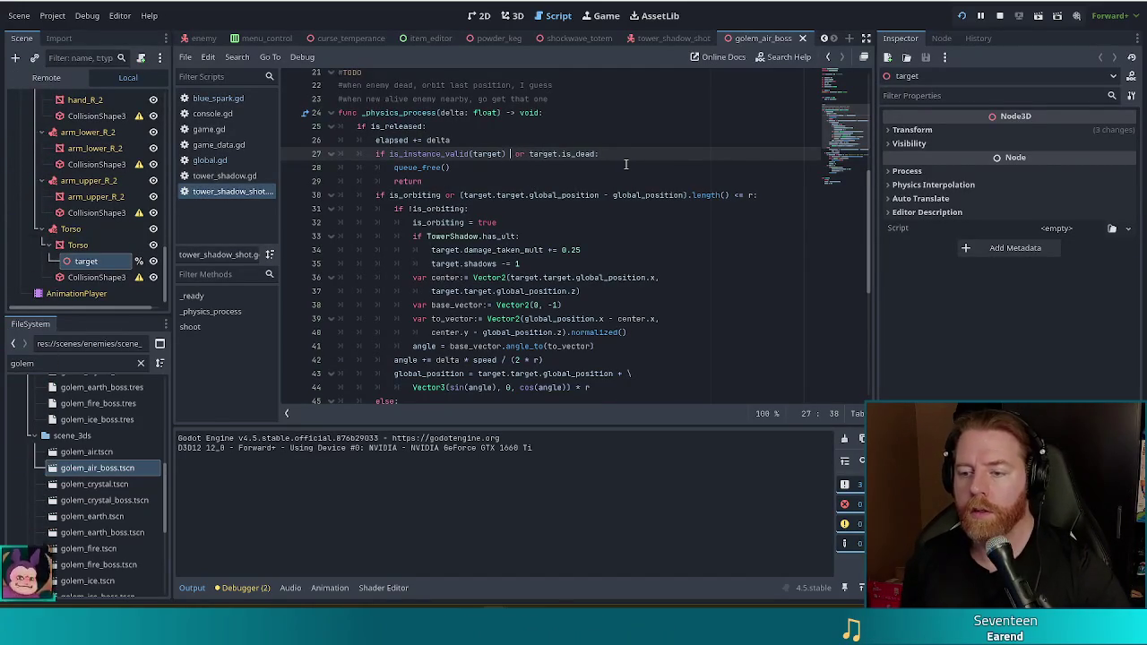
{"action": "key", "text": "BackSpace"}
{"action": "key", "text": "BackSpace"}
{"action": "type", "text": "and"}
{"action": "key", "text": "End"}
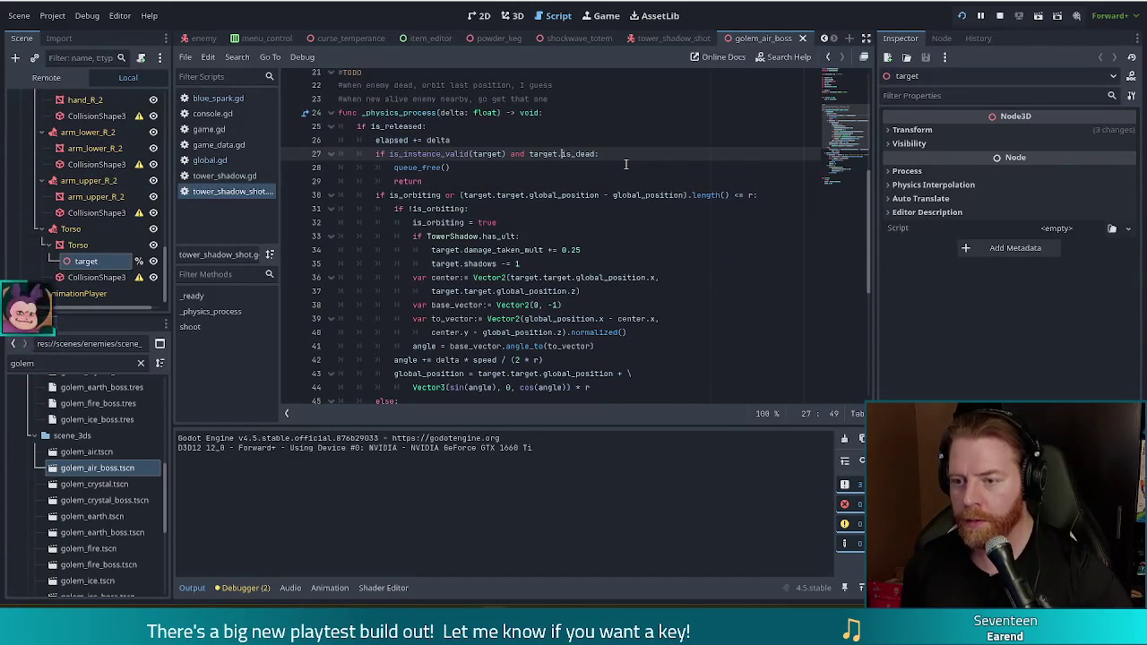
Negate target.is_dead and replace queue_free()/return with 'orbit_origin = target.target.global_position'
{"action": "type", "text": "!"}
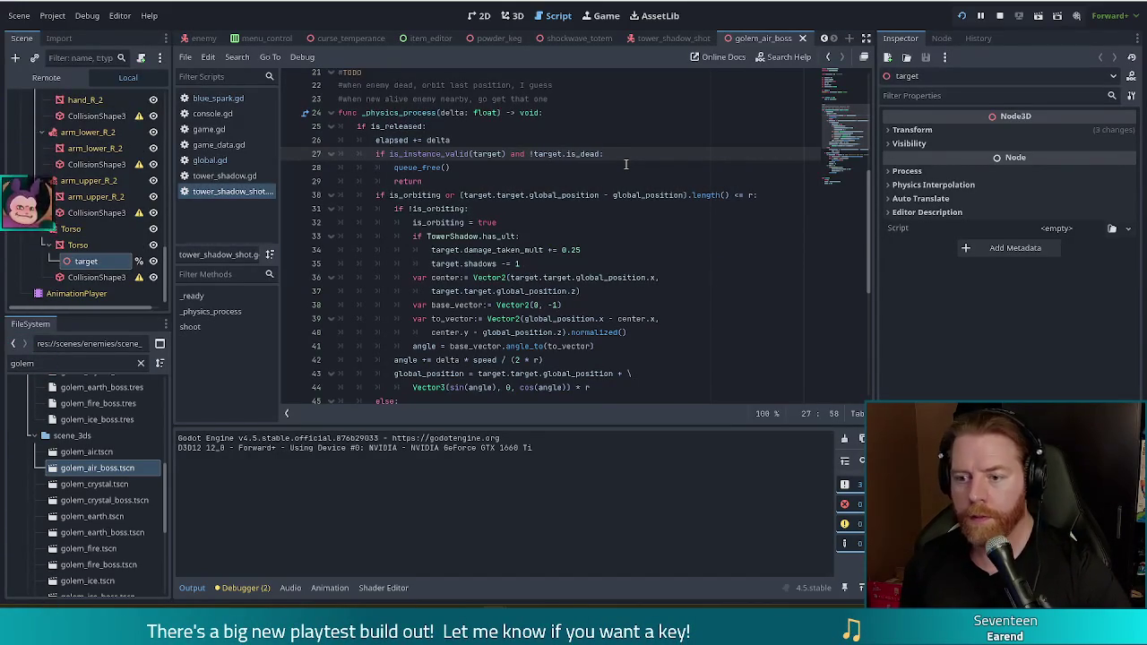
{"action": "key", "text": "Down"}
{"action": "key", "text": "Down"}
{"action": "key", "text": "shift+Up"}
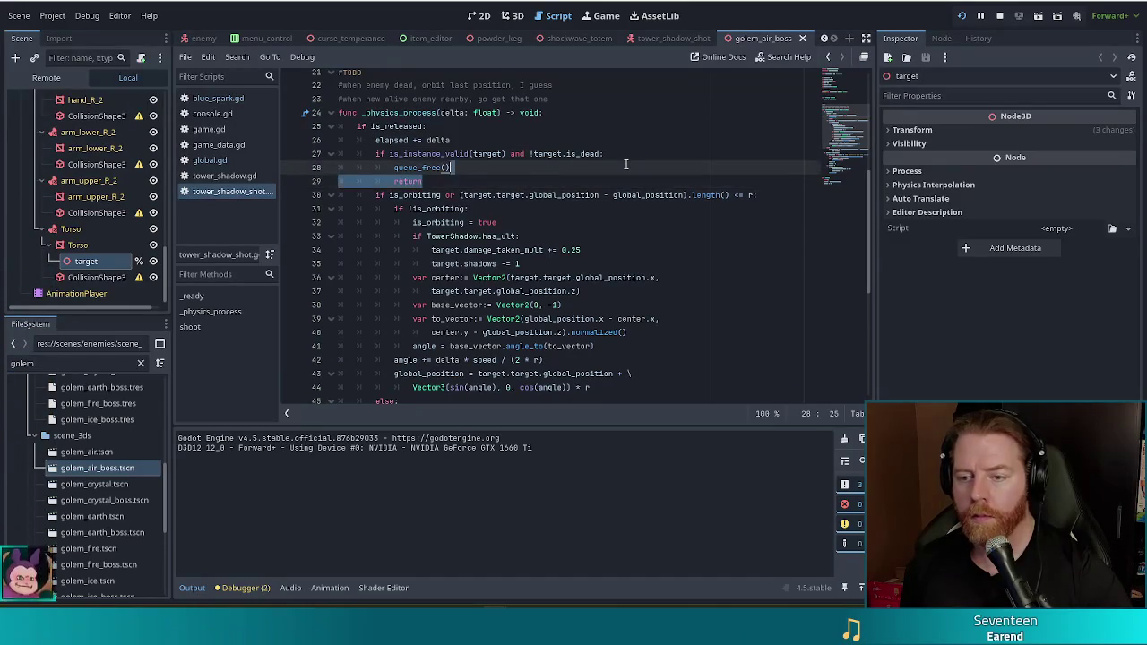
{"action": "key", "text": "shift+Left"}
{"action": "key", "text": "shift+Left"}
{"action": "key", "text": "shift+Left"}
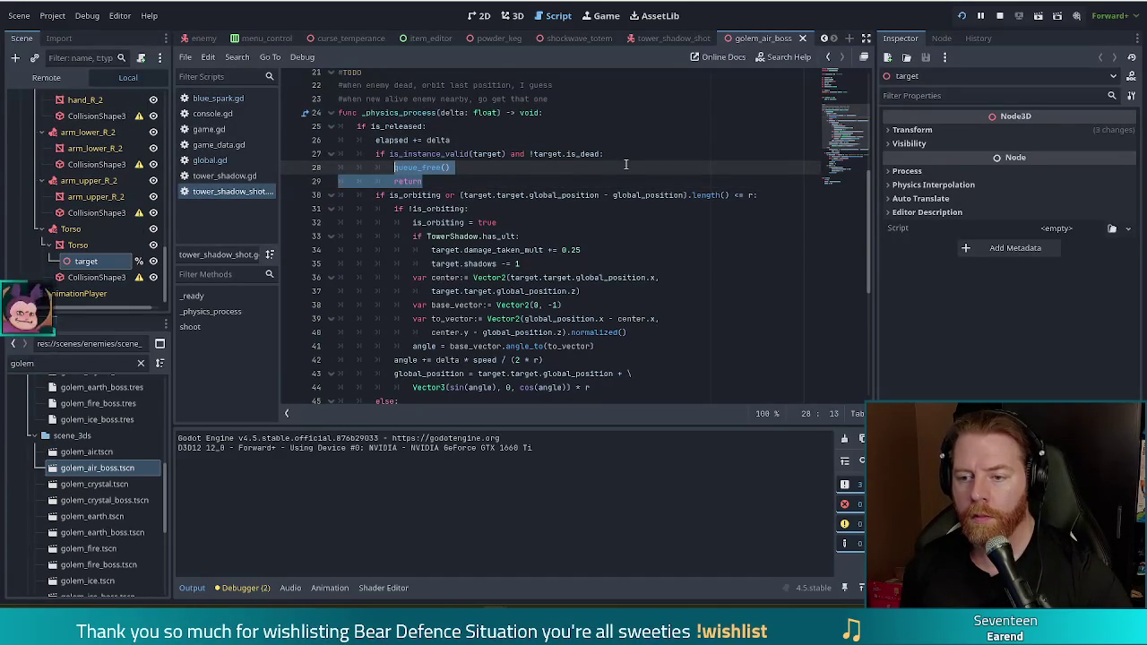
{"action": "type", "text": "ori"}
{"action": "key", "text": "Down"}
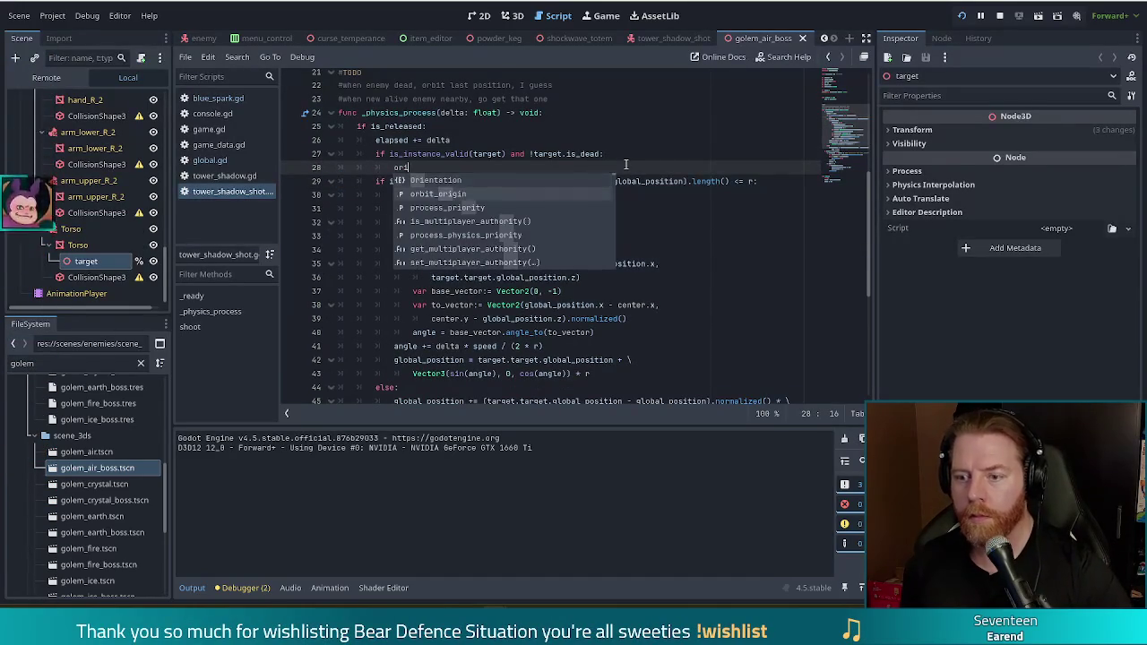
{"action": "key", "text": "Return"}
{"action": "type", "text": "tar"}
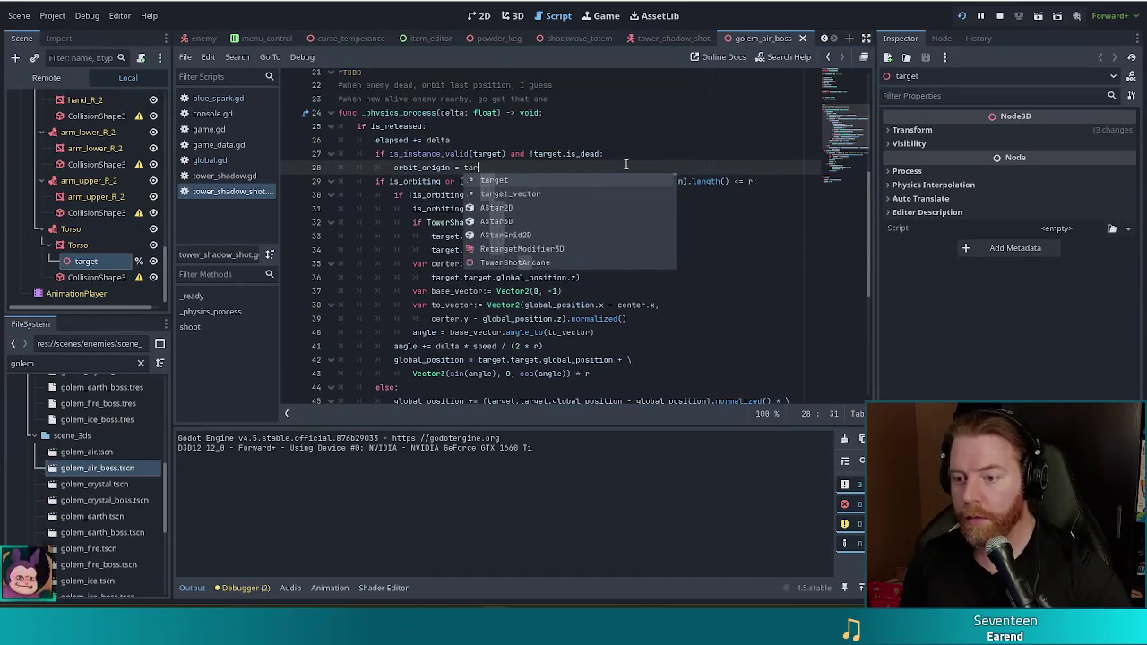
{"action": "type", "text": "get.tar"}
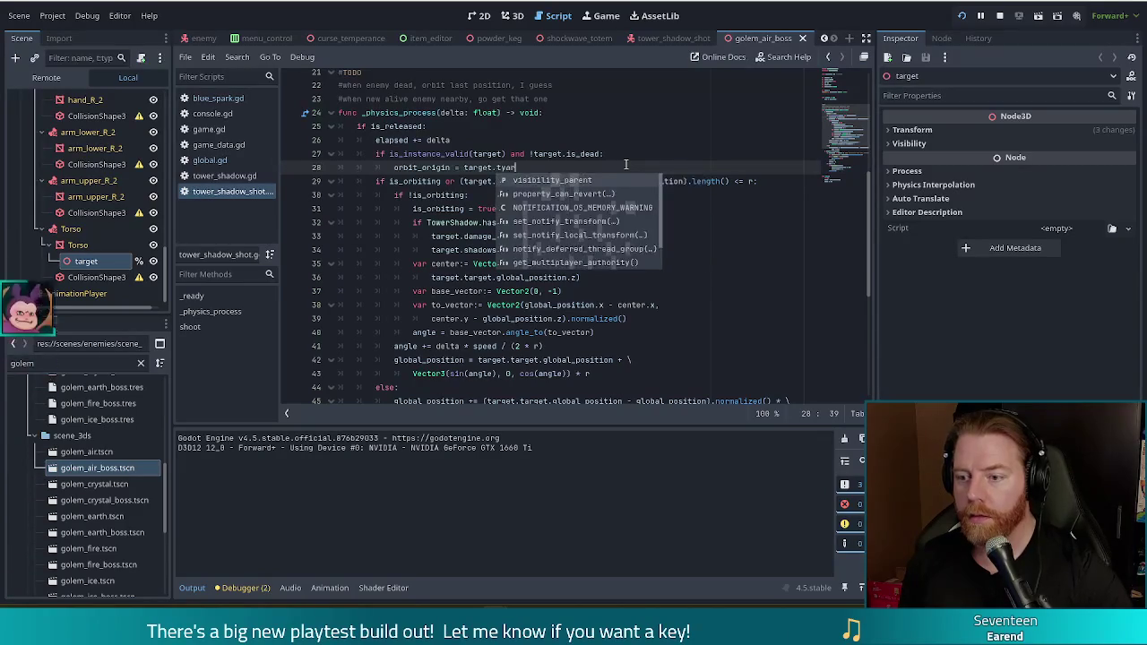
{"action": "key", "text": "Return"}
{"action": "type", "text": ".glo"}
{"action": "key", "text": "Return"}
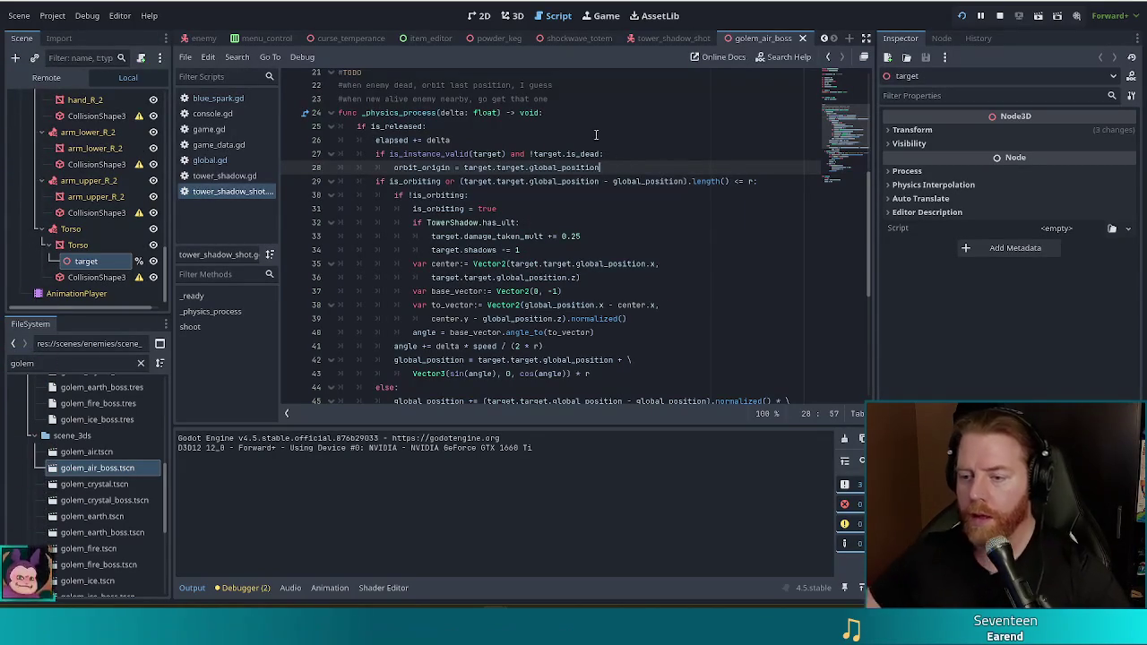
Use orbit_origin instead of the target position in line 29's orbit distance check
{"action": "double_click", "coordinate": [423, 168]}
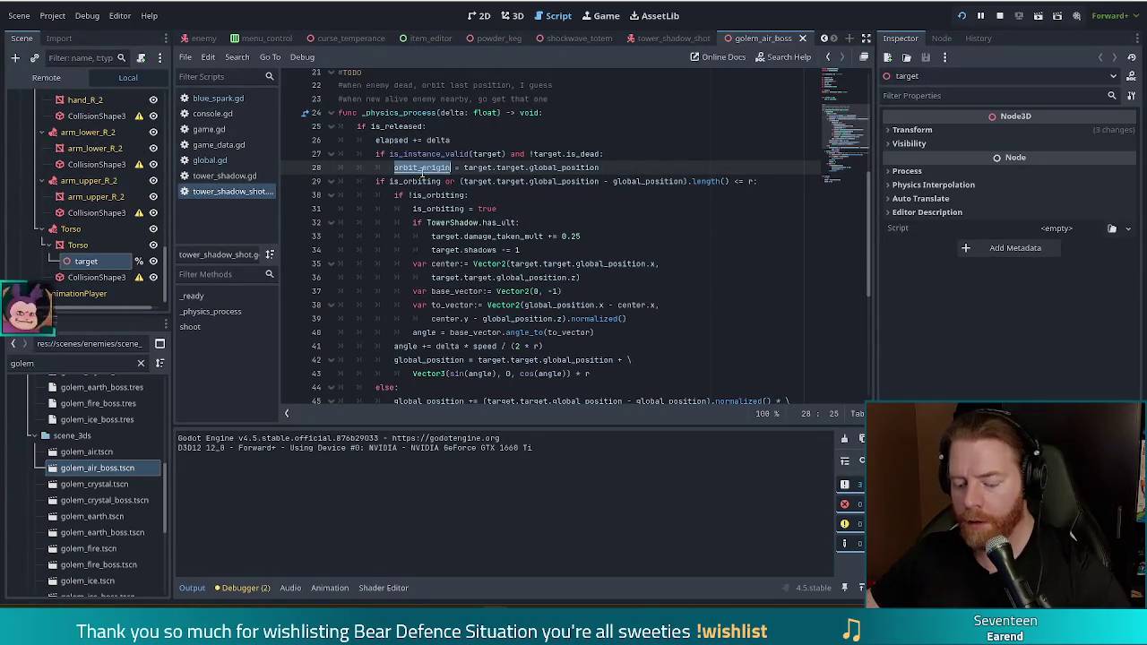
{"action": "key", "text": "ctrl+c"}
{"action": "left_click_drag", "start_coordinate": [463, 182], "coordinate": [598, 181]}
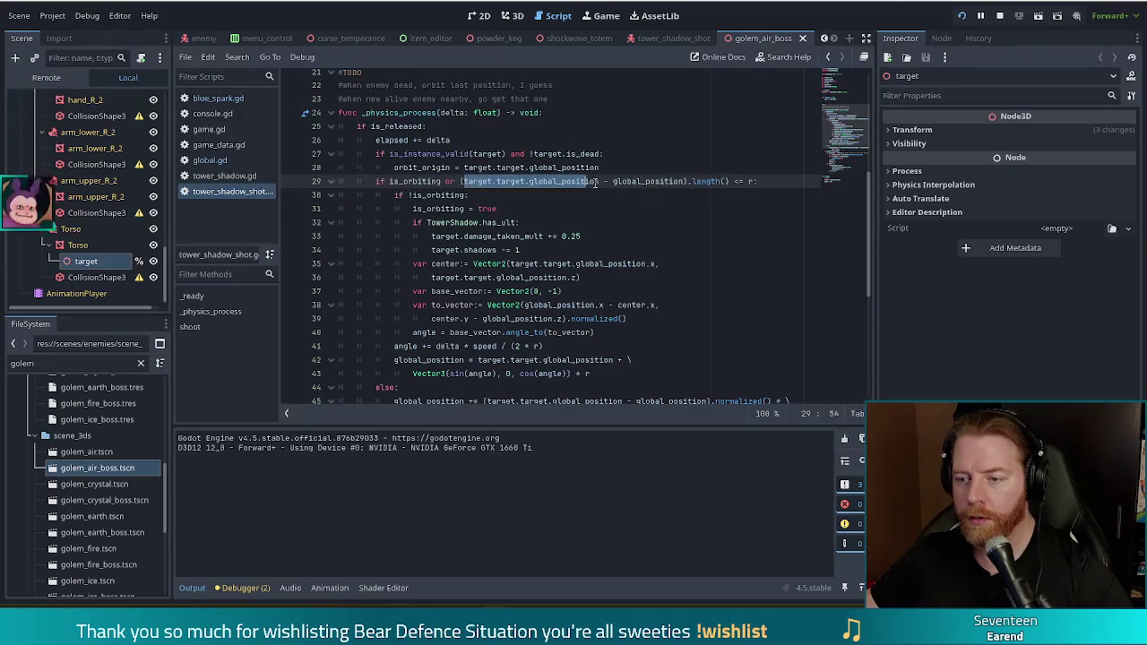
{"action": "key", "text": "ctrl+v"}
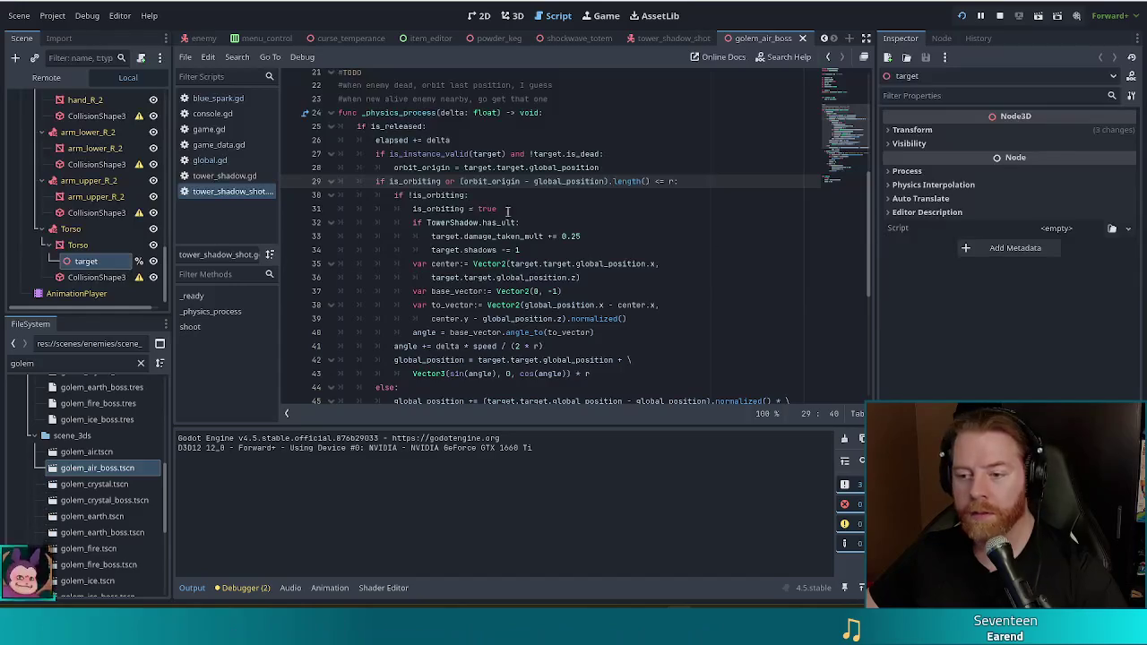
{"action": "key", "text": "Down"}
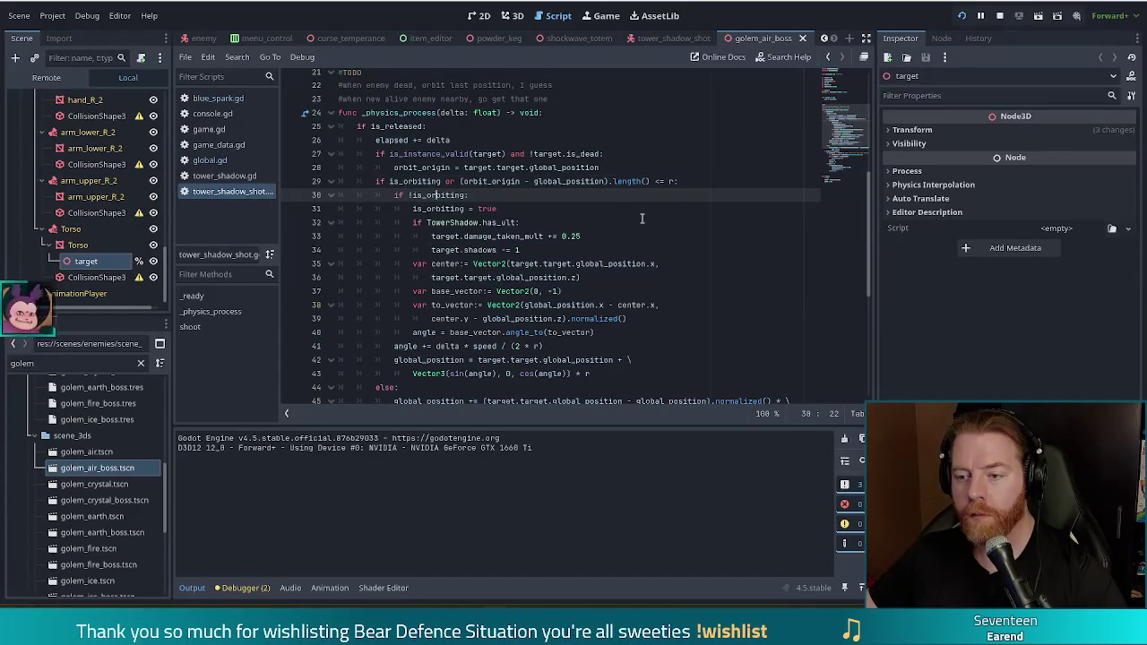
{"action": "left_click_drag", "start_coordinate": [510, 264], "coordinate": [645, 263]}
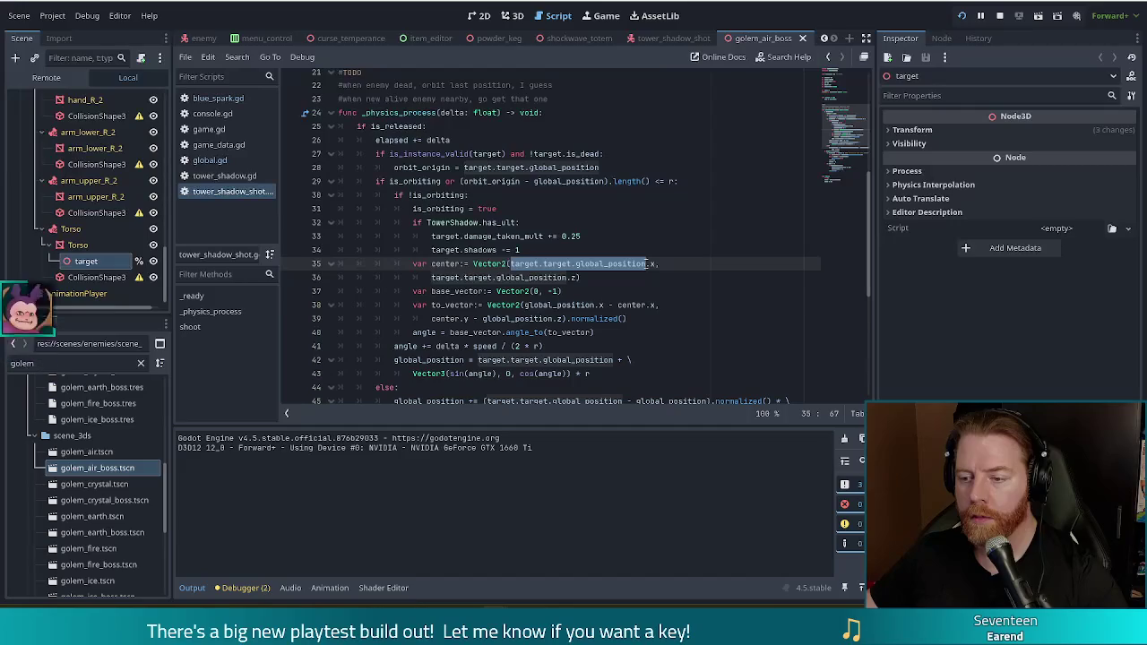
{"action": "type", "text": "orbit_origin"}
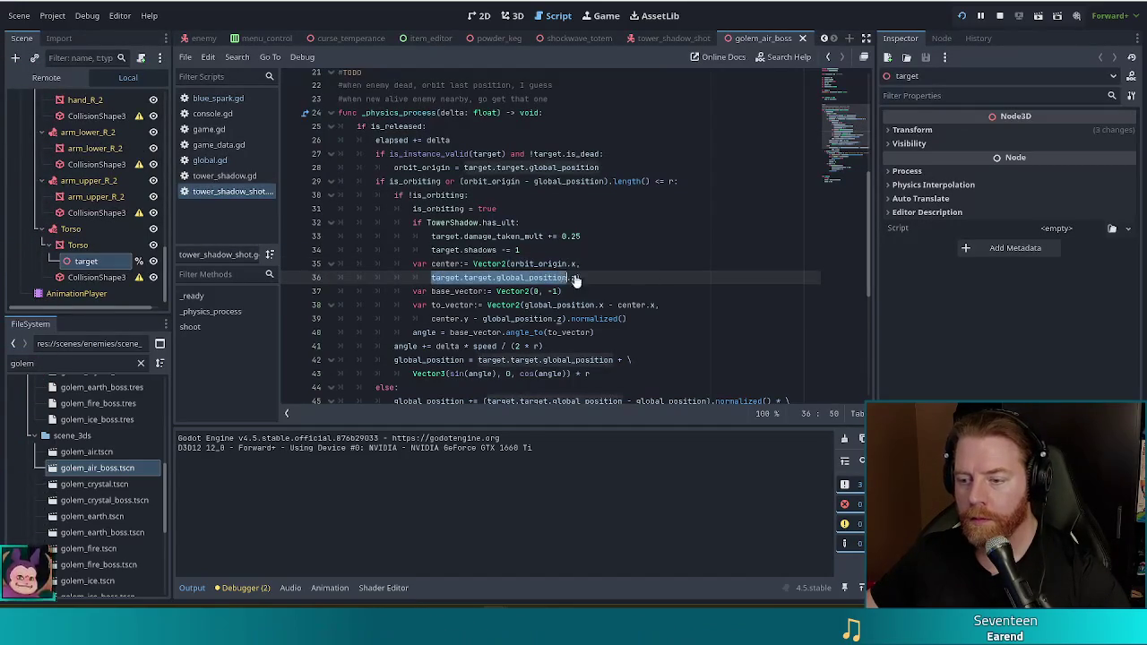
{"action": "key", "text": "ctrl+v"}
{"action": "left_click", "coordinate": [432, 277]}
{"action": "key", "text": "BackSpace"}
{"action": "key", "text": "BackSpace"}
{"action": "key", "text": "BackSpace"}
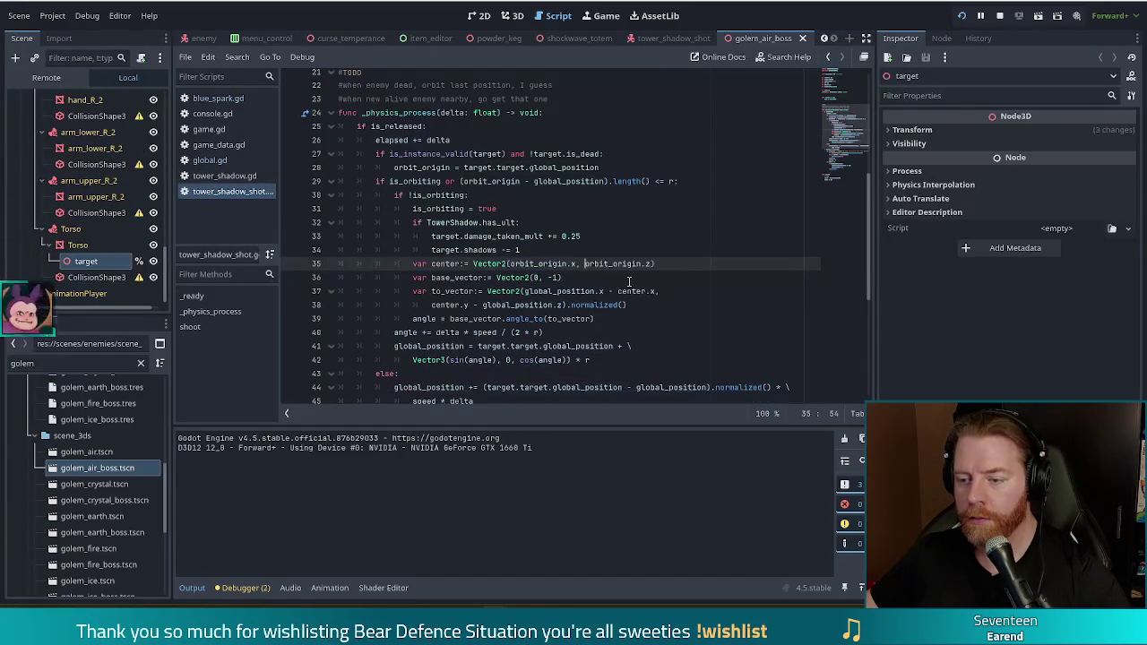
{"action": "left_click", "coordinate": [544, 319]}
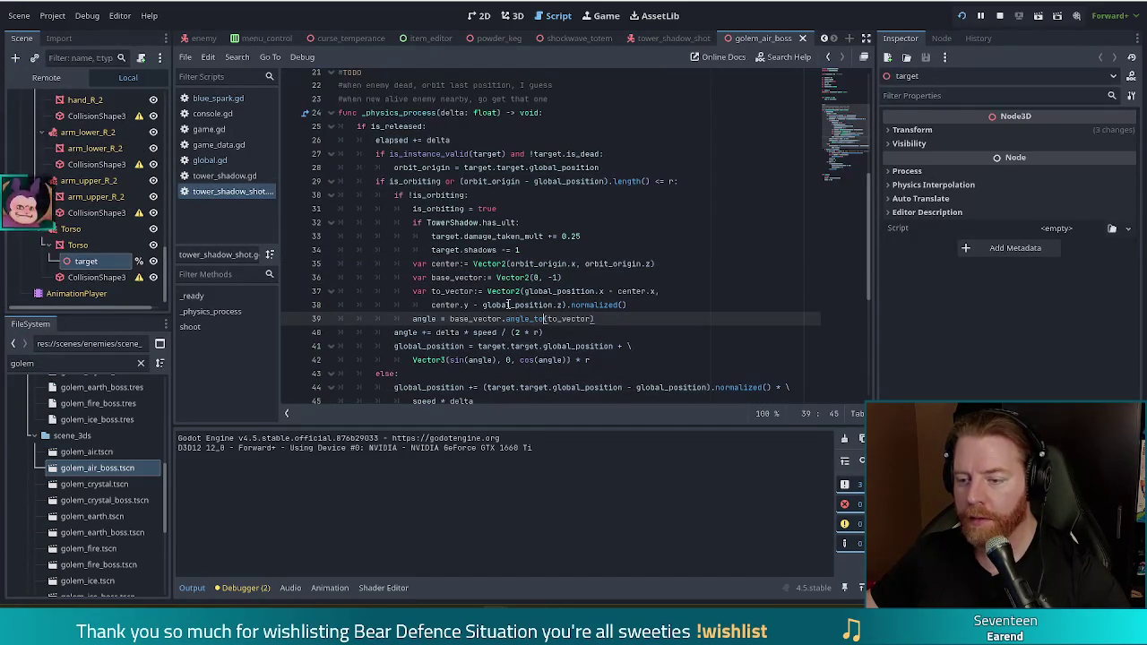
{"action": "left_click", "coordinate": [487, 292]}
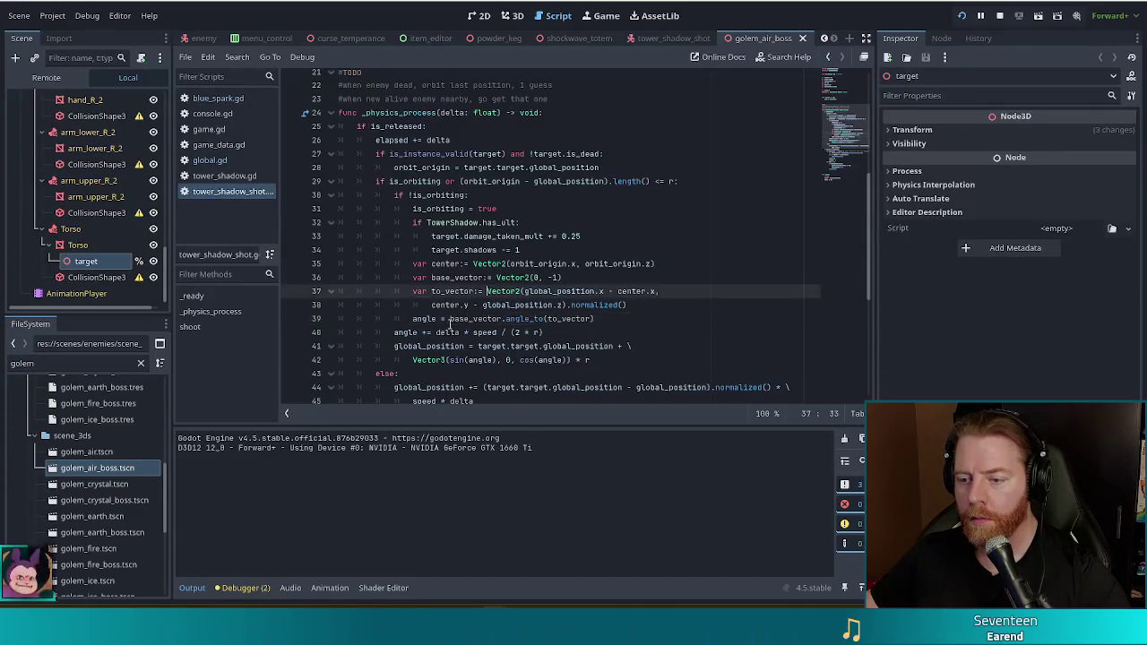
{"action": "left_click", "coordinate": [572, 305]}
{"action": "scroll", "coordinate": [537, 296], "scroll_direction": "down", "scroll_amount": 2}
{"action": "left_click", "coordinate": [478, 263]}
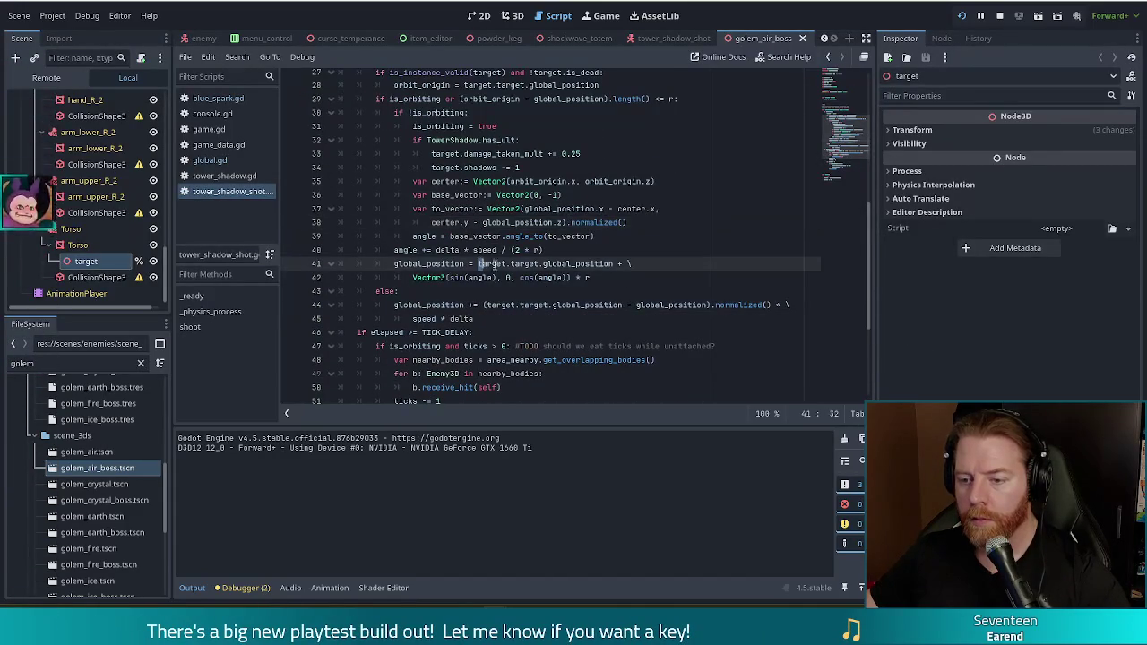
{"action": "type", "text": "orbit_origin"}
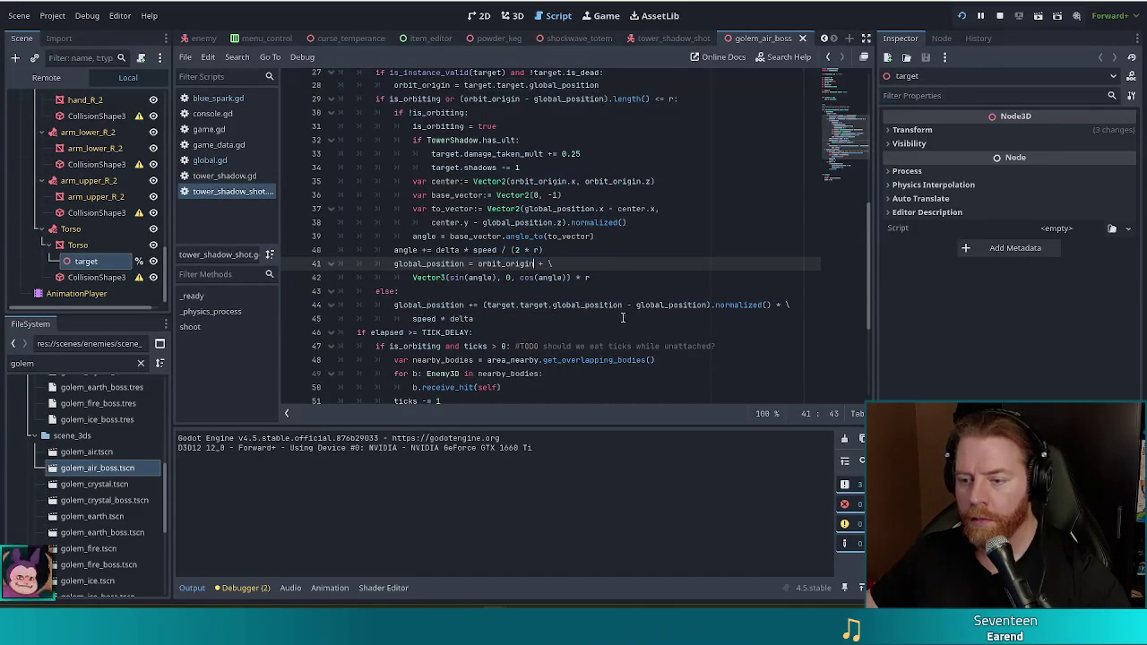
{"action": "left_click_drag", "start_coordinate": [485, 305], "coordinate": [640, 307]}
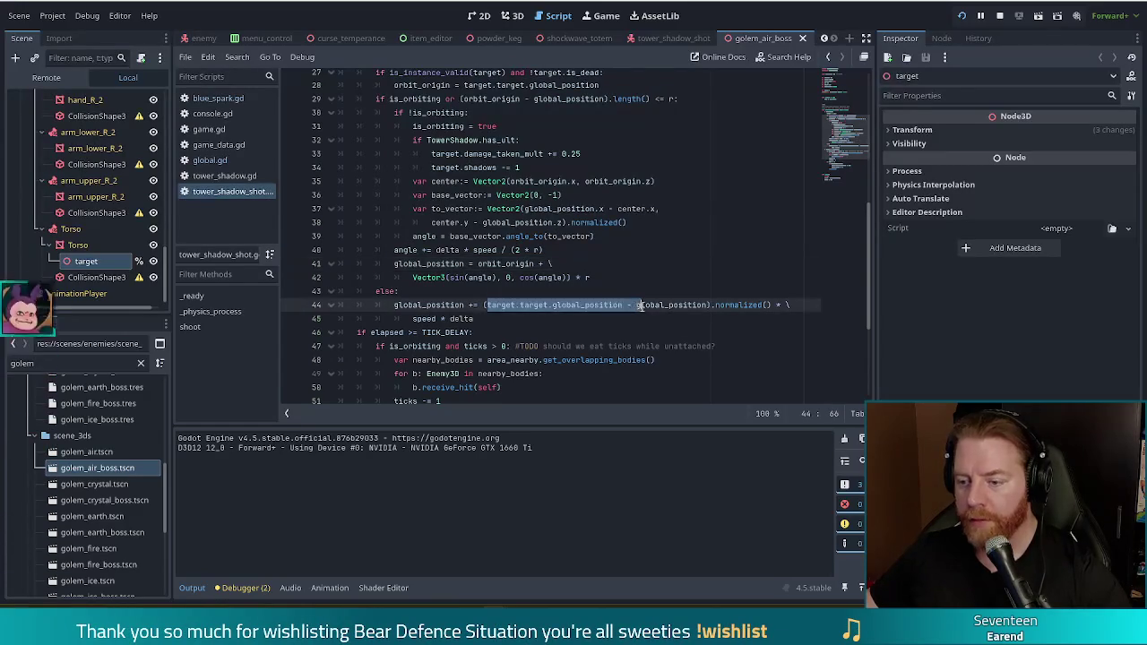
{"action": "type", "text": "orbit_origin"}
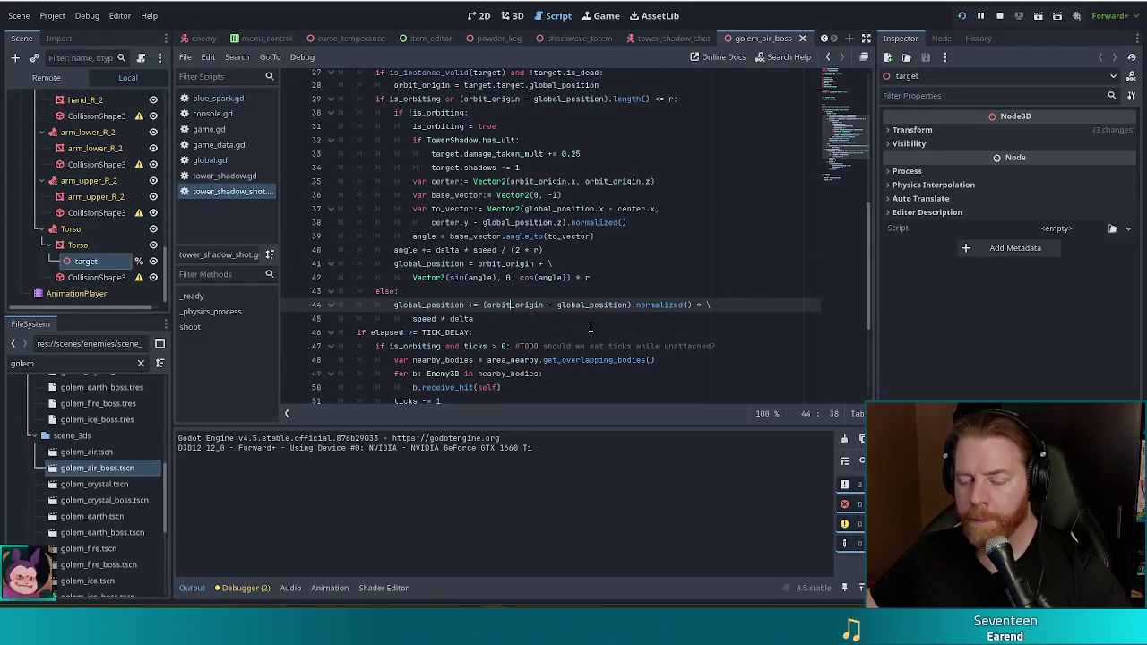
{"action": "scroll", "coordinate": [591, 328], "scroll_direction": "down", "scroll_amount": 2}
{"action": "scroll", "coordinate": [591, 327], "scroll_direction": "down", "scroll_amount": 3}
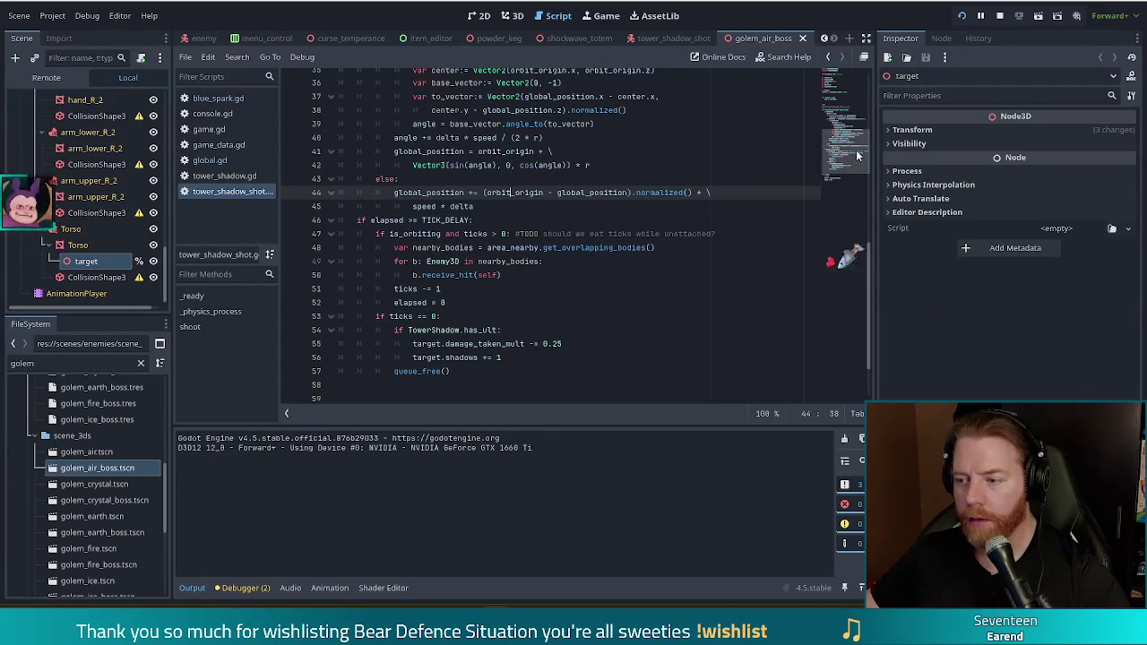
Insert a stray 'o' line after elapsed += delta
{"action": "left_click_drag", "start_coordinate": [849, 159], "coordinate": [848, 130]}
{"action": "scroll", "coordinate": [849, 130], "scroll_direction": "up", "scroll_amount": 1}
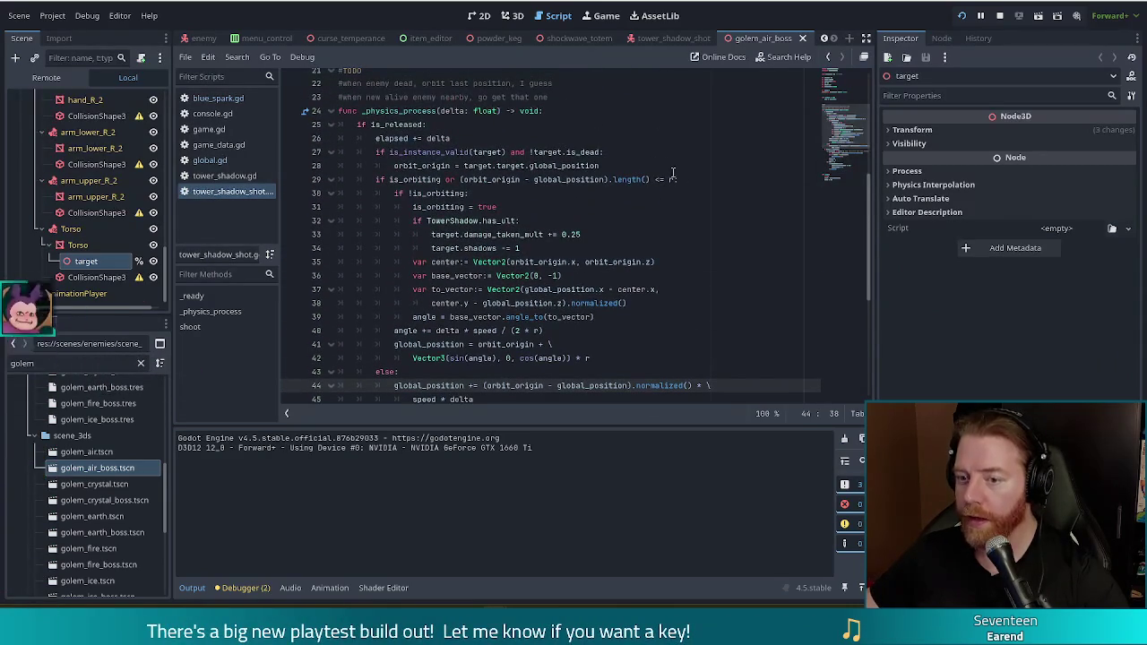
{"action": "left_click", "coordinate": [471, 136]}
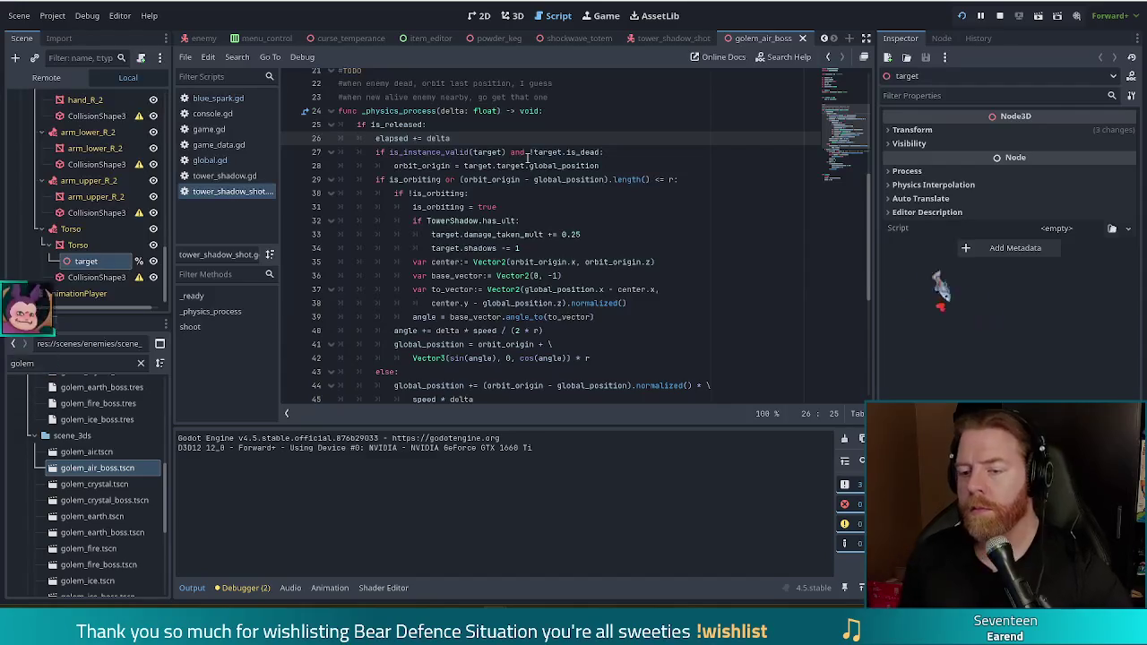
{"action": "key", "text": "Return"}
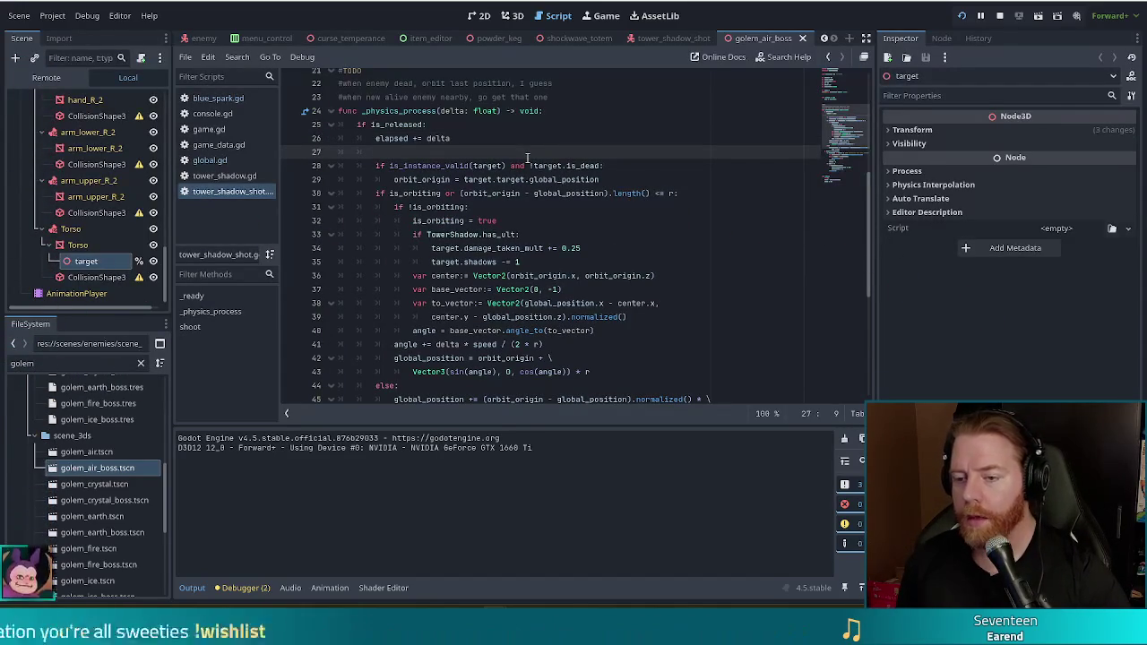
{"action": "type", "text": "o"}
{"action": "key", "text": "Escape"}
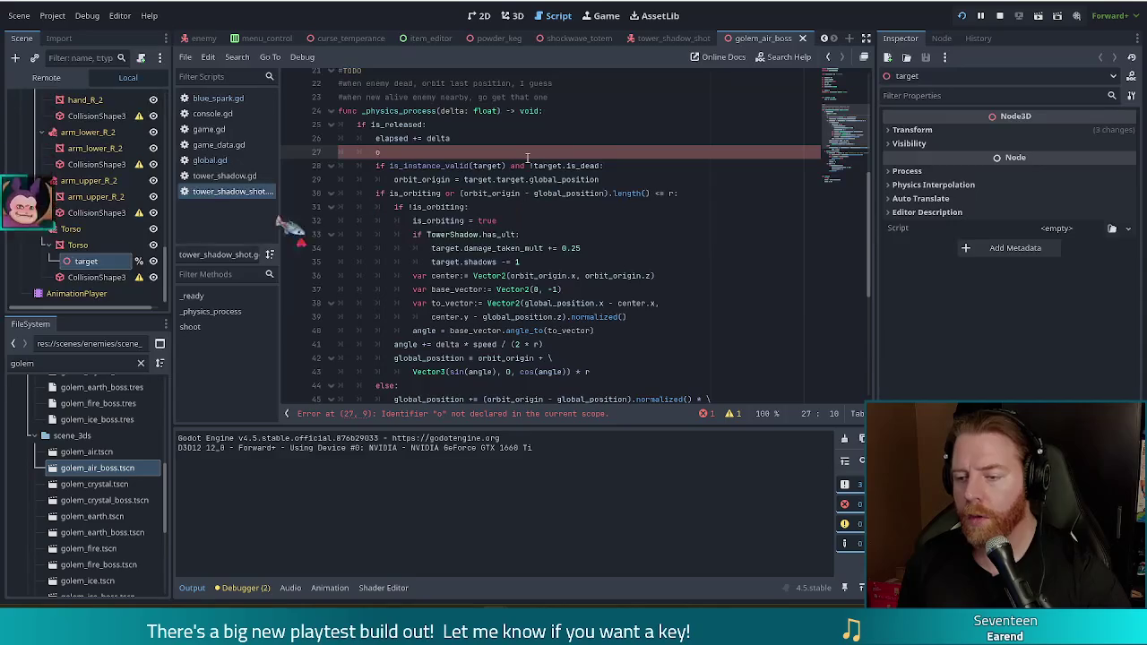
Delete the stray line again and relaunch the running game with Reload
{"action": "left_click_drag", "start_coordinate": [527, 158], "coordinate": [501, 138]}
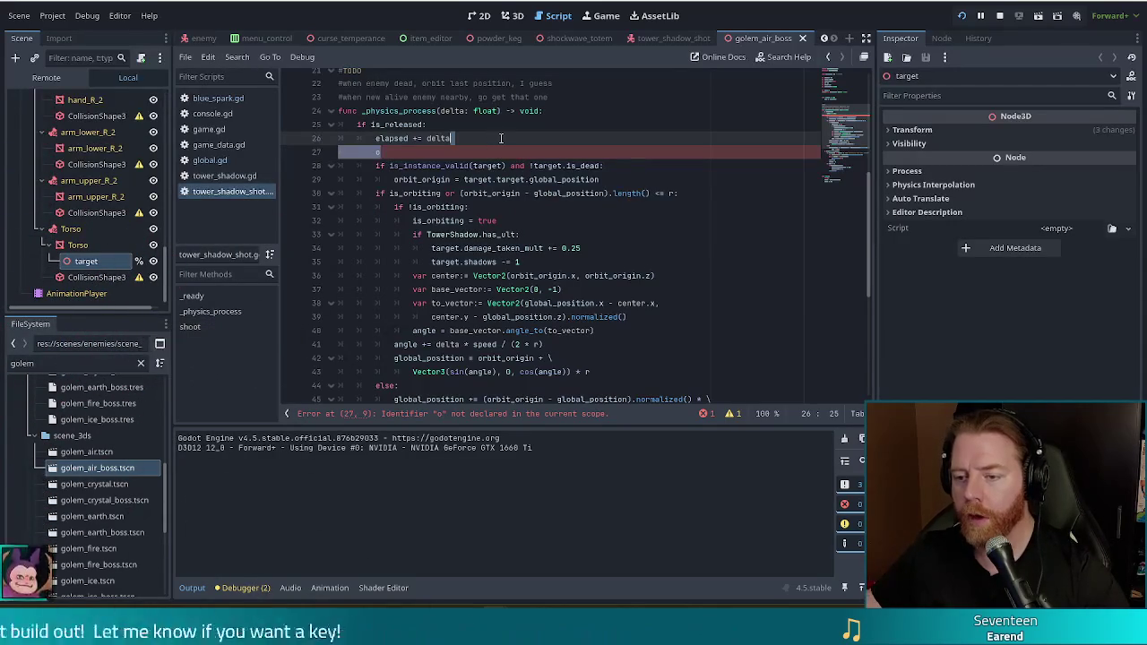
{"action": "key", "text": "BackSpace"}
{"action": "left_click", "coordinate": [417, 166]}
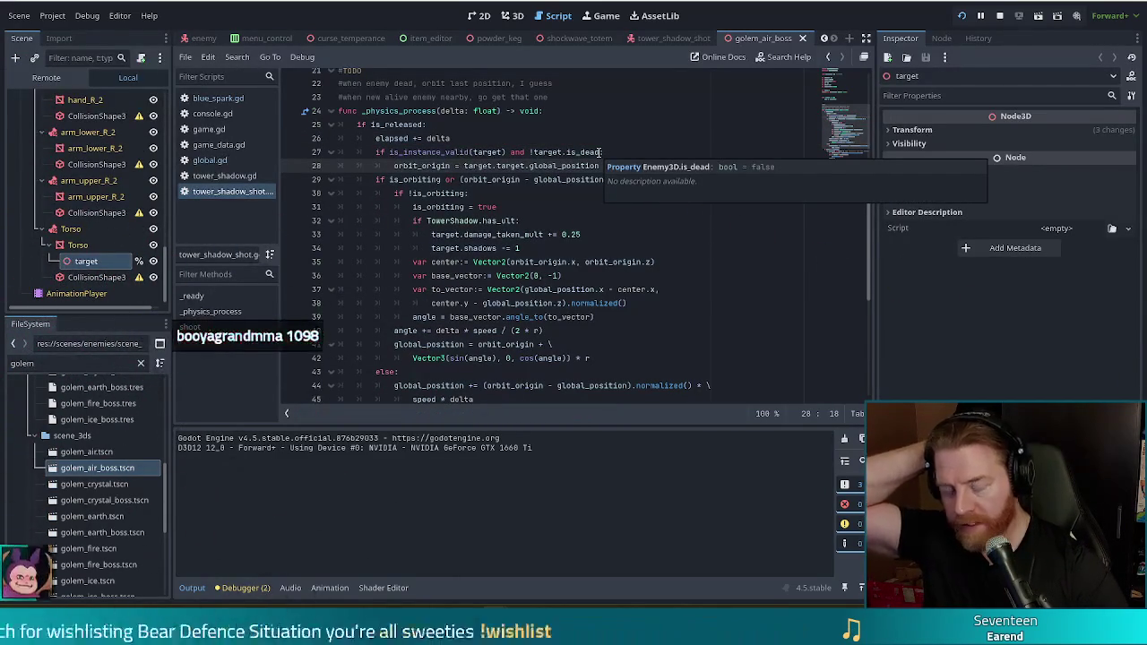
{"action": "left_click", "coordinate": [962, 15]}
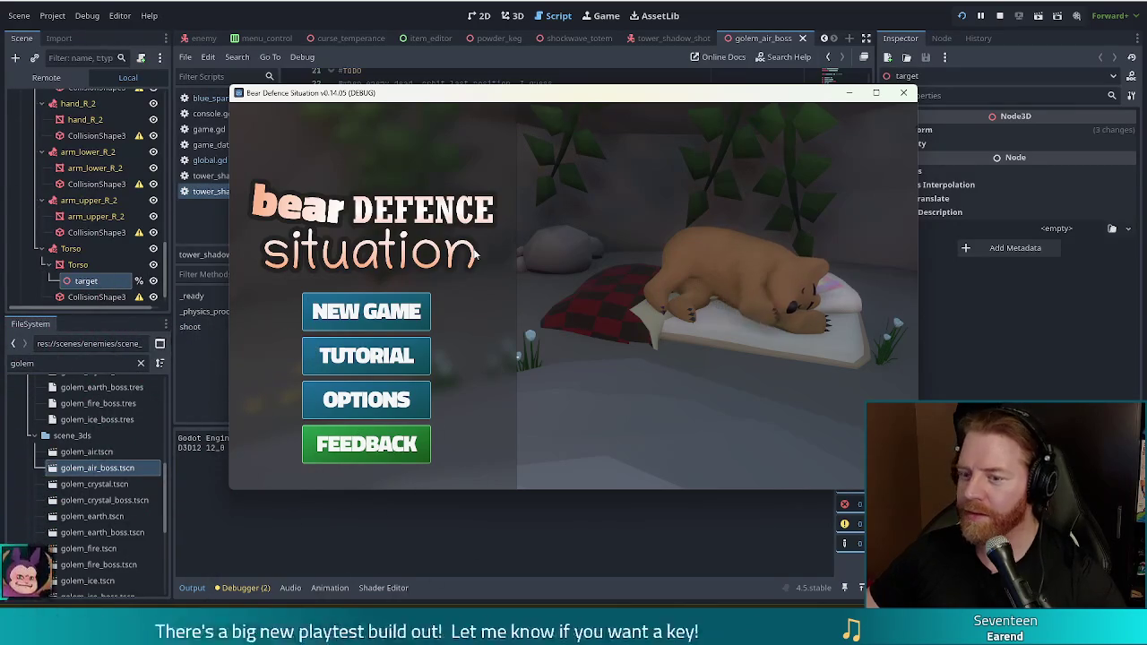
Start a new game, buy the key for 5 gold, and advance to the build phase
{"action": "left_click", "coordinate": [343, 319]}
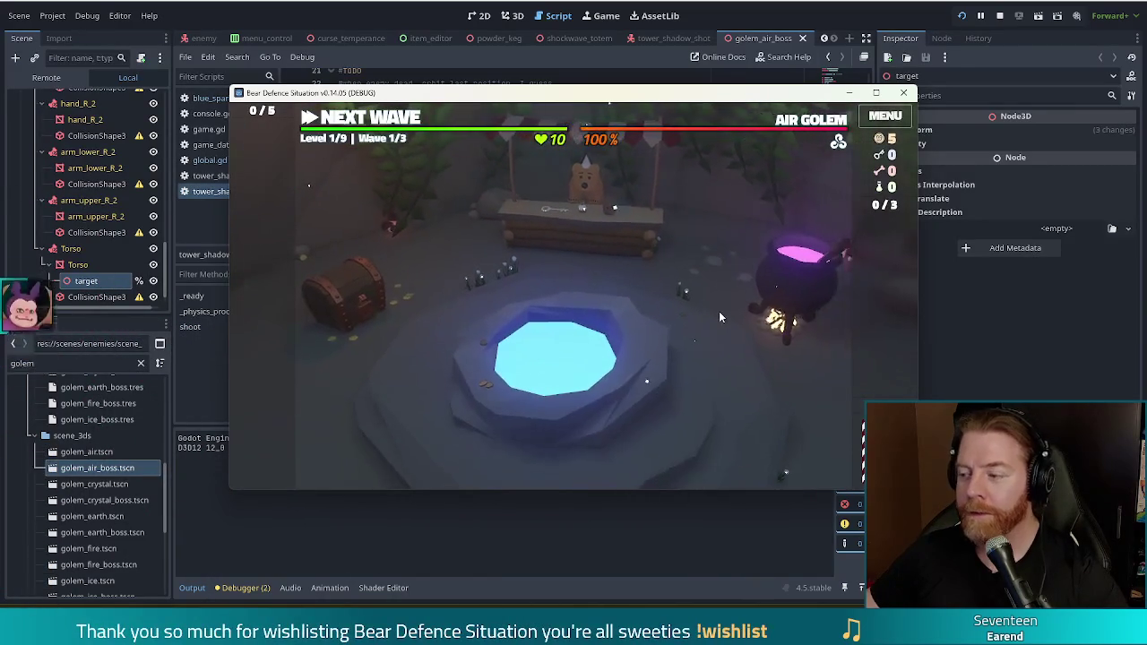
{"action": "left_click", "coordinate": [584, 217]}
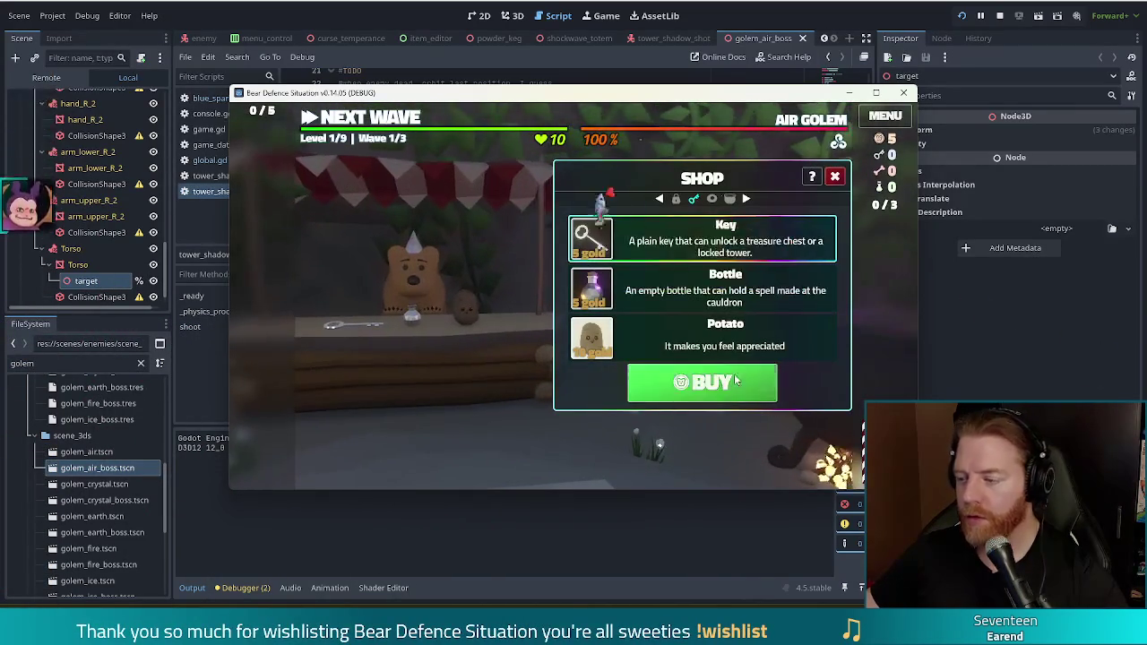
{"action": "left_click", "coordinate": [703, 383]}
{"action": "key", "text": "Escape"}
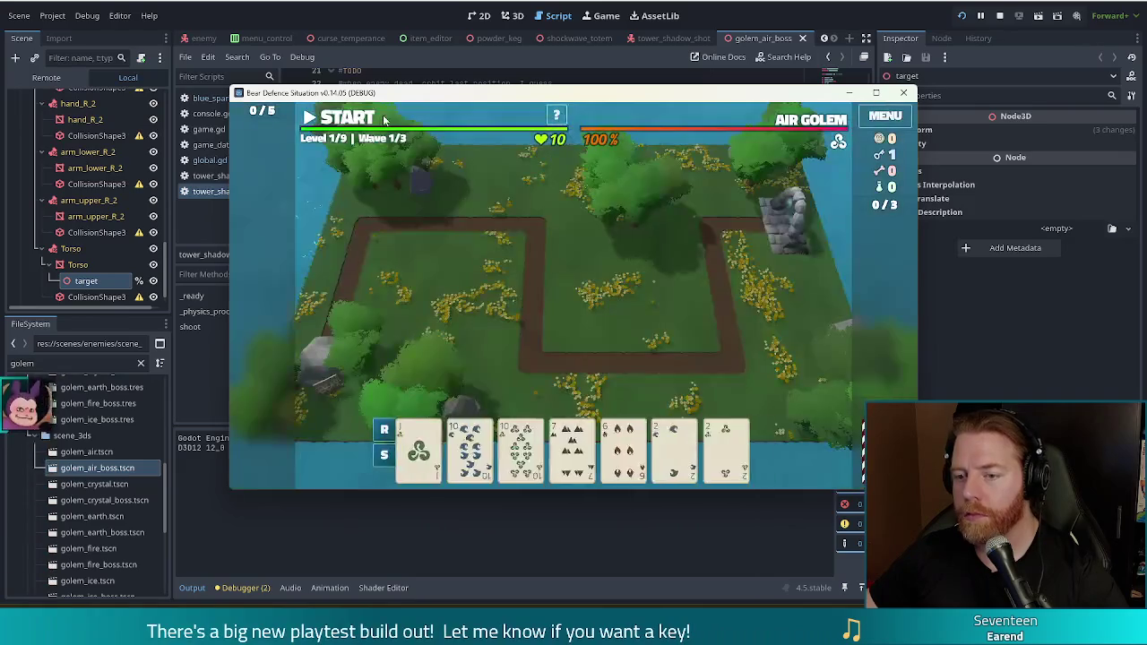
{"action": "left_click", "coordinate": [383, 120]}
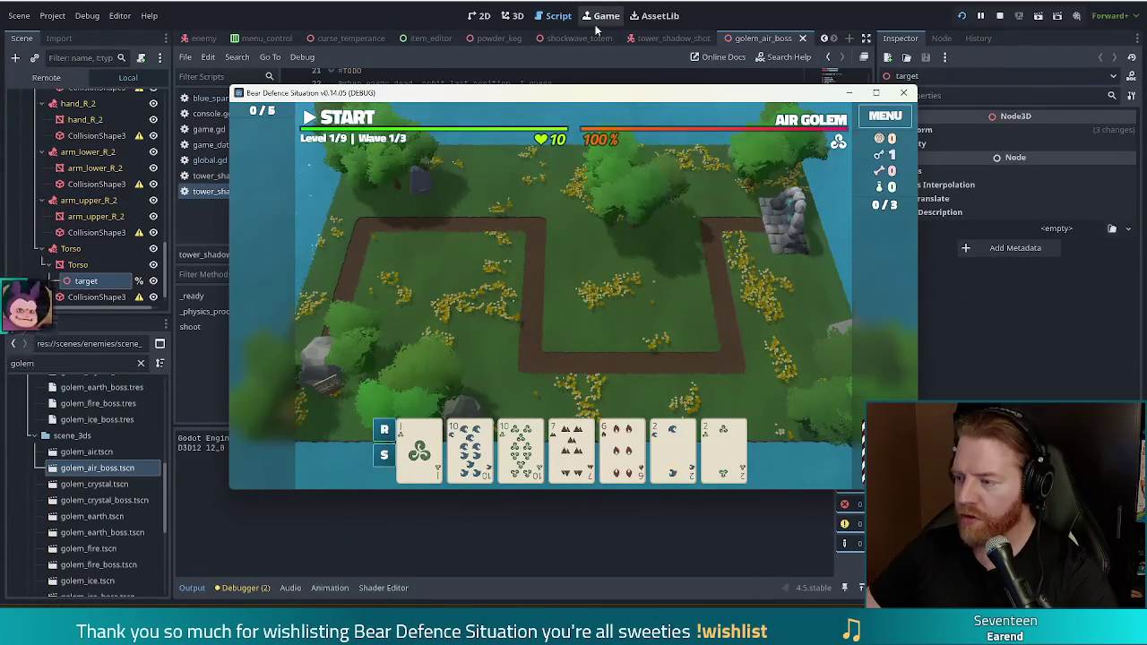
{"action": "left_click", "coordinate": [770, 16]}
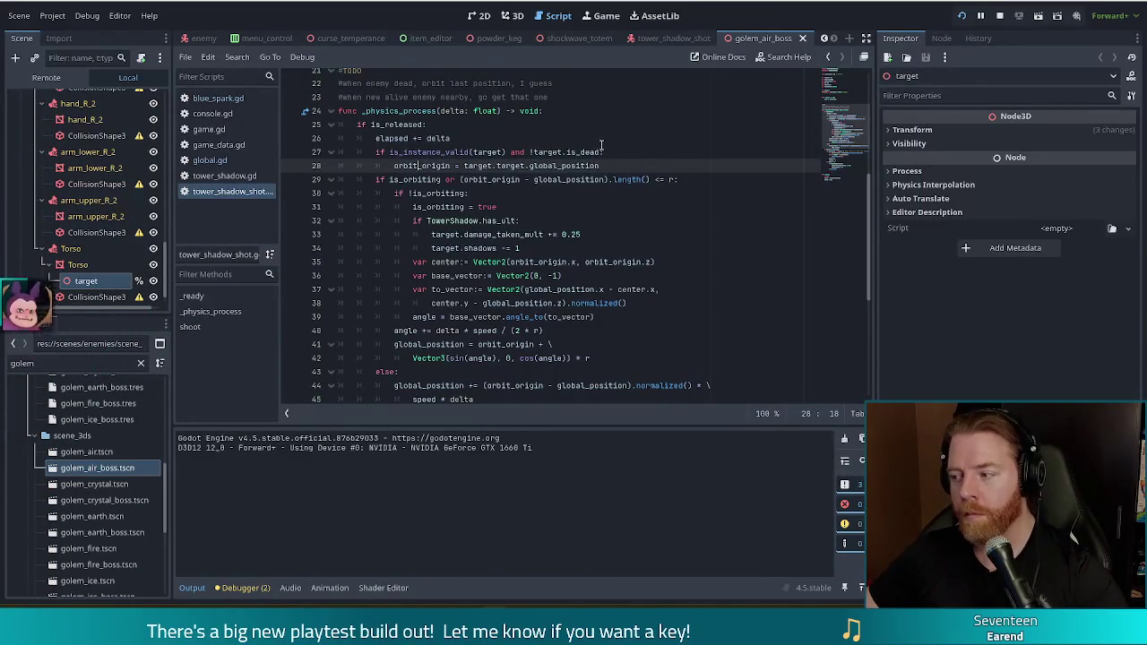
{"action": "key", "text": "alt+Tab"}
Play a Two Pair of 10s and 2s as a Shadow Tower near the path's upper-right bend
{"action": "left_click", "coordinate": [470, 448]}
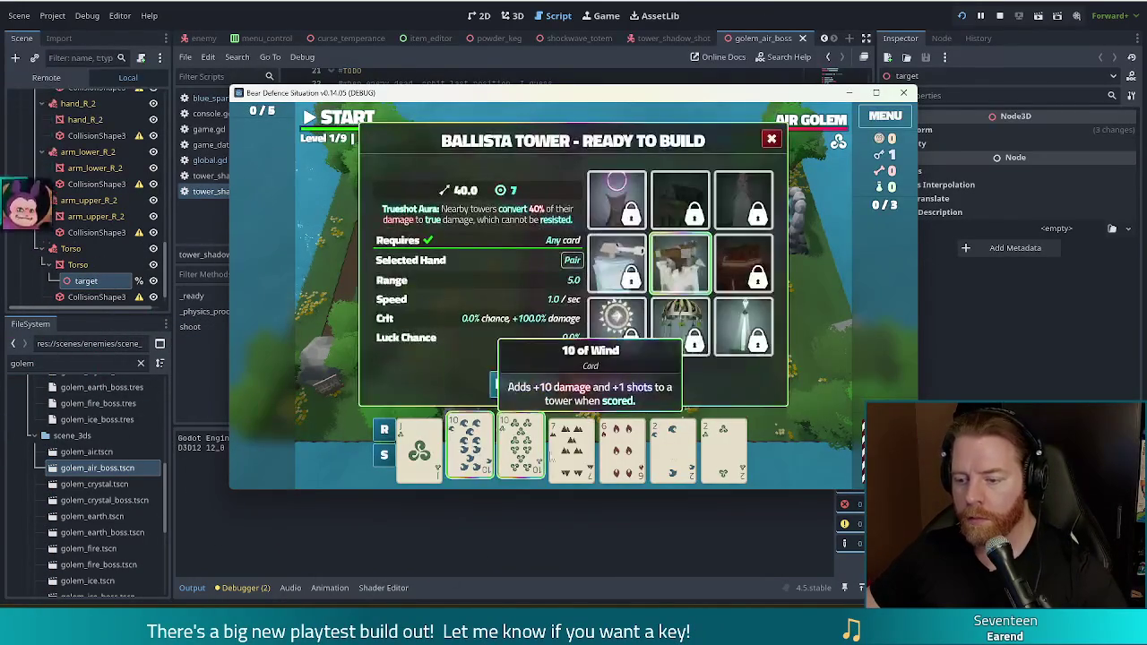
{"action": "left_click", "coordinate": [521, 448]}
{"action": "left_click", "coordinate": [673, 448]}
{"action": "left_click", "coordinate": [724, 448]}
{"action": "left_click", "coordinate": [617, 199]}
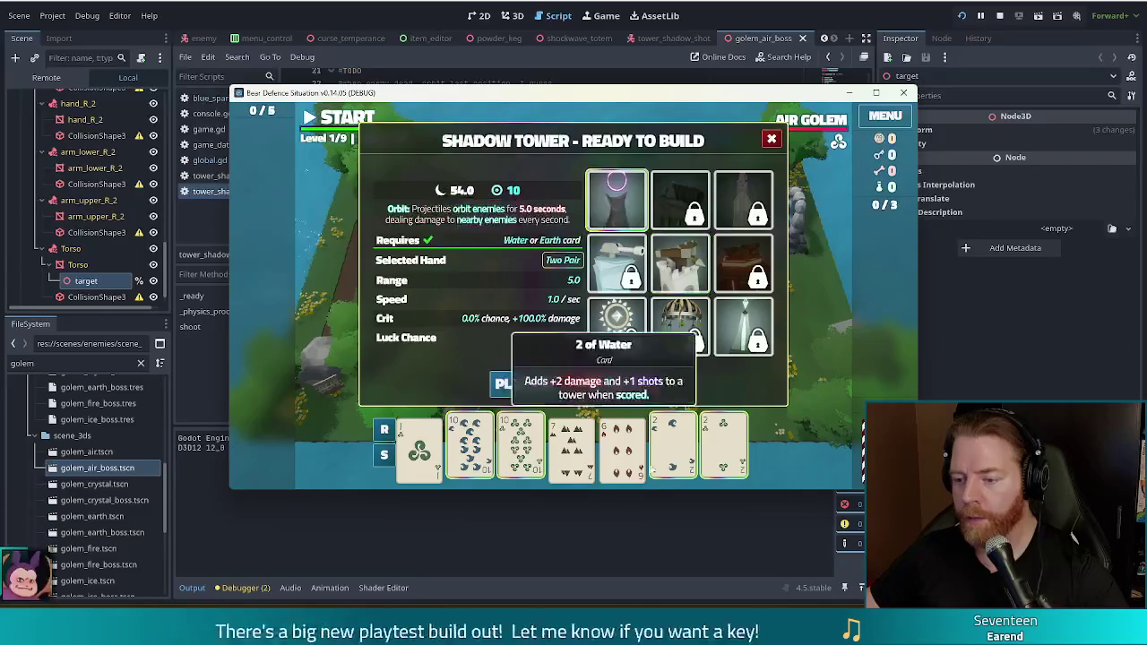
{"action": "left_click", "coordinate": [525, 384]}
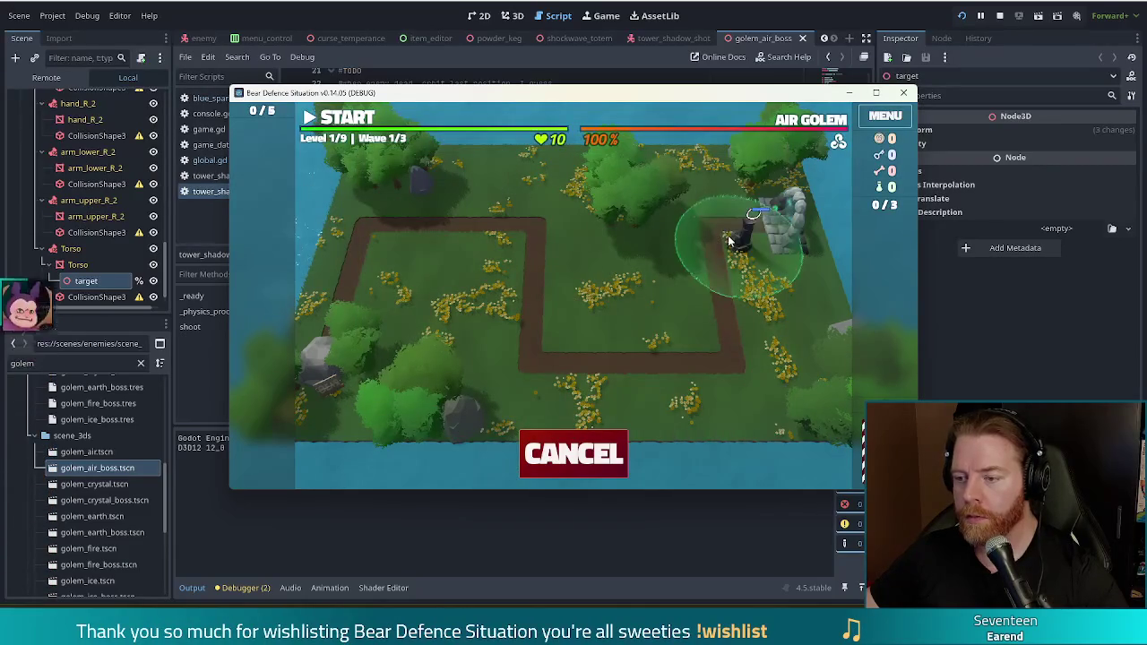
{"action": "left_click", "coordinate": [728, 240]}
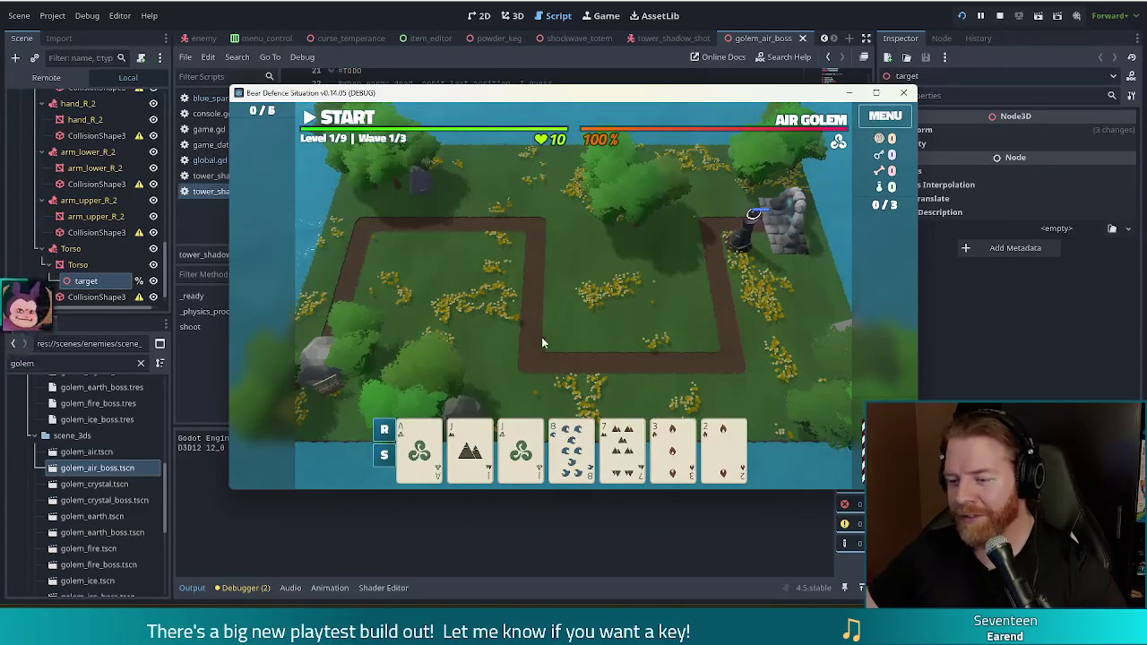
Discard the 8, then play aces and jacks Two Pair as a second Shadow Tower beside the first
{"action": "left_click", "coordinate": [571, 448]}
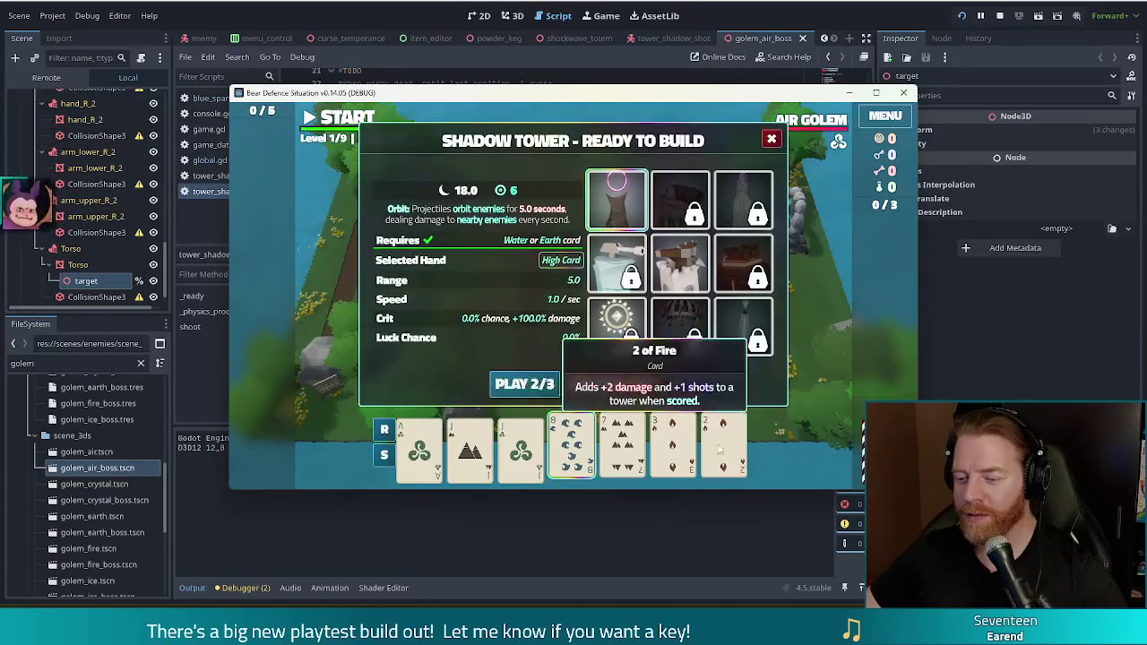
{"action": "left_click", "coordinate": [609, 383]}
{"action": "left_click", "coordinate": [419, 448]}
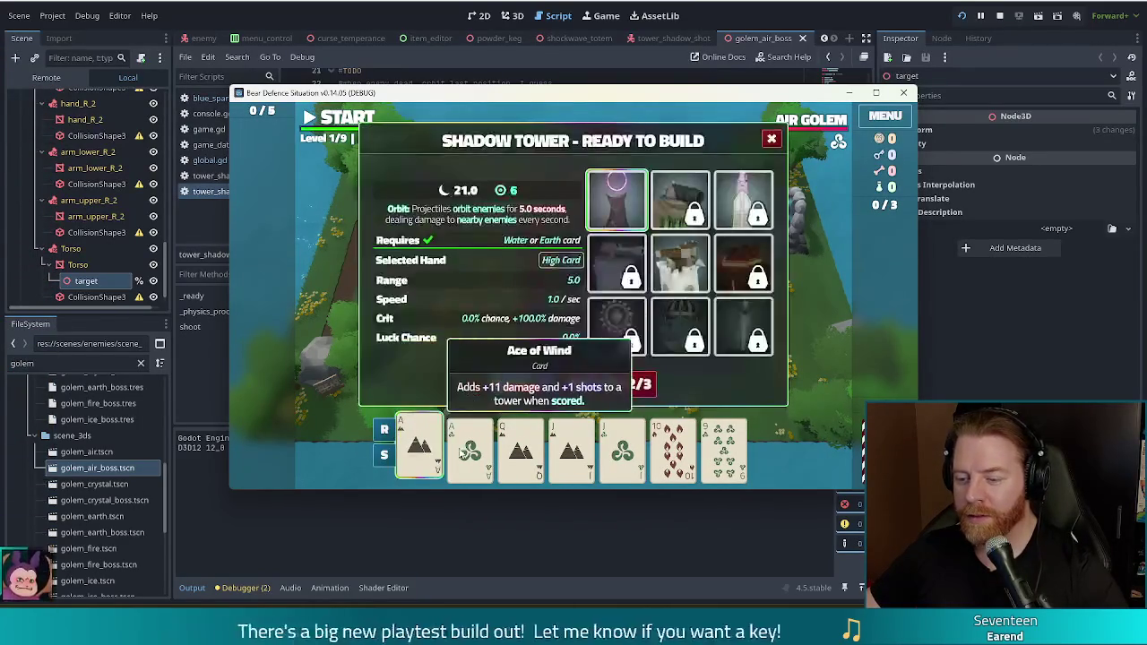
{"action": "left_click", "coordinate": [470, 449]}
{"action": "left_click", "coordinate": [571, 448]}
{"action": "left_click", "coordinate": [609, 452]}
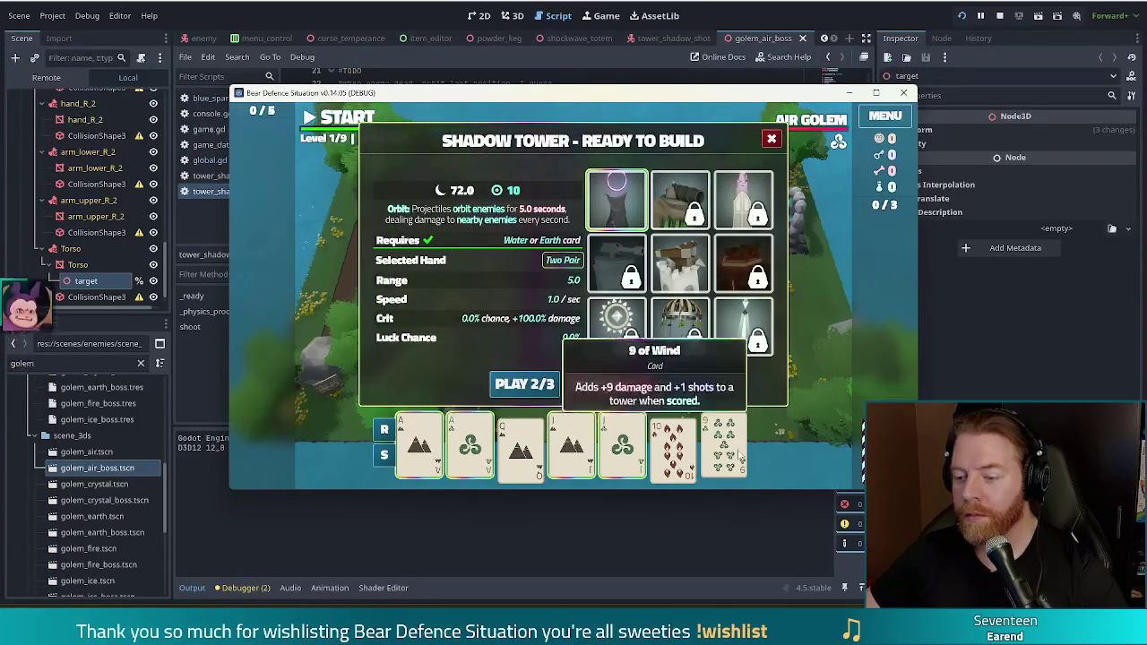
{"action": "left_click", "coordinate": [519, 381]}
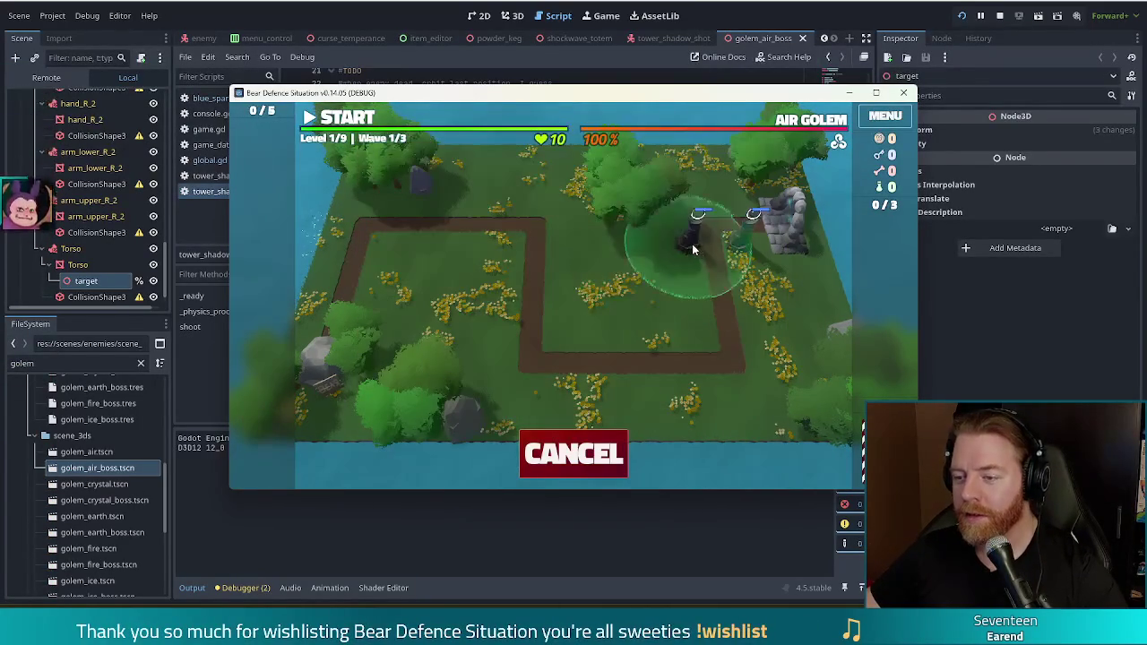
{"action": "left_click", "coordinate": [690, 238]}
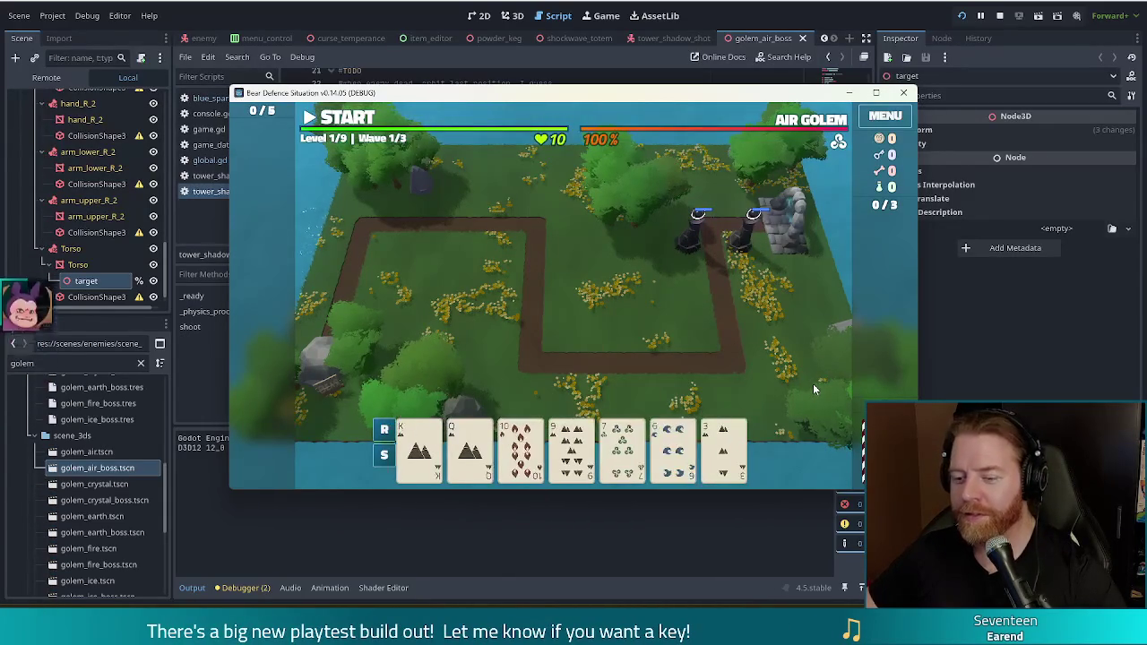
Discard a 10, play an Earth Flush as the third Shadow Tower, and start wave 1
{"action": "left_click", "coordinate": [623, 443]}
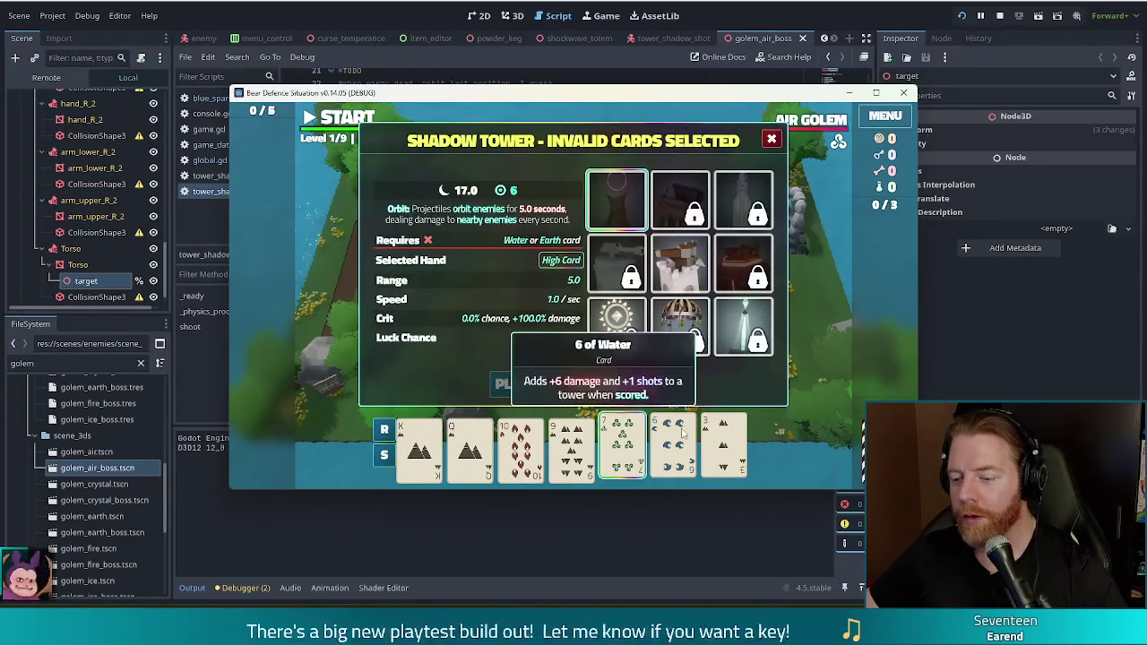
{"action": "left_click", "coordinate": [533, 453]}
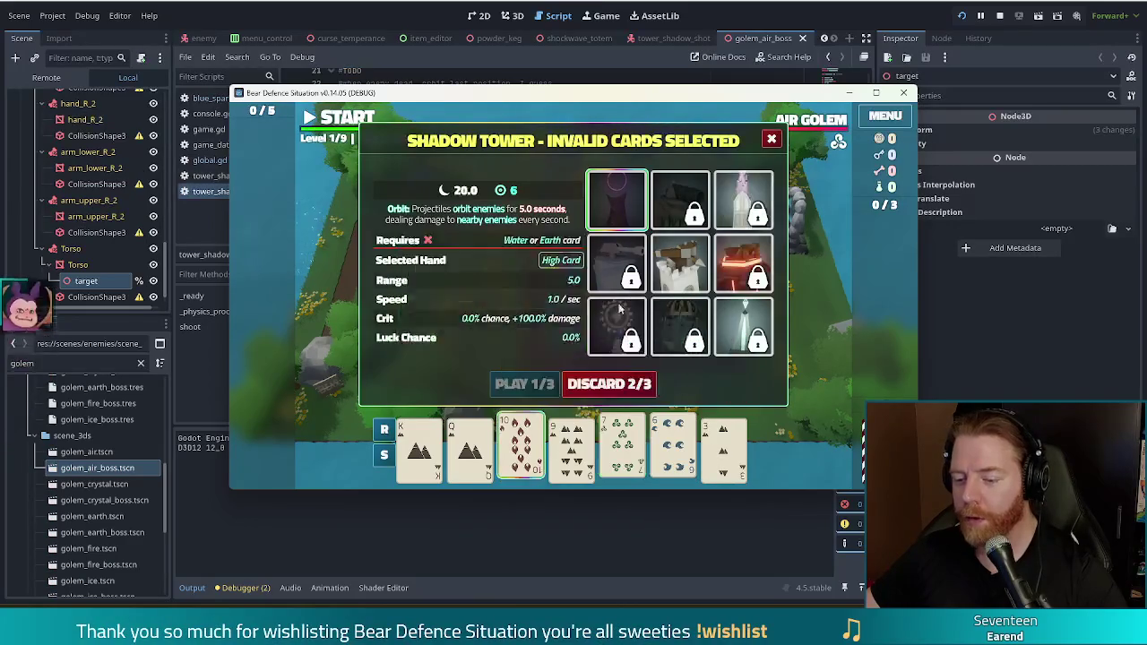
{"action": "left_click", "coordinate": [629, 385]}
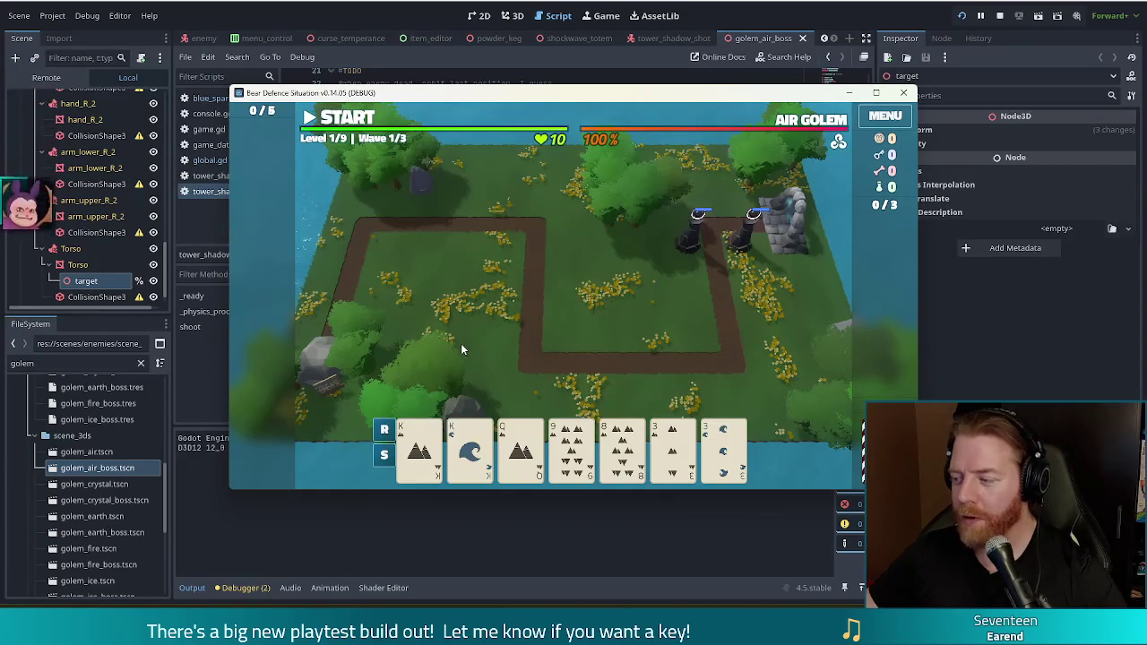
{"action": "left_click", "coordinate": [420, 446]}
{"action": "left_click", "coordinate": [520, 445]}
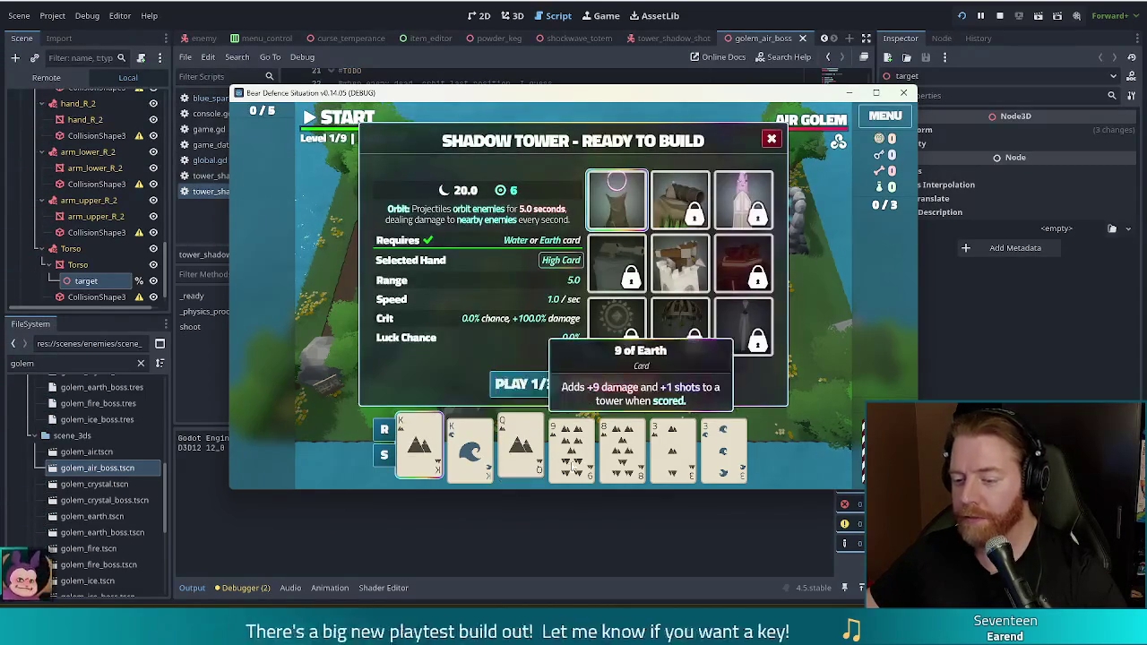
{"action": "left_click", "coordinate": [571, 445]}
{"action": "left_click", "coordinate": [622, 445]}
{"action": "left_click", "coordinate": [672, 445]}
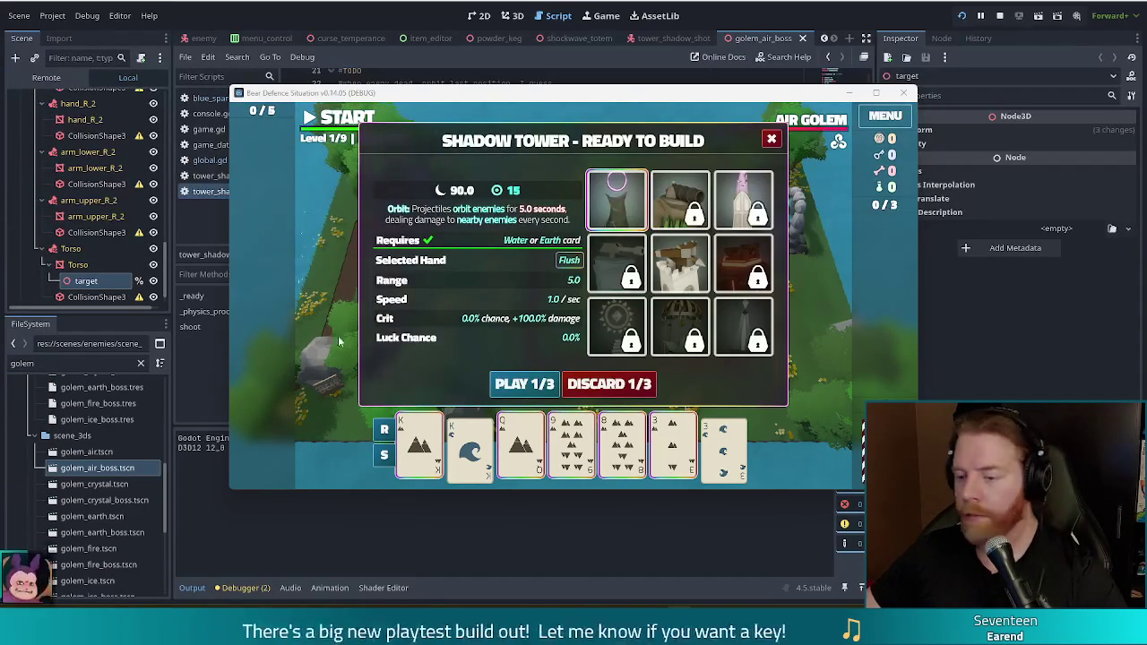
{"action": "left_click", "coordinate": [525, 385]}
{"action": "left_click", "coordinate": [525, 384]}
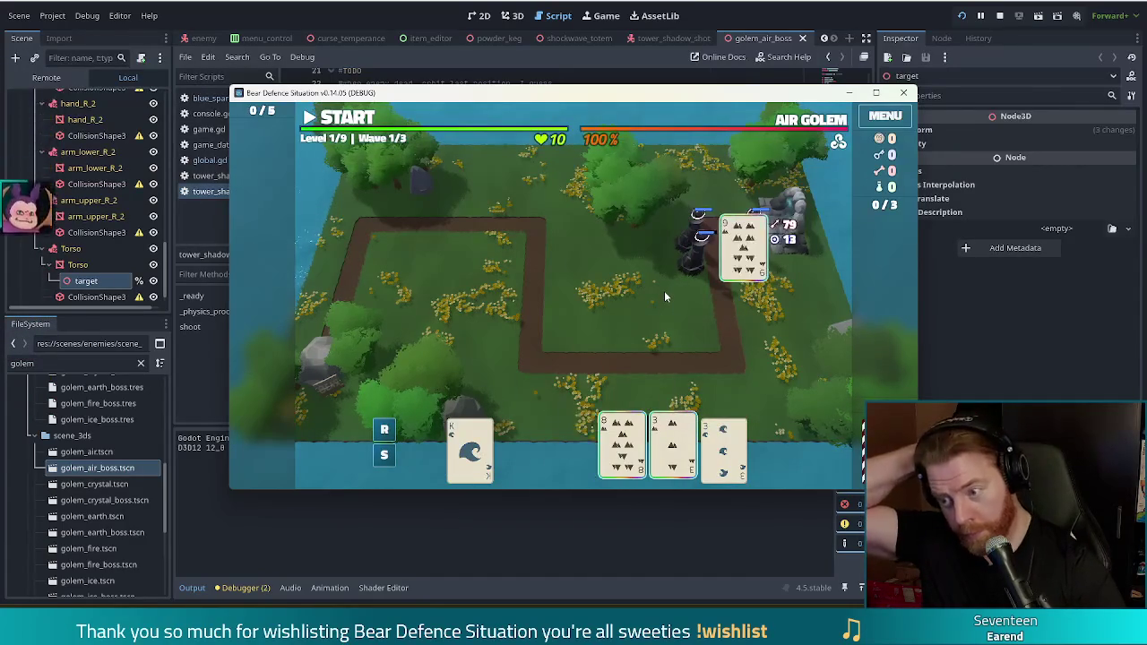
{"action": "left_click", "coordinate": [348, 121]}
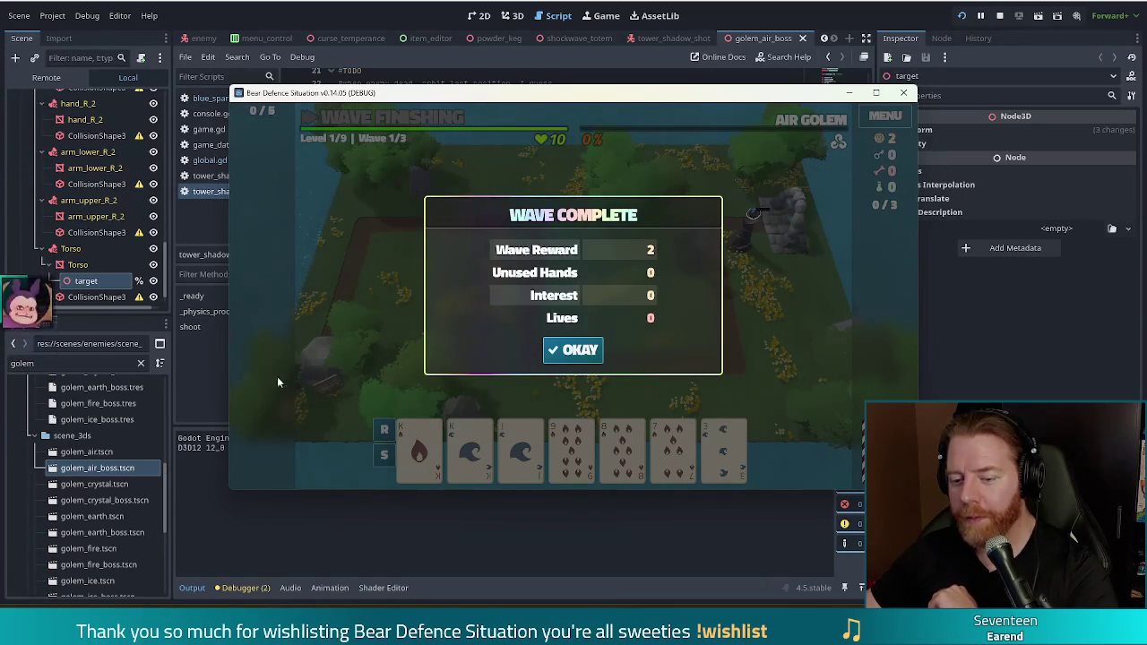
Dismiss the wave summary, discard 9-8-7, and build a Shadow Tower from a pair of Kings
{"action": "left_click", "coordinate": [572, 352]}
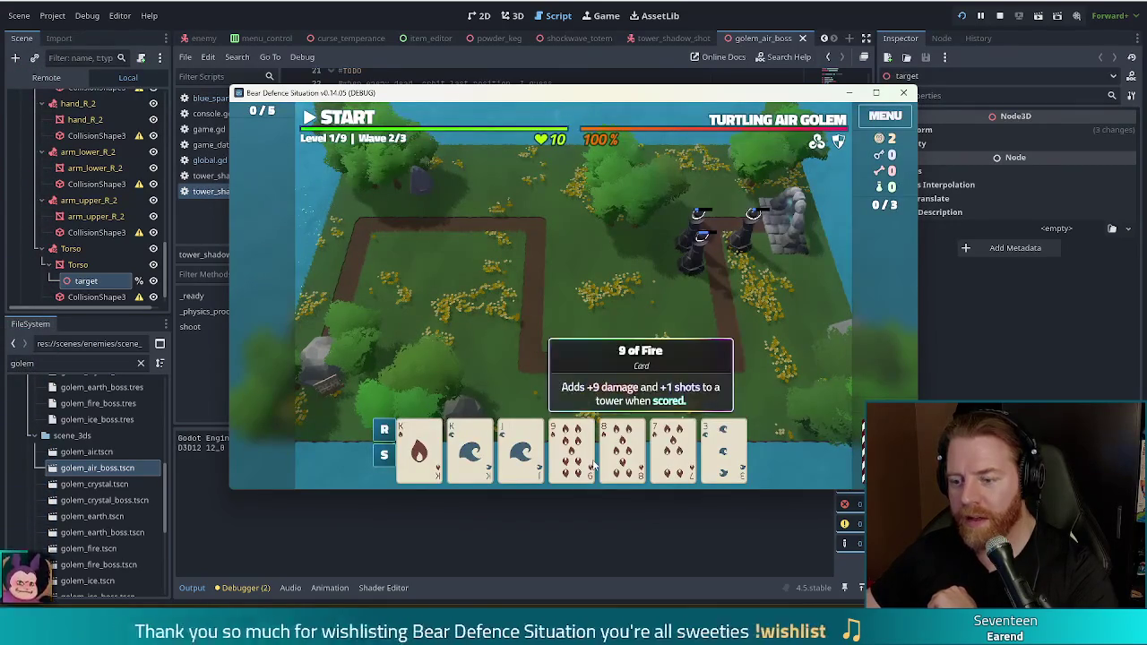
{"action": "left_click", "coordinate": [576, 431]}
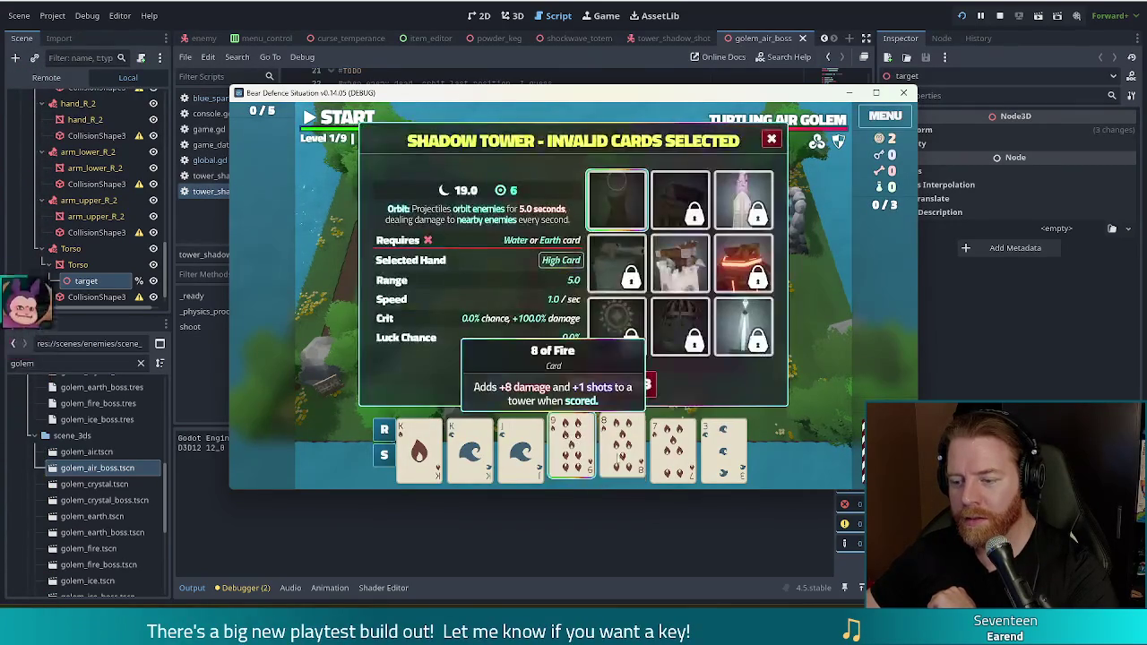
{"action": "left_click", "coordinate": [626, 439]}
{"action": "left_click", "coordinate": [676, 439]}
{"action": "left_click", "coordinate": [604, 385]}
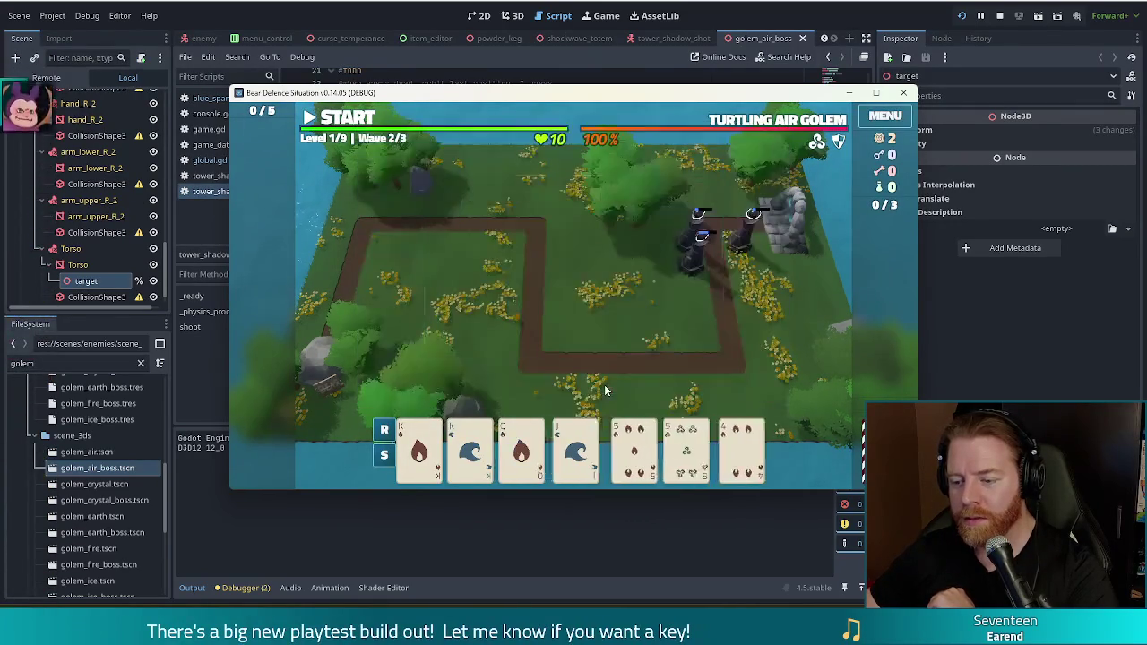
{"action": "left_click", "coordinate": [419, 449]}
{"action": "left_click", "coordinate": [470, 448]}
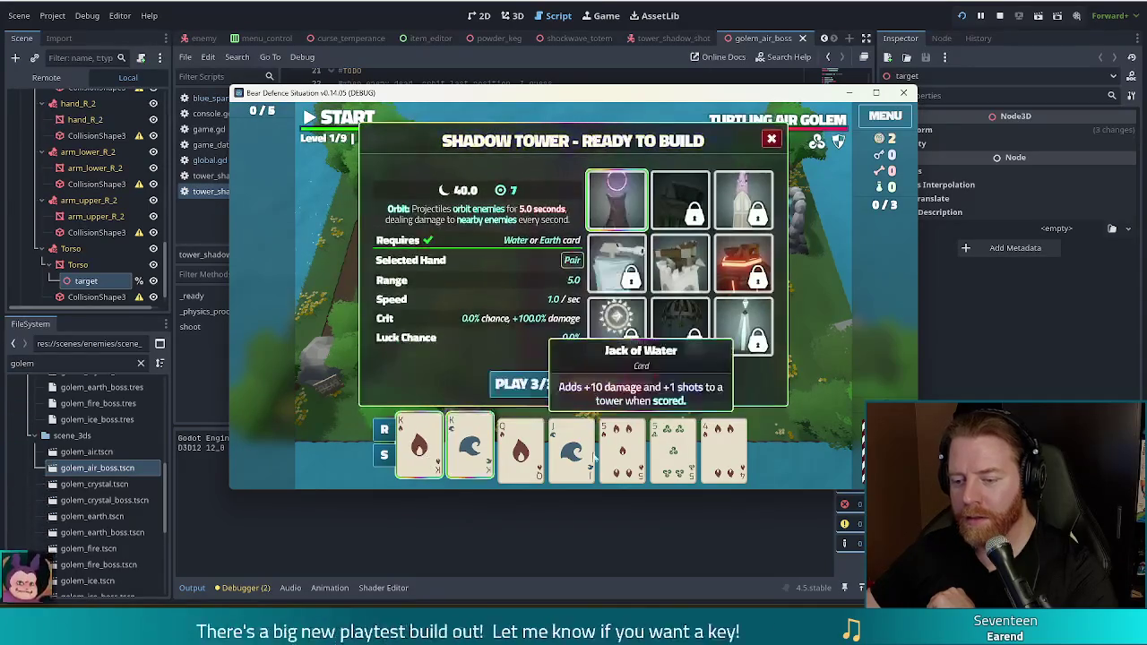
{"action": "left_click", "coordinate": [526, 384]}
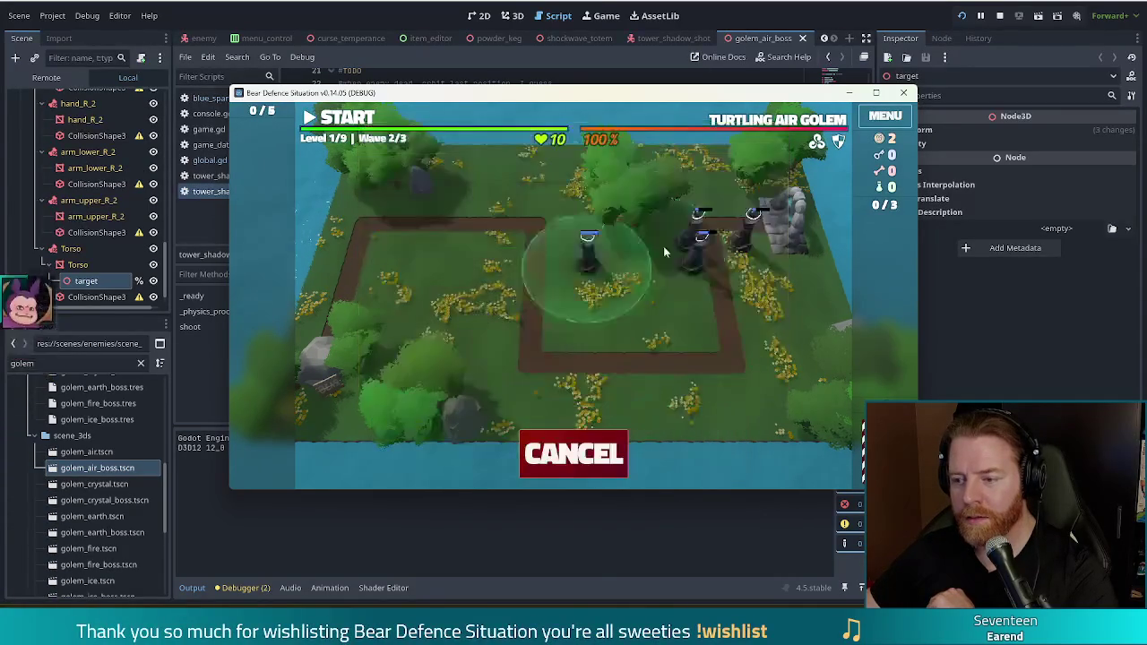
{"action": "left_click", "coordinate": [702, 225]}
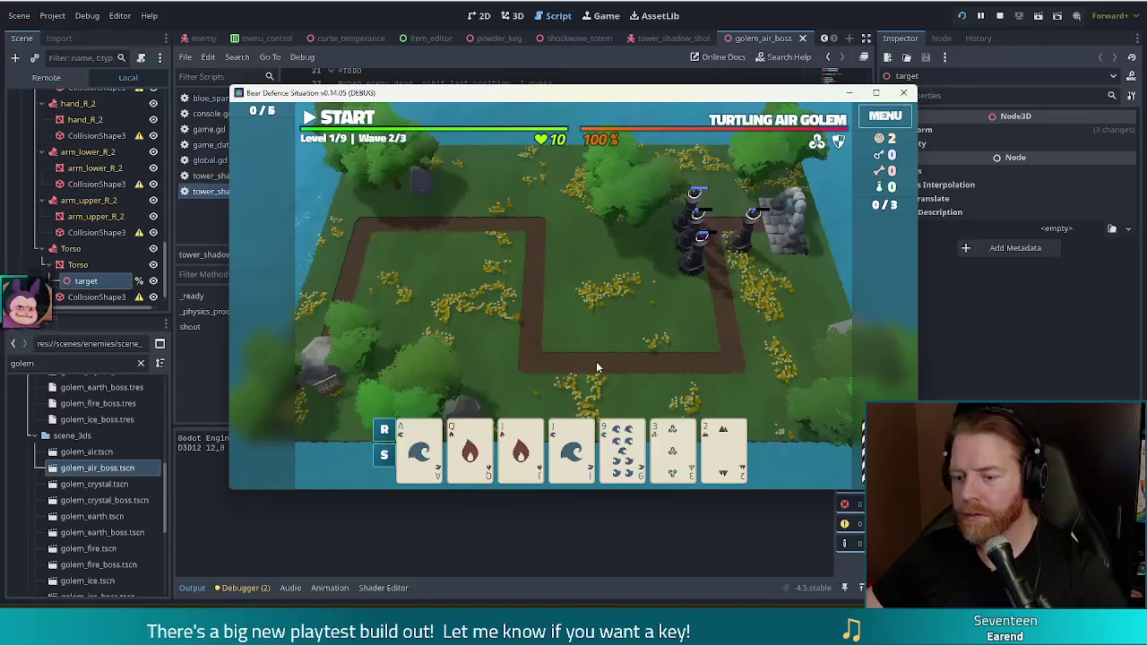
Discard the 9 and build a second Shadow Tower lower left from aces and jacks Two Pair
{"action": "left_click", "coordinate": [622, 444]}
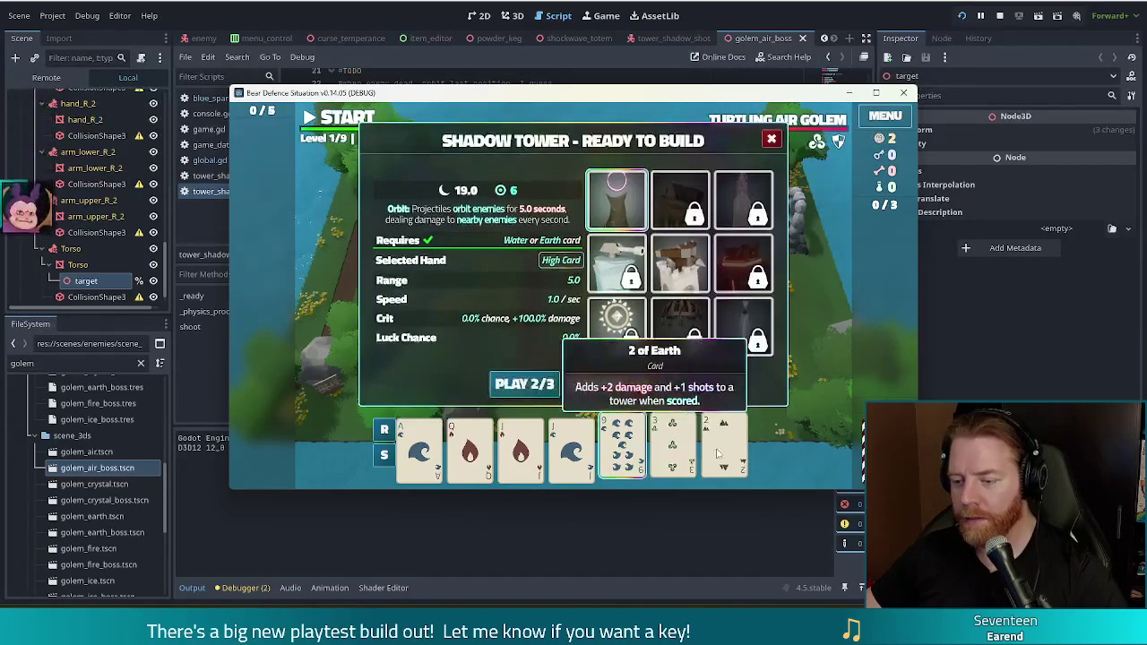
{"action": "left_click", "coordinate": [606, 384]}
{"action": "left_click", "coordinate": [419, 445]}
{"action": "left_click", "coordinate": [470, 445]}
{"action": "left_click", "coordinate": [638, 453]}
{"action": "left_click", "coordinate": [672, 448]}
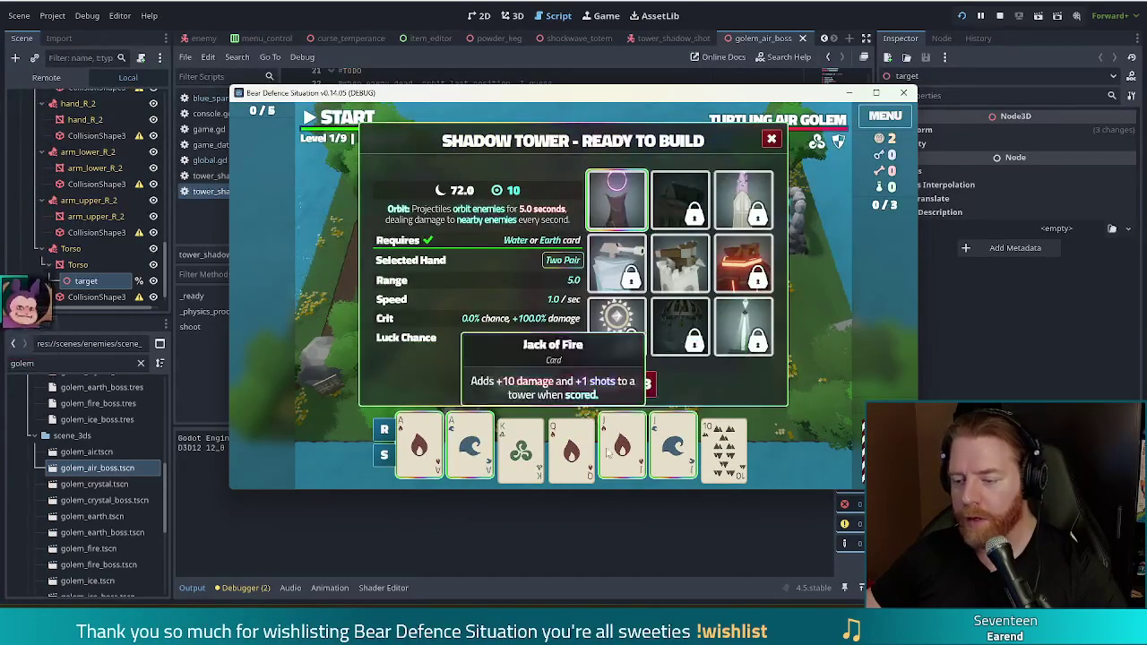
{"action": "left_click", "coordinate": [529, 386]}
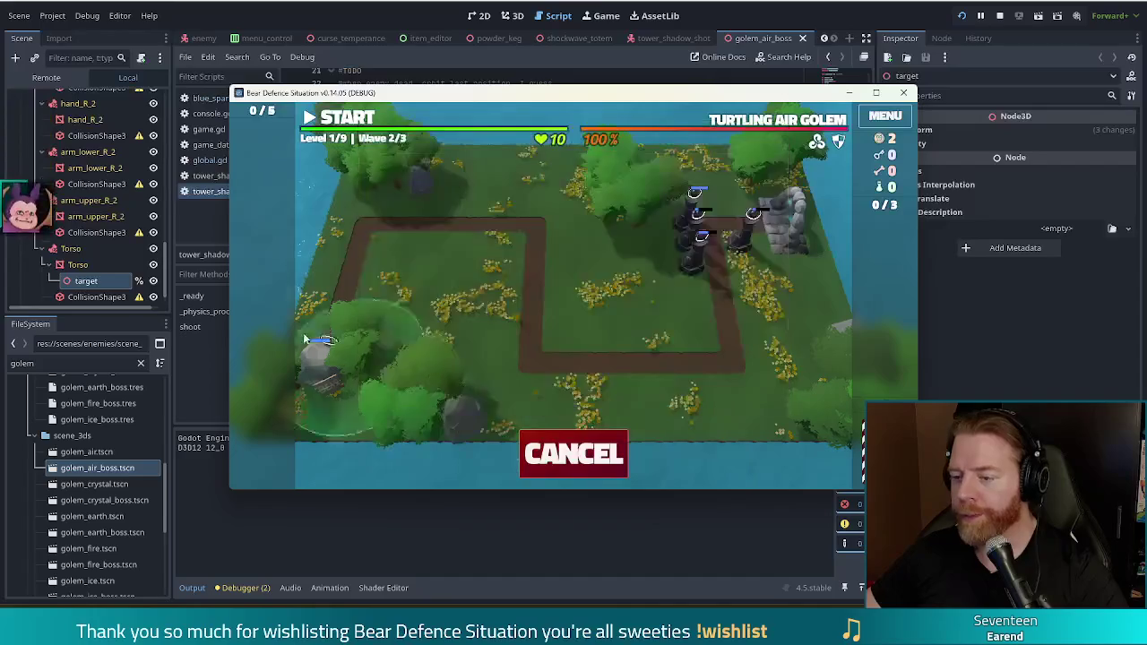
{"action": "left_click", "coordinate": [767, 269]}
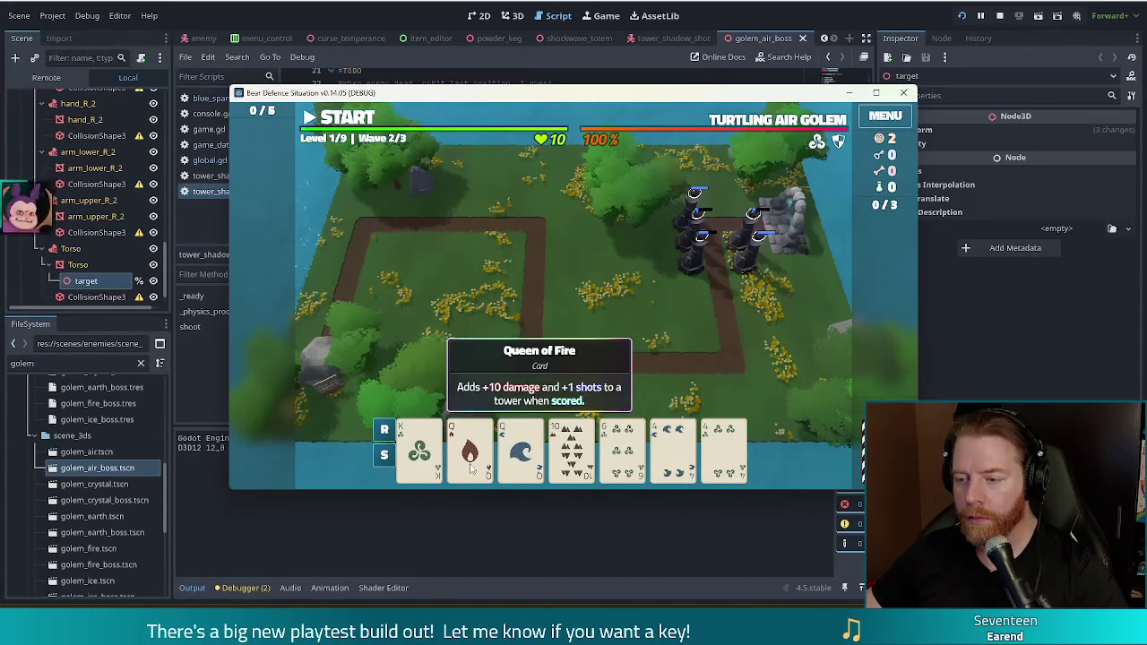
Build a third tower inside the path loop from a pair of Queens, run the wave, then stop the game
{"action": "left_click", "coordinate": [469, 457]}
{"action": "left_click", "coordinate": [520, 453]}
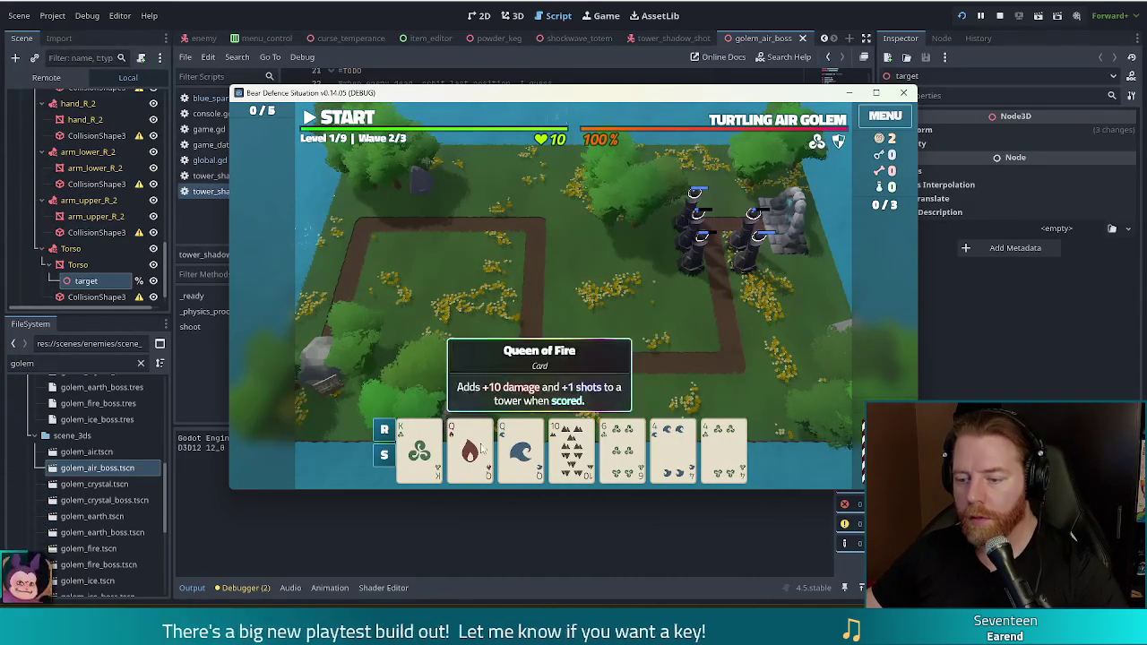
{"action": "left_click", "coordinate": [524, 385]}
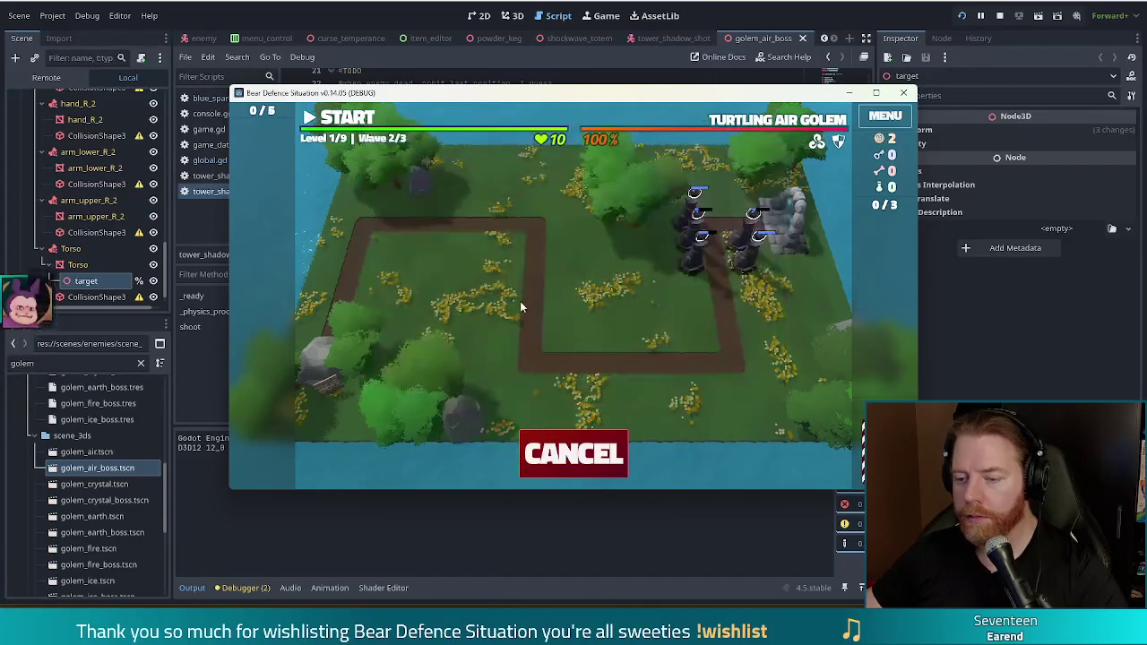
{"action": "left_click", "coordinate": [512, 309]}
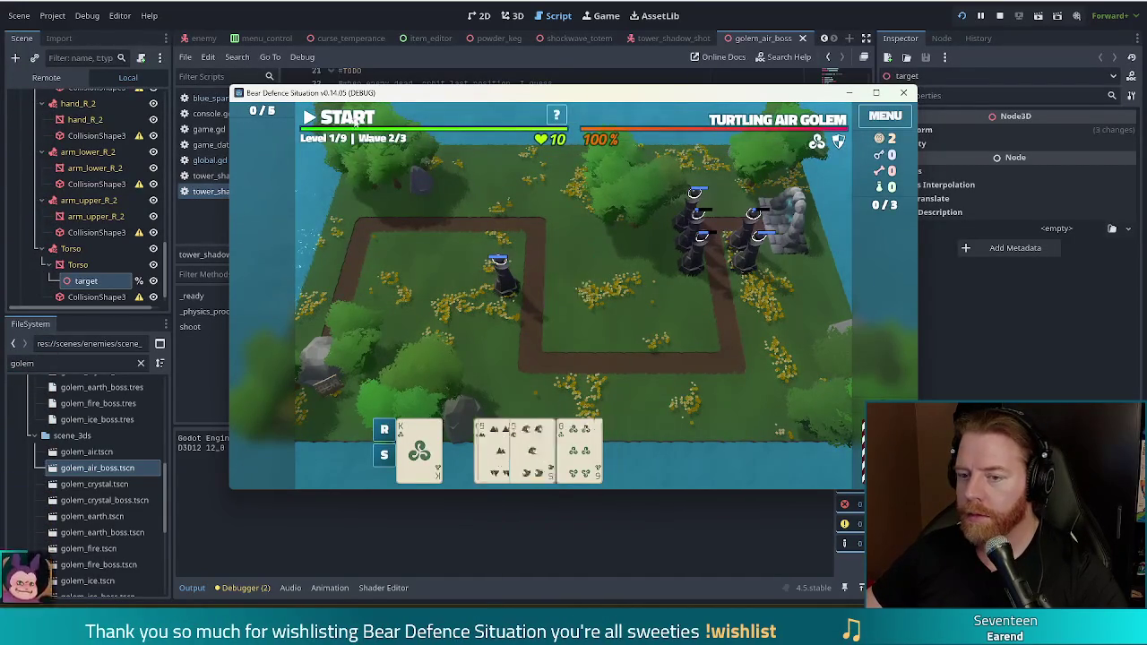
{"action": "left_click", "coordinate": [351, 124]}
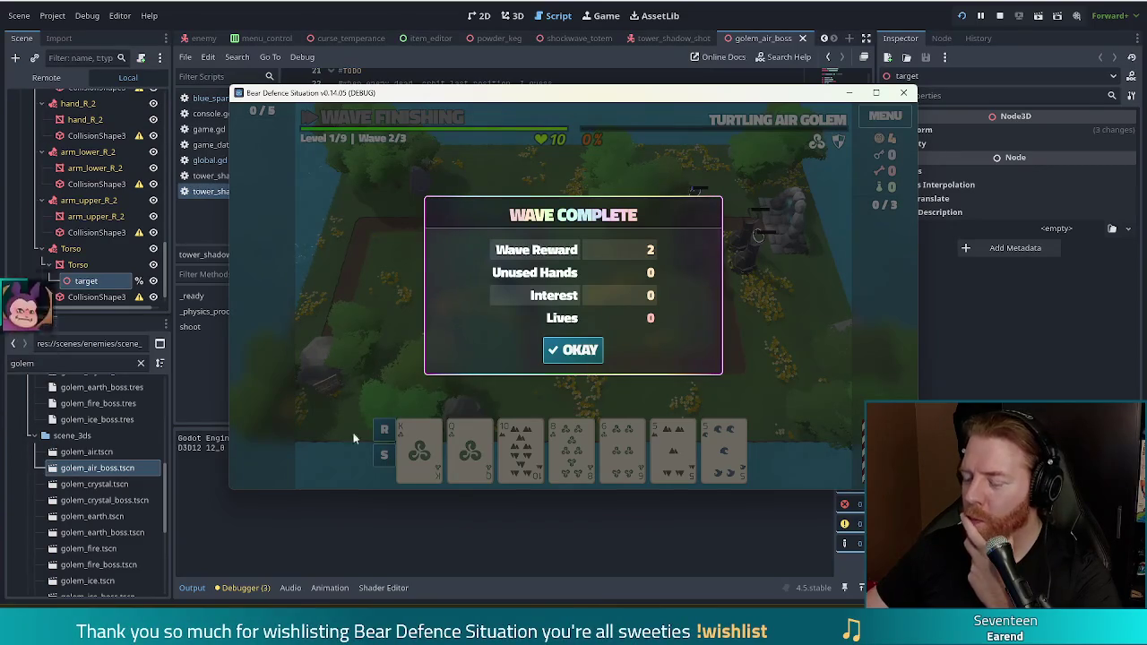
{"action": "left_click", "coordinate": [999, 15]}
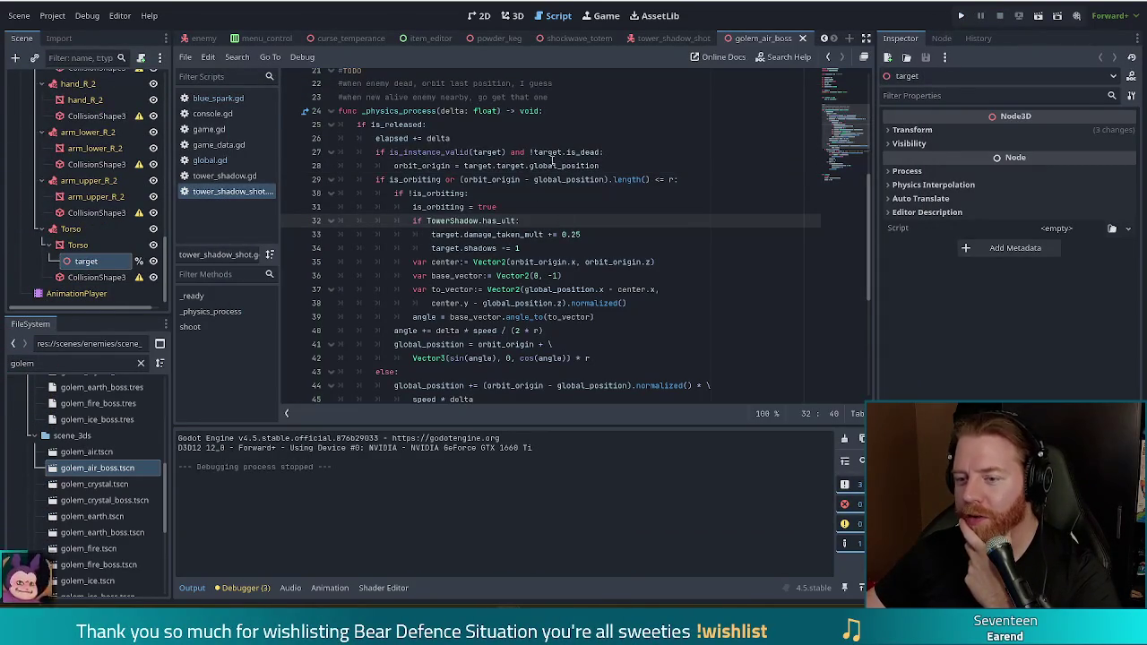
Review the line 27 validity check and every use of orbit_origin in tower_shadow_shot.gd
{"action": "left_click", "coordinate": [489, 152]}
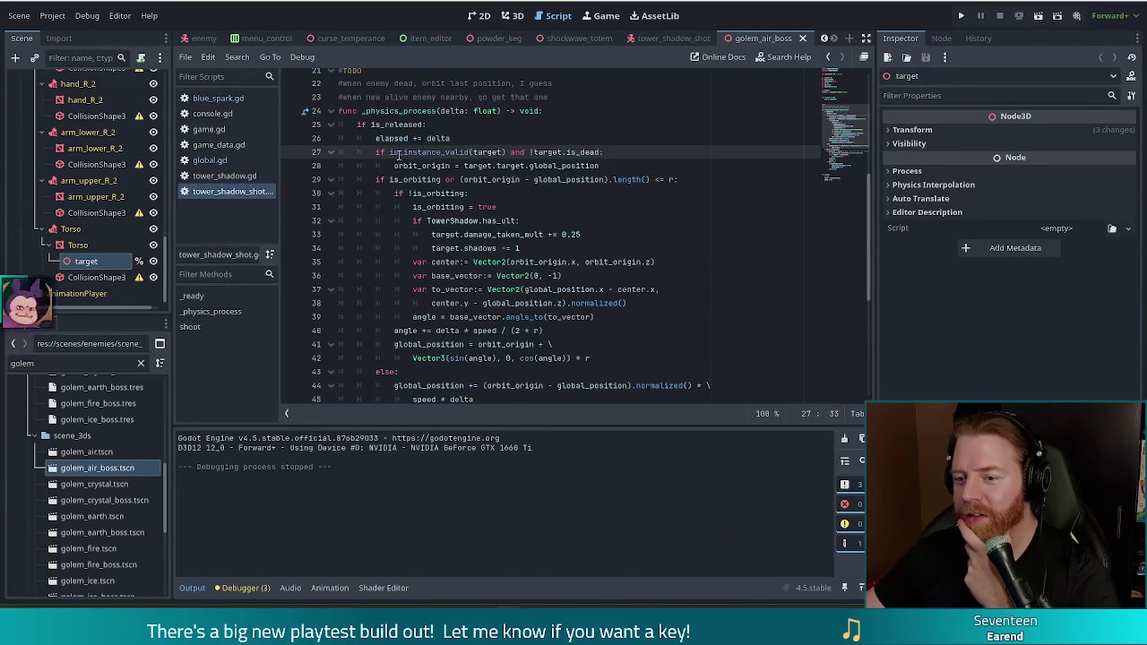
{"action": "double_click", "coordinate": [425, 166]}
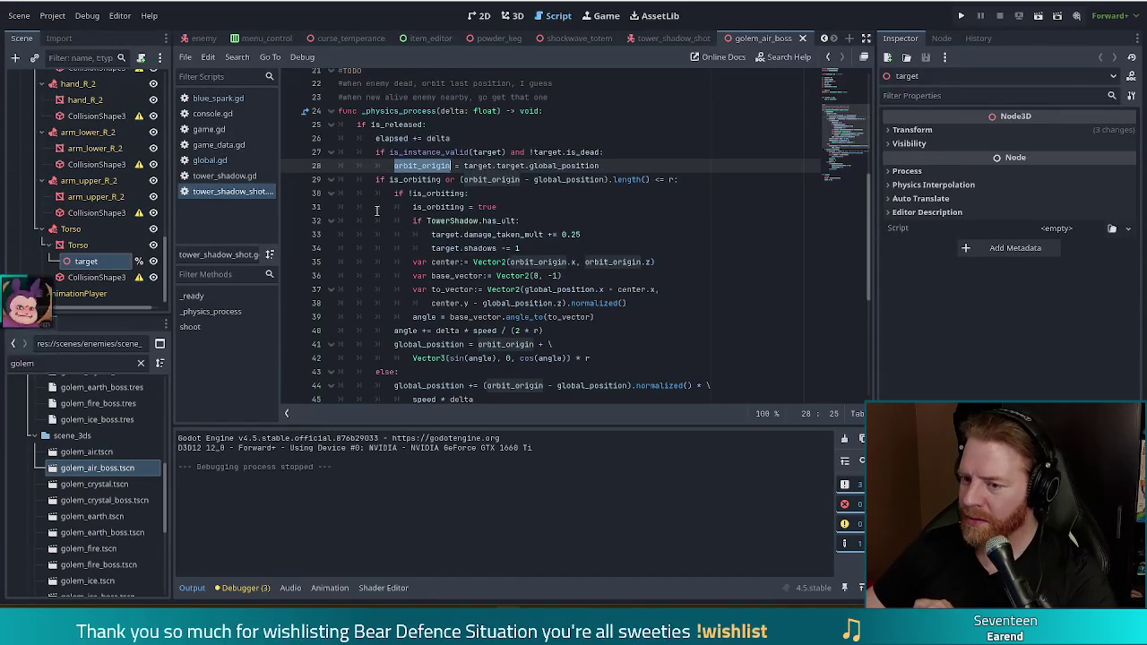
{"action": "scroll", "coordinate": [851, 178], "scroll_direction": "down", "scroll_amount": 5}
{"action": "mouse_move", "coordinate": [854, 177]}
{"action": "left_mouse_down"}
{"action": "mouse_move", "coordinate": [870, 75]}
{"action": "mouse_move", "coordinate": [859, 135]}
{"action": "left_mouse_up"}
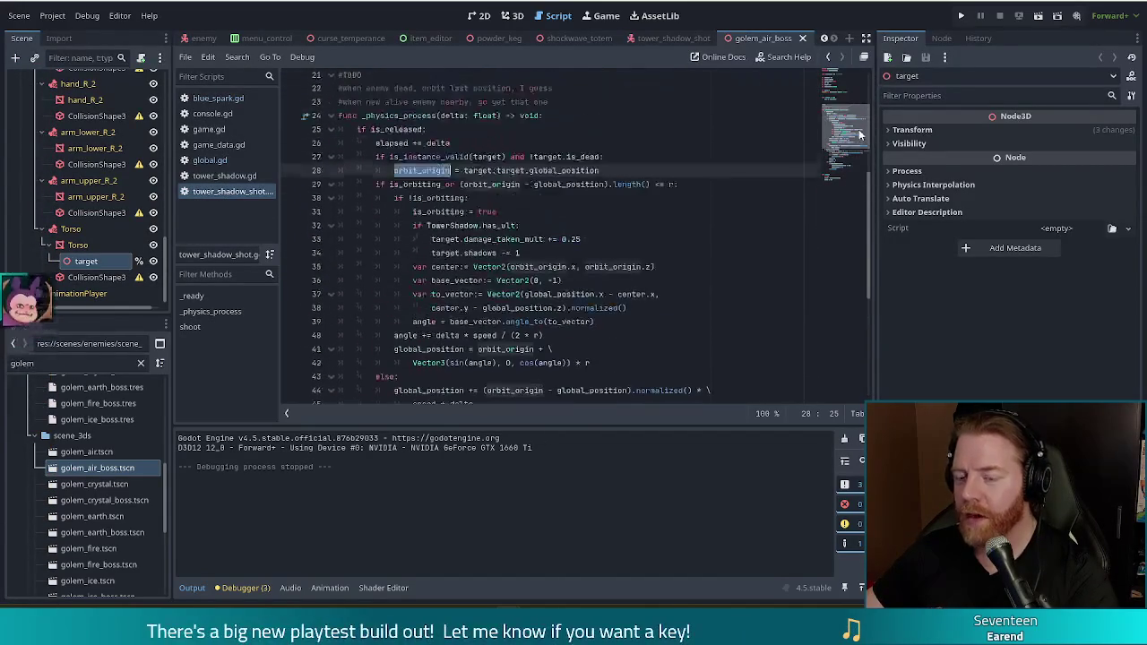
{"action": "left_click", "coordinate": [549, 184]}
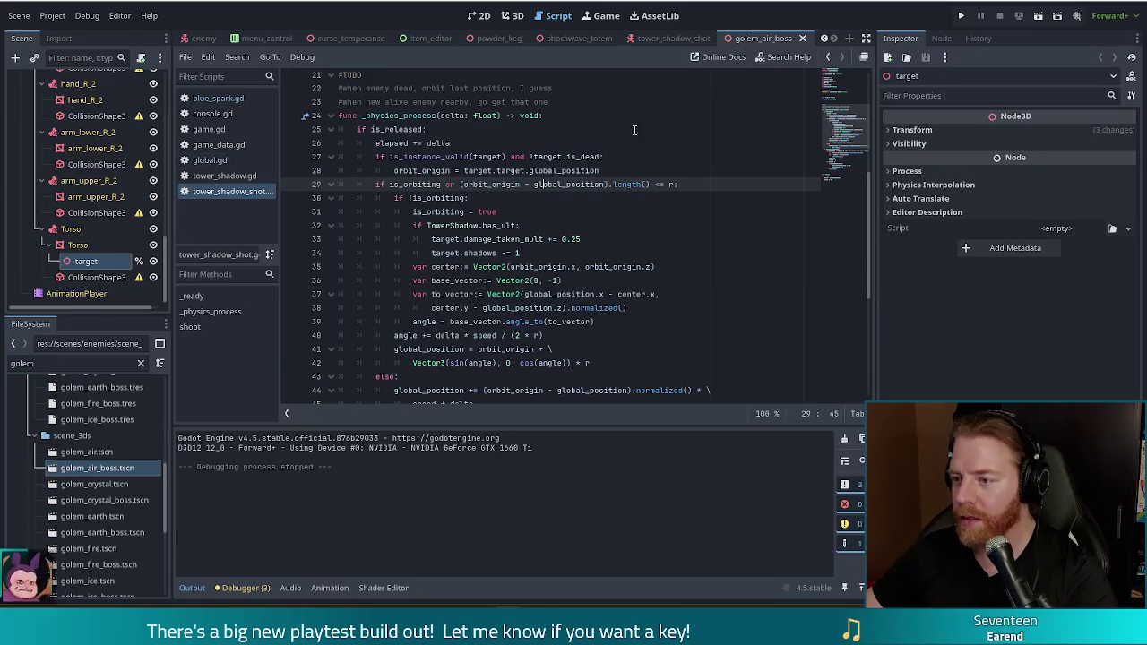
Switch the script editor to tower_shadow.gd from the script list
{"action": "left_click", "coordinate": [229, 176]}
{"action": "left_click", "coordinate": [387, 201]}
{"action": "scroll", "coordinate": [399, 98], "scroll_direction": "up", "scroll_amount": 5}
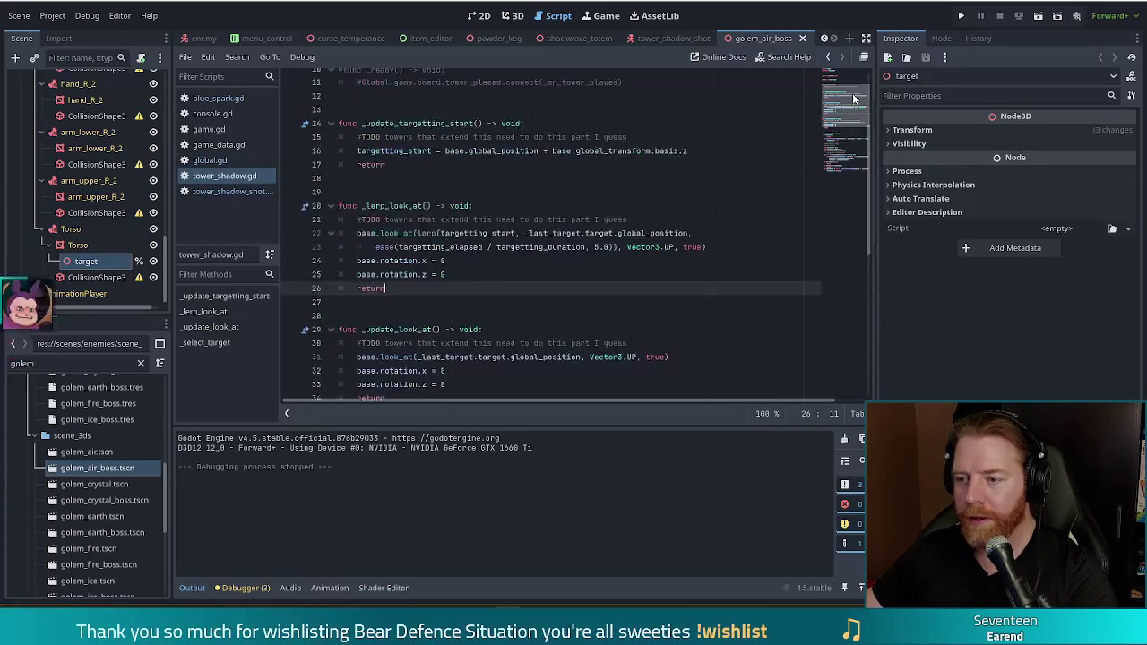
Ctrl+click Tower3D to open tower_3d.gd and review _select_target's enemies_in_range and is_dead retarget conditions
{"action": "left_click", "coordinate": [394, 78]}
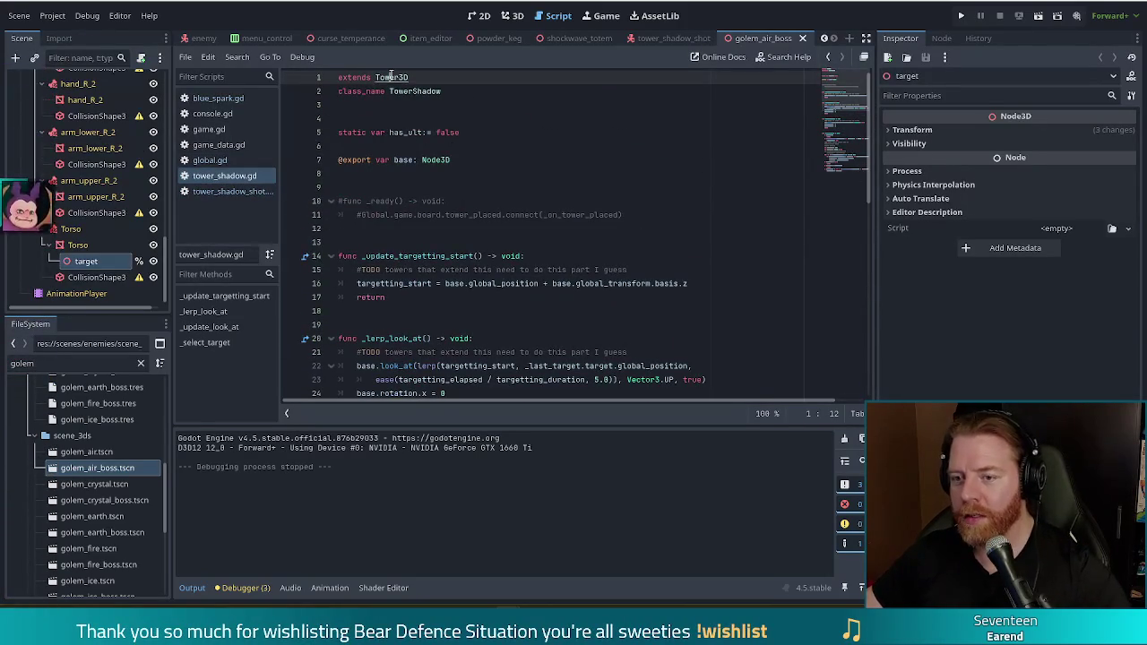
{"action": "left_click", "coordinate": [391, 75], "text": "ctrl"}
{"action": "left_click", "coordinate": [448, 201]}
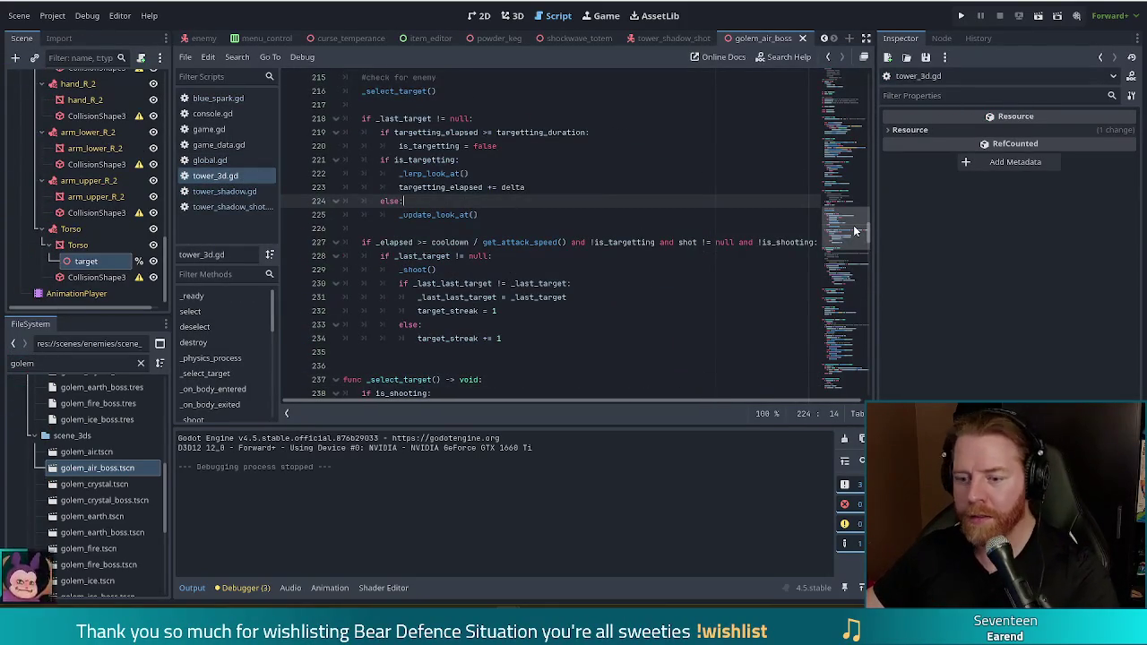
{"action": "scroll", "coordinate": [854, 231], "scroll_direction": "down", "scroll_amount": 7}
{"action": "left_click", "coordinate": [450, 173]}
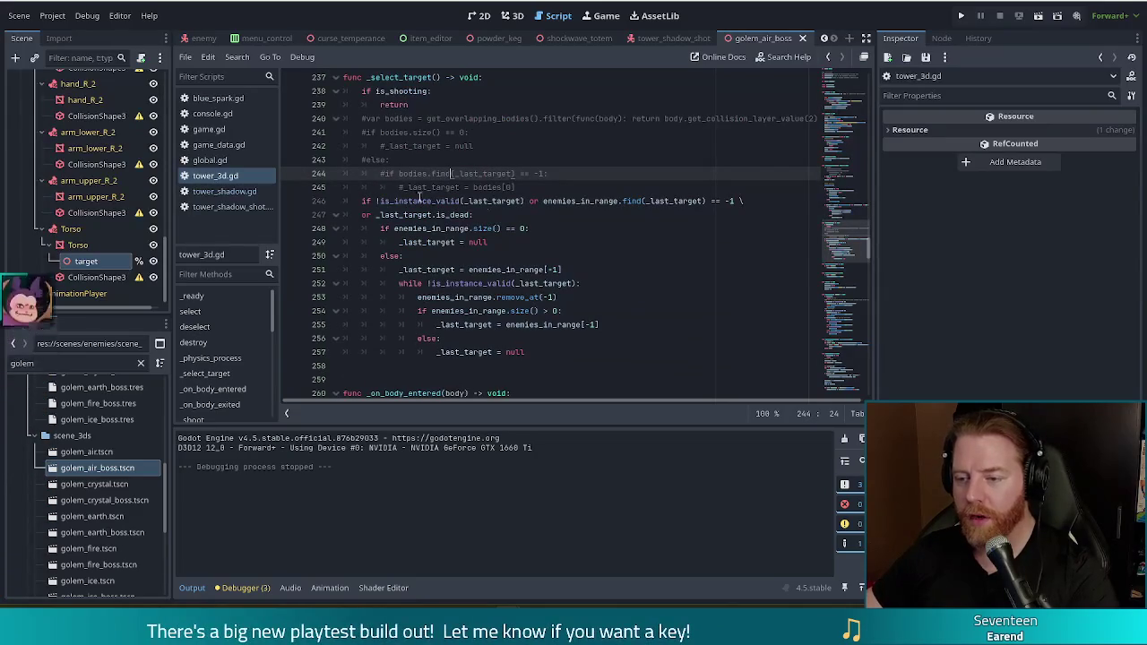
{"action": "left_click", "coordinate": [606, 201]}
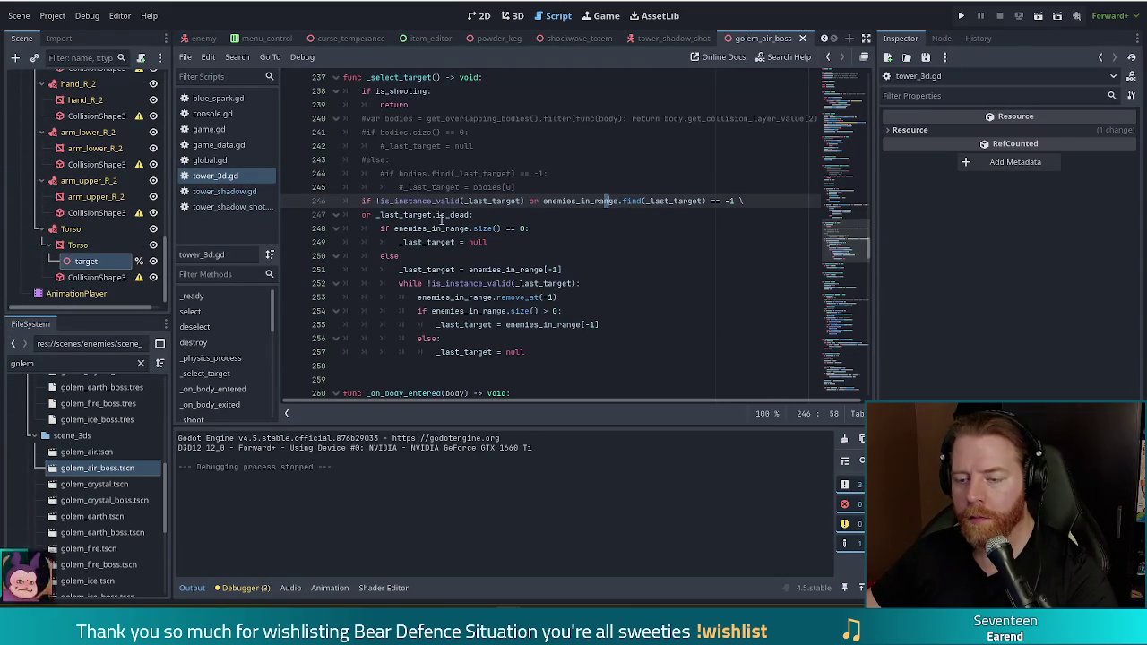
{"action": "left_click_drag", "start_coordinate": [401, 215], "coordinate": [501, 220]}
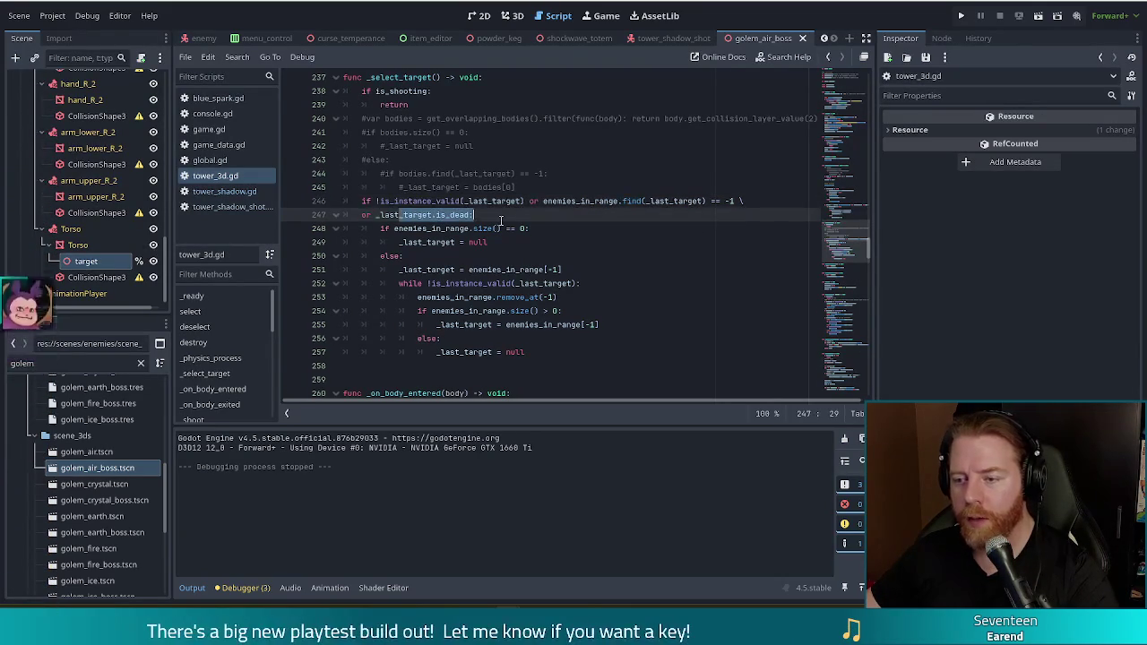
{"action": "left_click", "coordinate": [489, 215]}
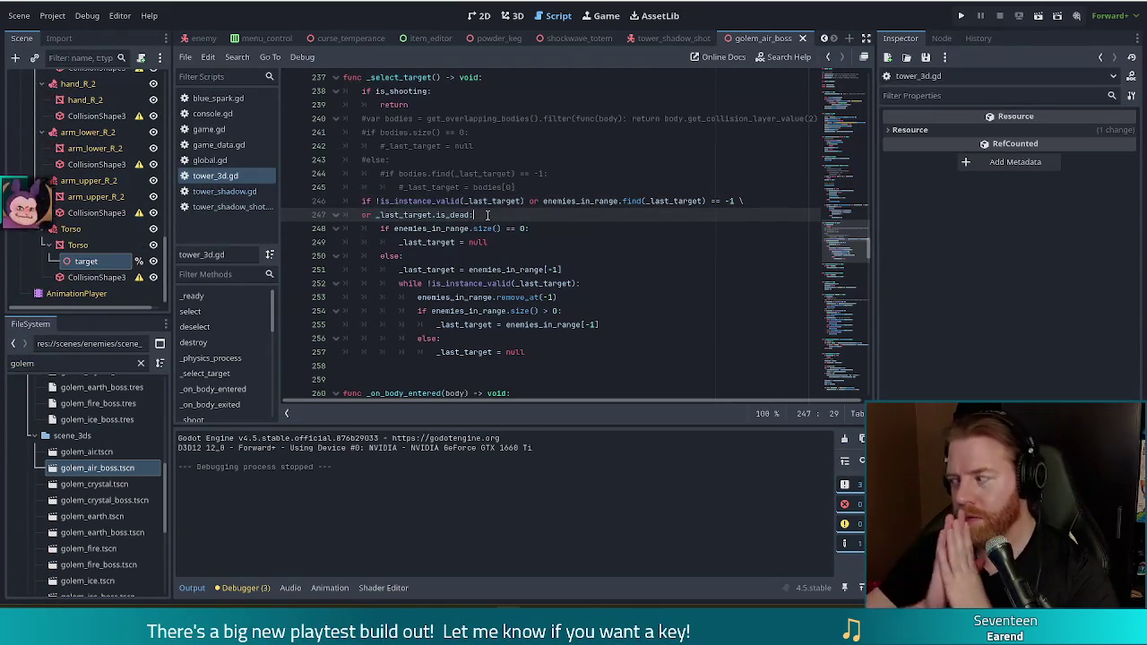
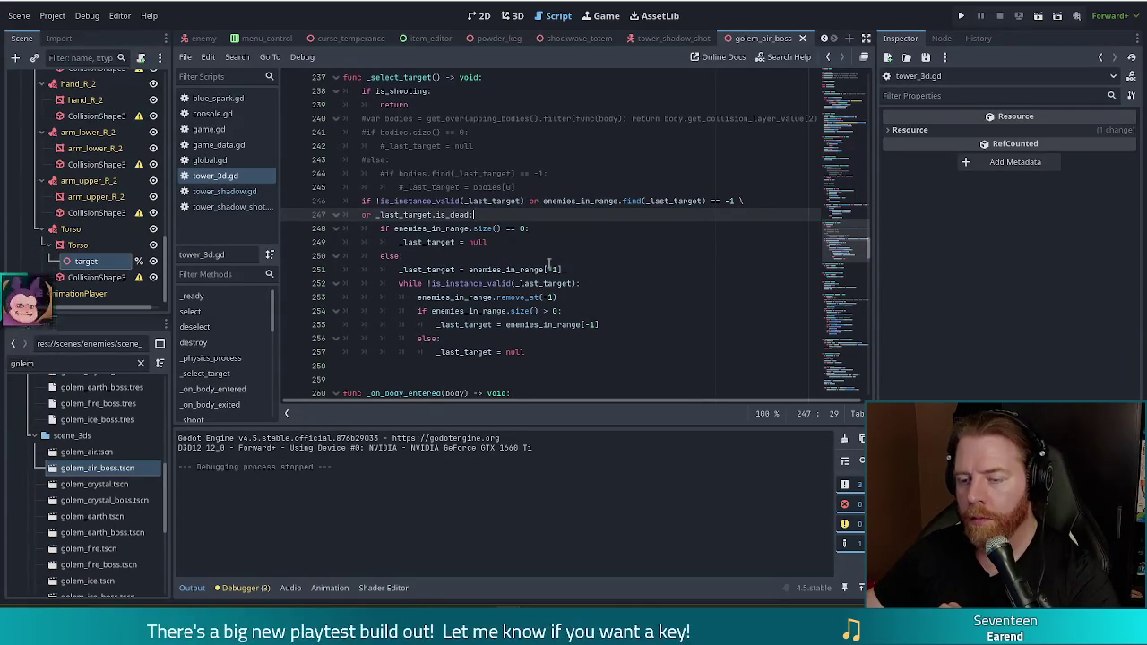
Review the enemies_in_range size check and _last_target null reset around line 248
{"action": "left_click", "coordinate": [445, 228]}
{"action": "mouse_move", "coordinate": [485, 228]}
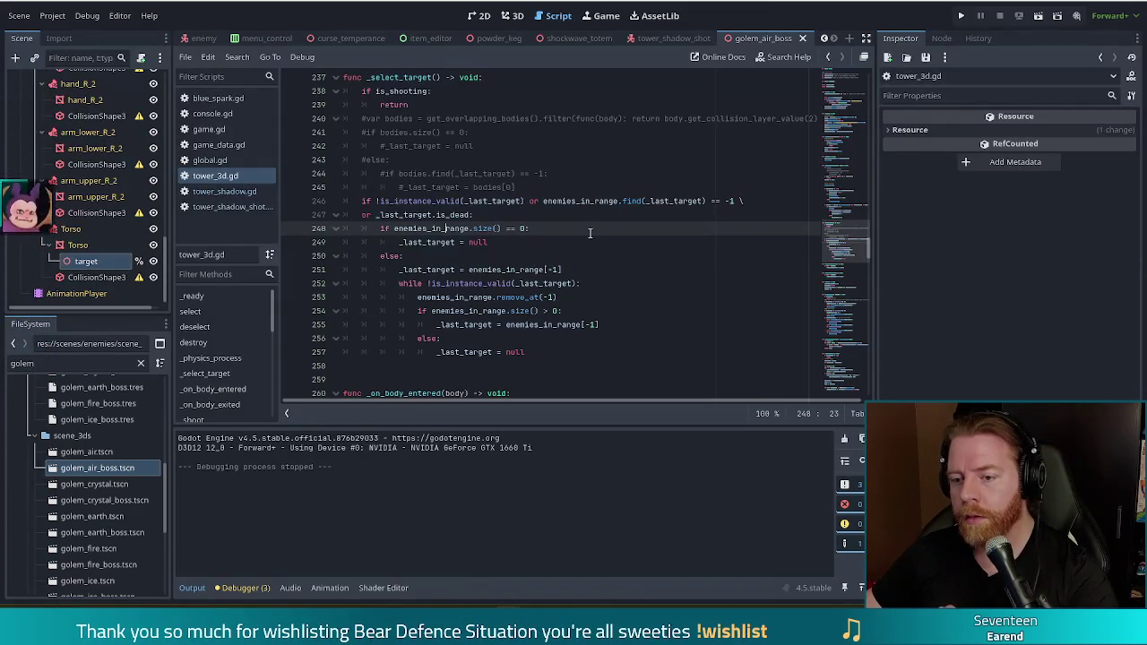
{"action": "left_click", "coordinate": [490, 242], "text": "shift"}
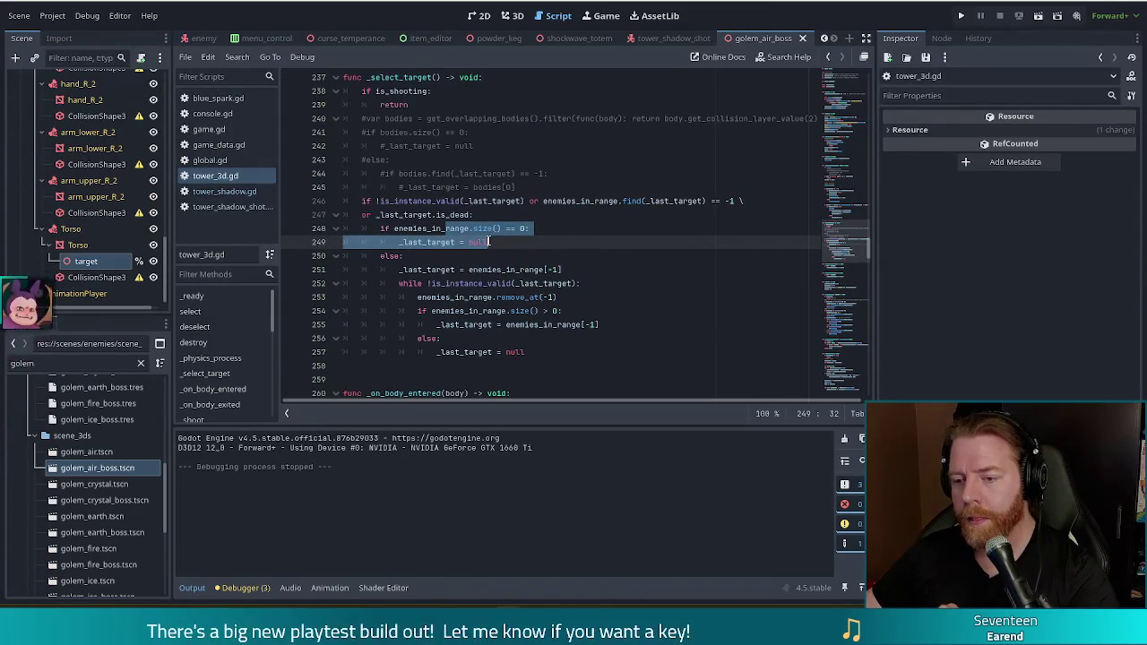
{"action": "left_click", "coordinate": [418, 202]}
{"action": "left_click_drag", "start_coordinate": [394, 228], "coordinate": [488, 240]}
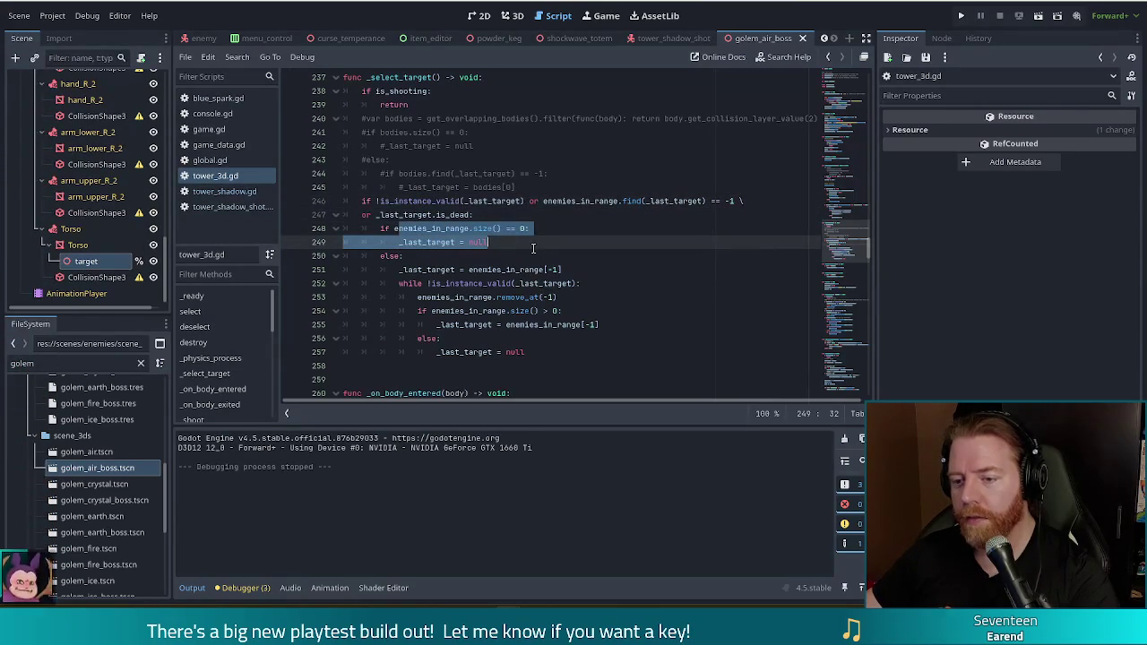
{"action": "left_click_drag", "start_coordinate": [400, 228], "coordinate": [520, 228]}
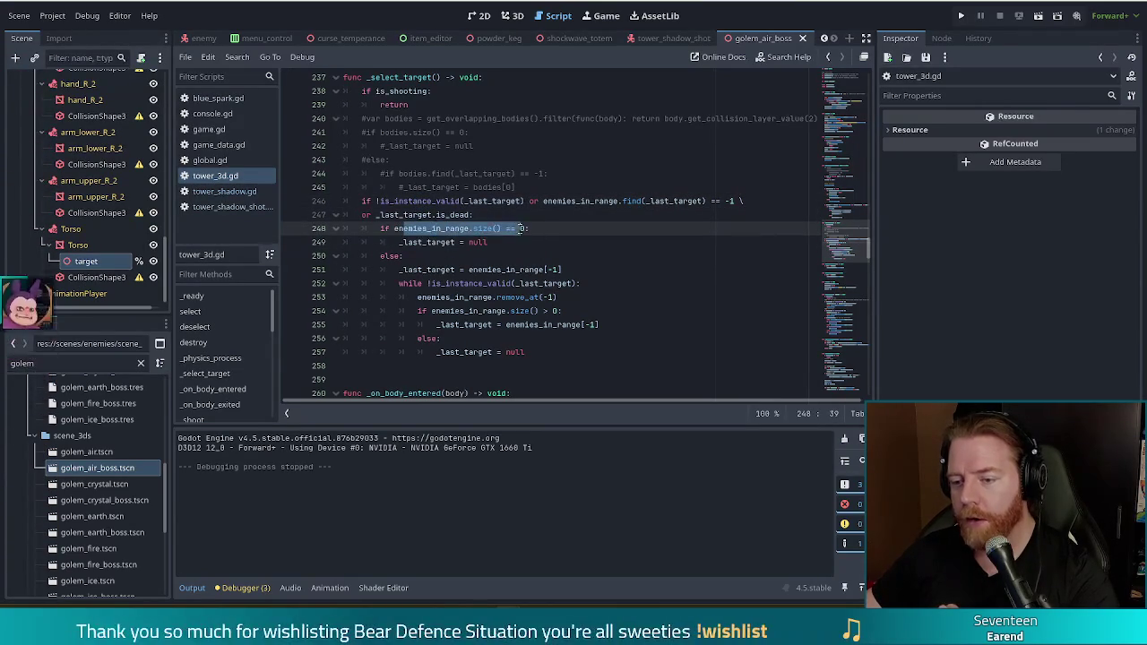
{"action": "left_click", "coordinate": [442, 228]}
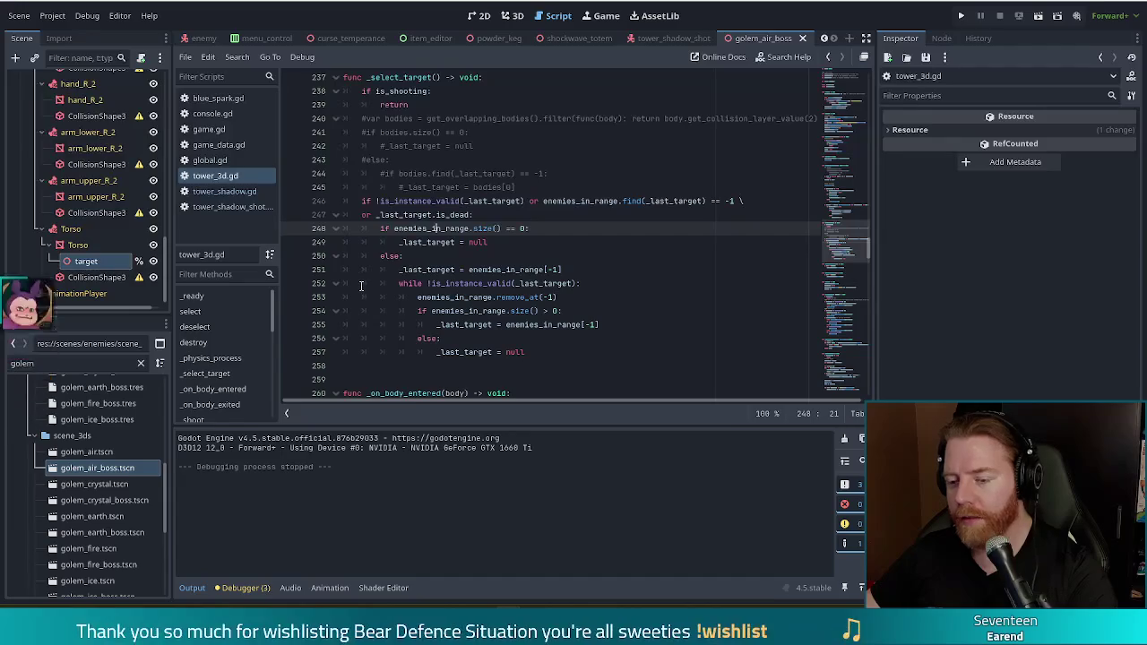
{"action": "mouse_move", "coordinate": [431, 230]}
{"action": "left_mouse_down"}
{"action": "mouse_move", "coordinate": [538, 270]}
{"action": "mouse_move", "coordinate": [394, 256]}
{"action": "mouse_move", "coordinate": [454, 244]}
{"action": "left_mouse_up"}
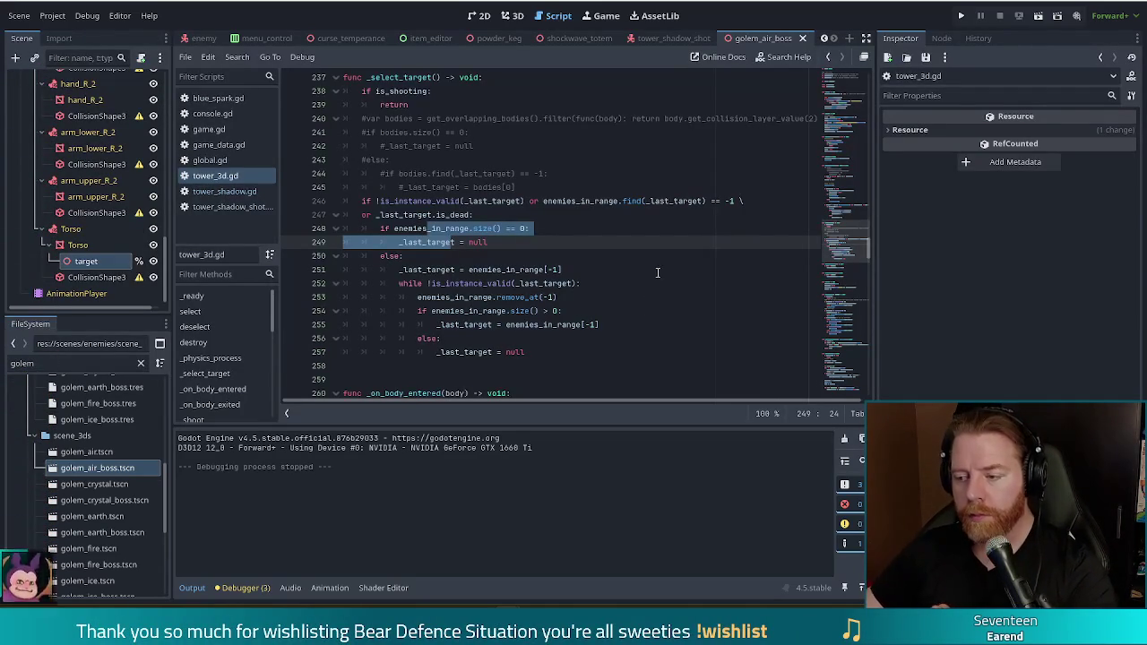
Insert a blank line below the enemies_in_range append(body) call in _on_body_entered
{"action": "scroll", "coordinate": [854, 248], "scroll_direction": "down", "scroll_amount": 5}
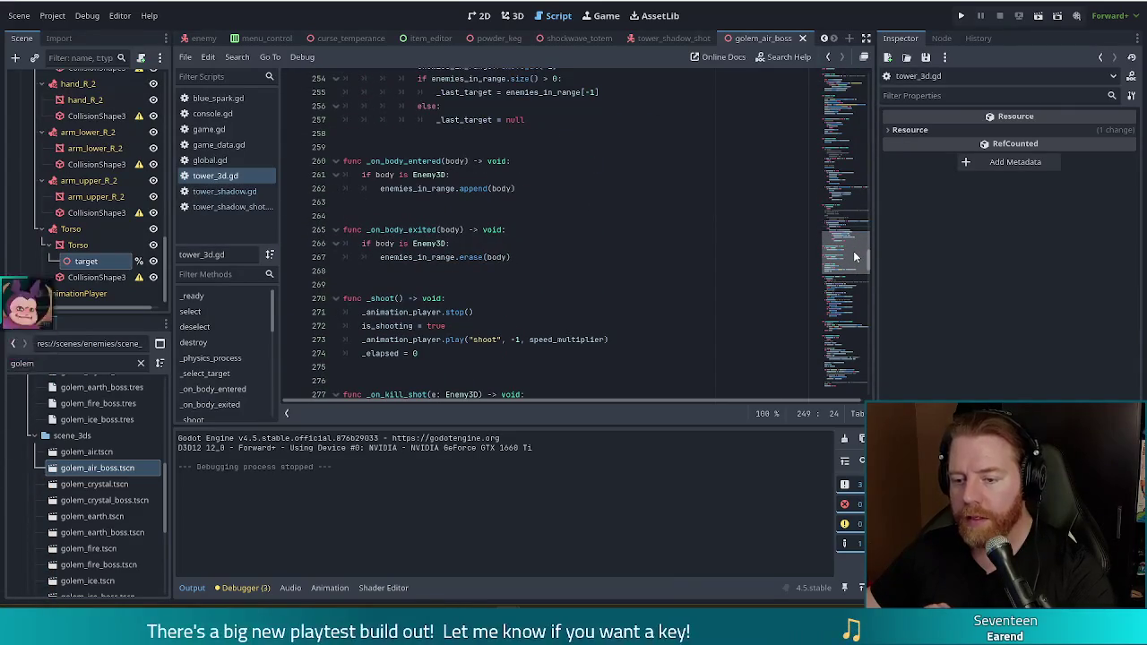
{"action": "scroll", "coordinate": [853, 251], "scroll_direction": "down", "scroll_amount": 1}
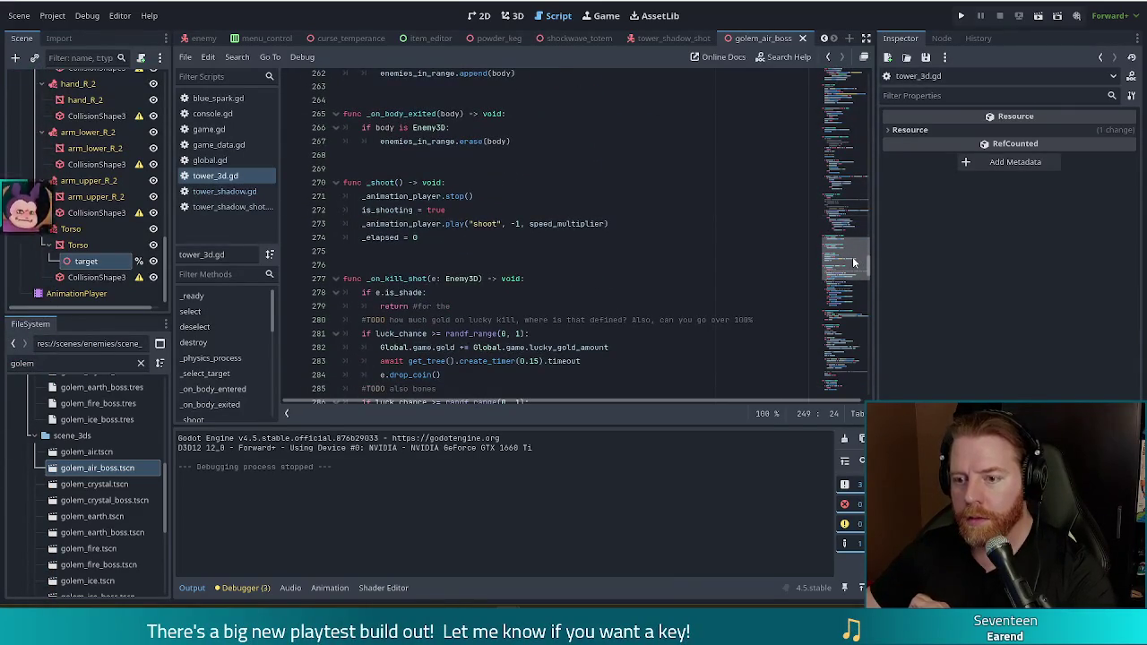
{"action": "scroll", "coordinate": [858, 251], "scroll_direction": "down", "scroll_amount": 2}
{"action": "scroll", "coordinate": [860, 253], "scroll_direction": "up", "scroll_amount": 2}
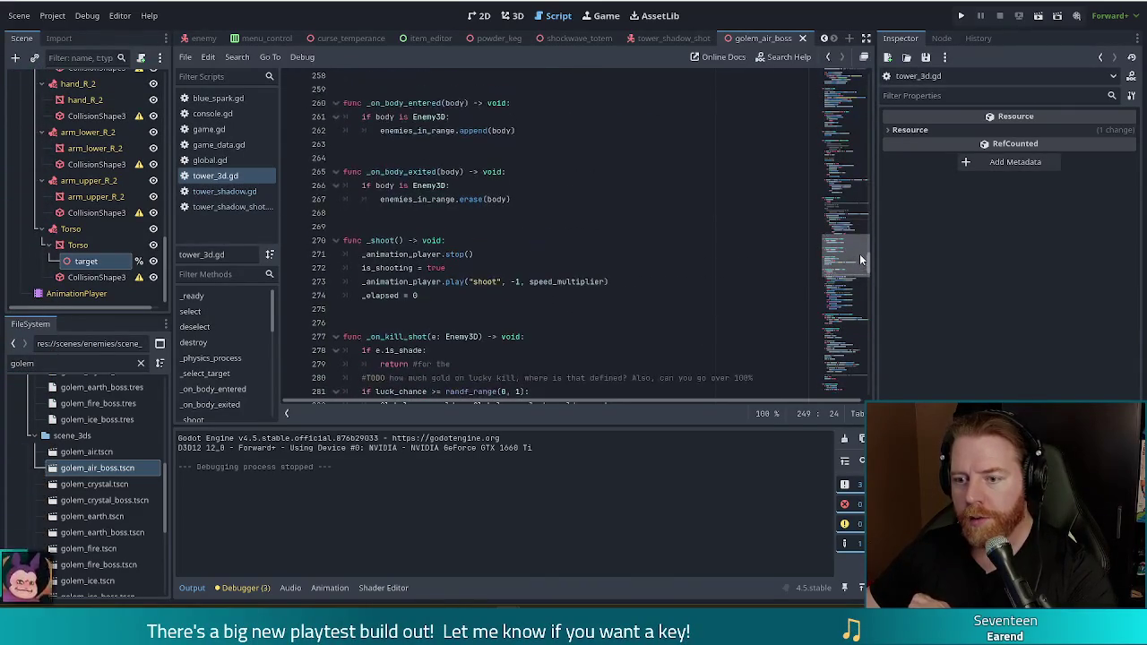
{"action": "left_click", "coordinate": [540, 144]}
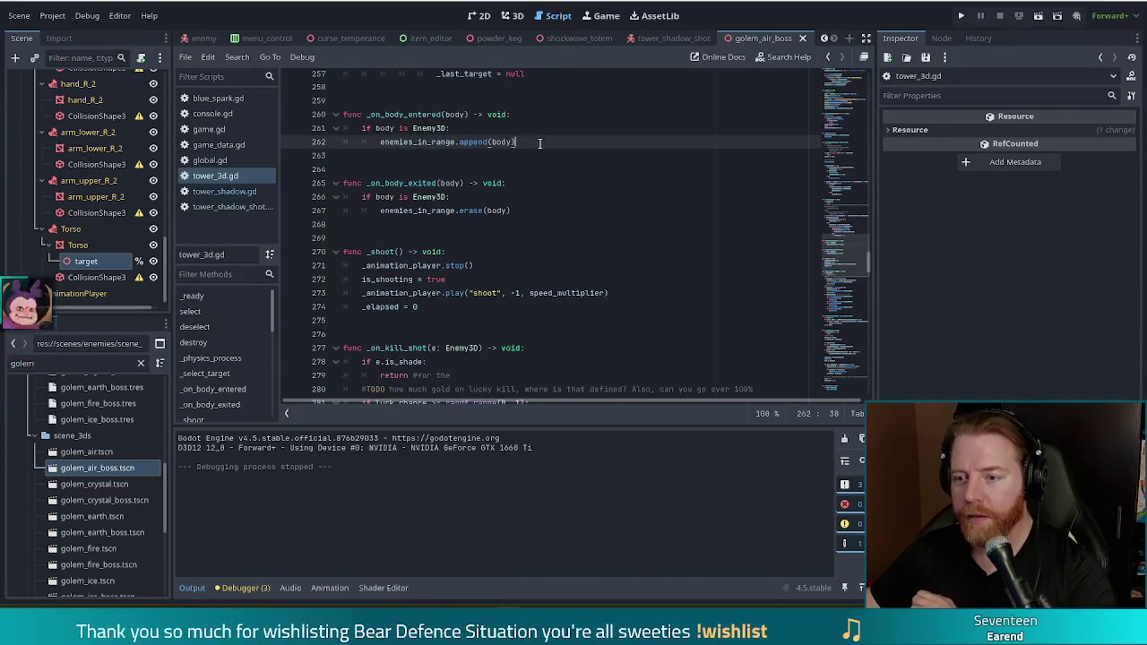
{"action": "left_click_drag", "start_coordinate": [345, 196], "coordinate": [511, 211]}
{"action": "left_click", "coordinate": [536, 202]}
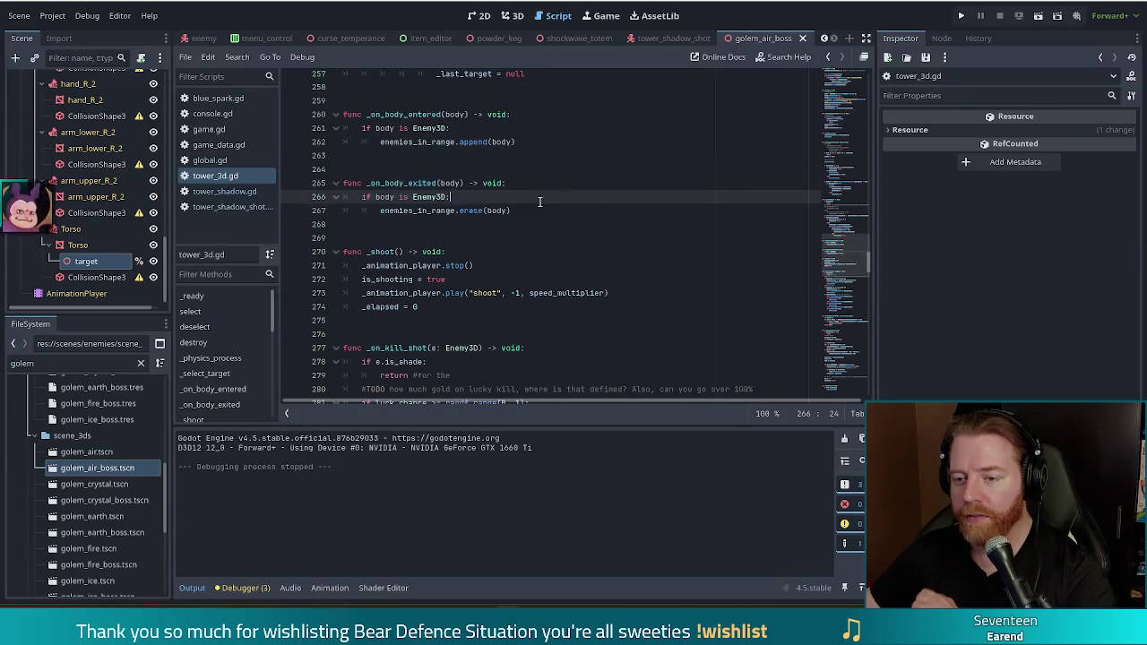
{"action": "scroll", "coordinate": [633, 196], "scroll_direction": "up", "scroll_amount": 1}
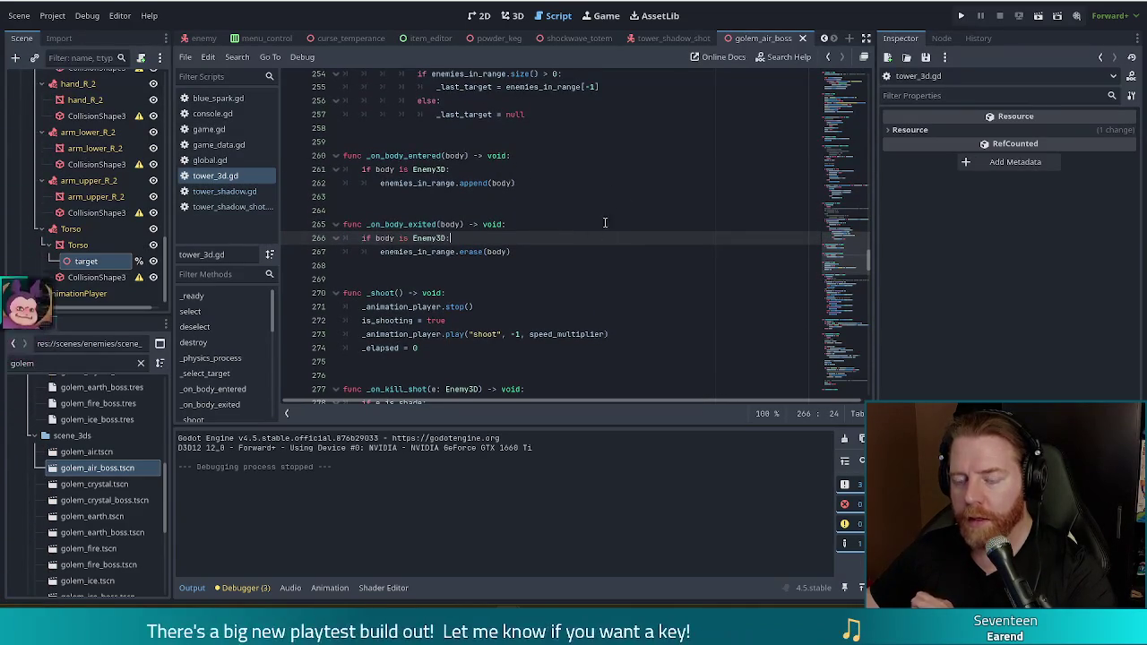
{"action": "left_click", "coordinate": [542, 183]}
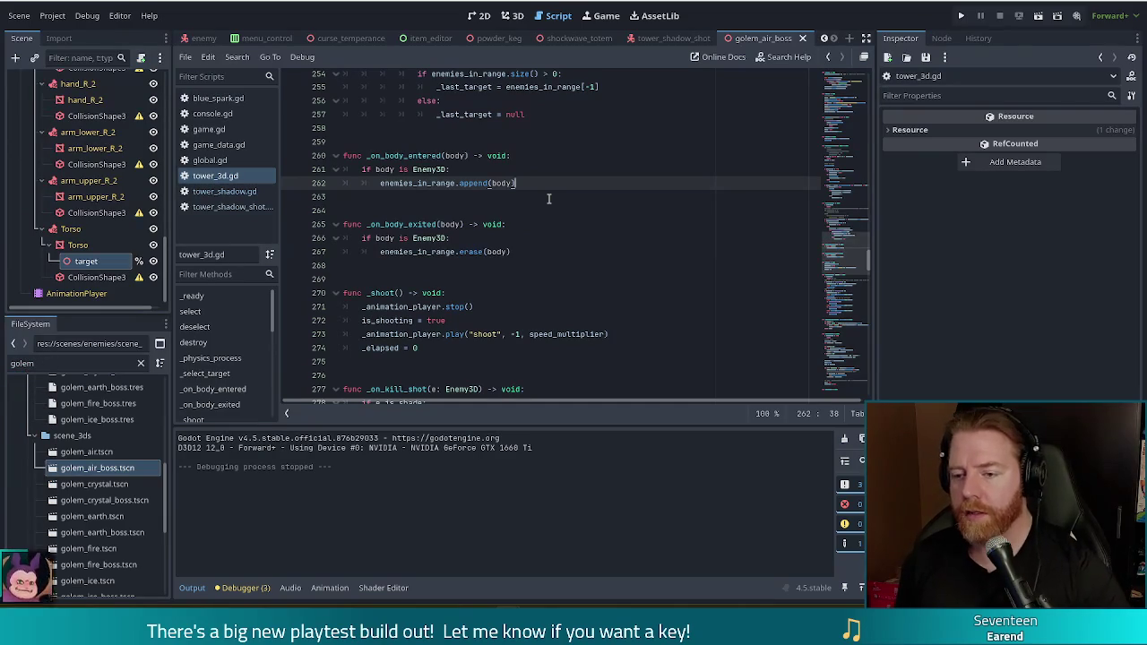
{"action": "key", "text": "Return"}
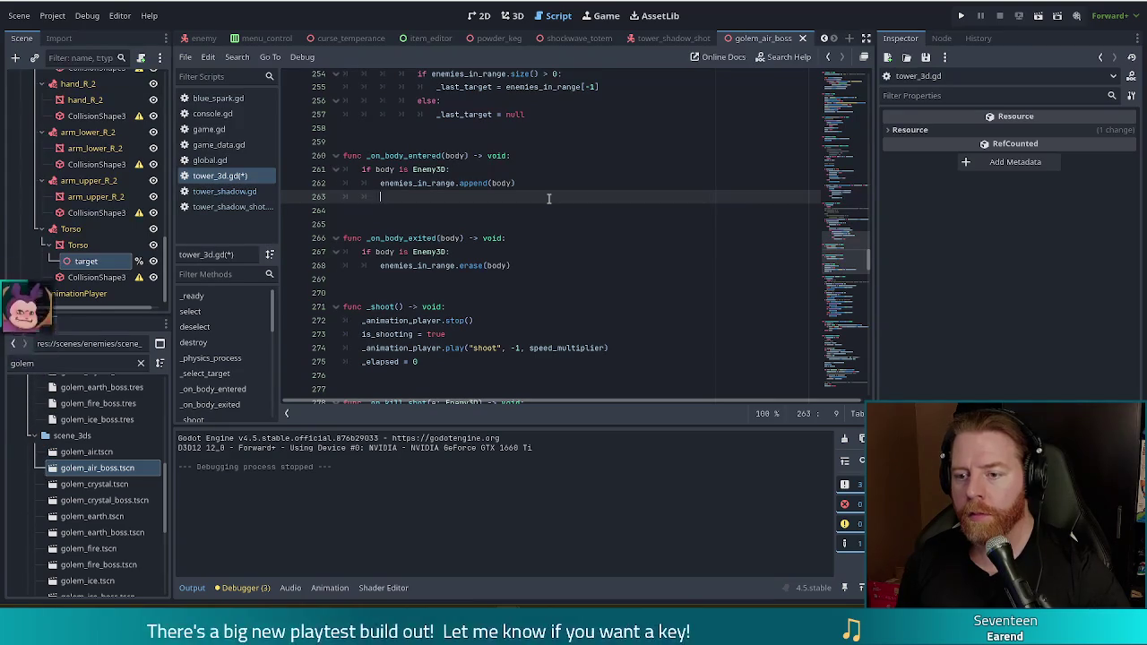
Add body.killed.connect(_on_body_exited) and jump to the killed signal's definition in enemy_3d.gd
{"action": "type", "text": "body.ki"}
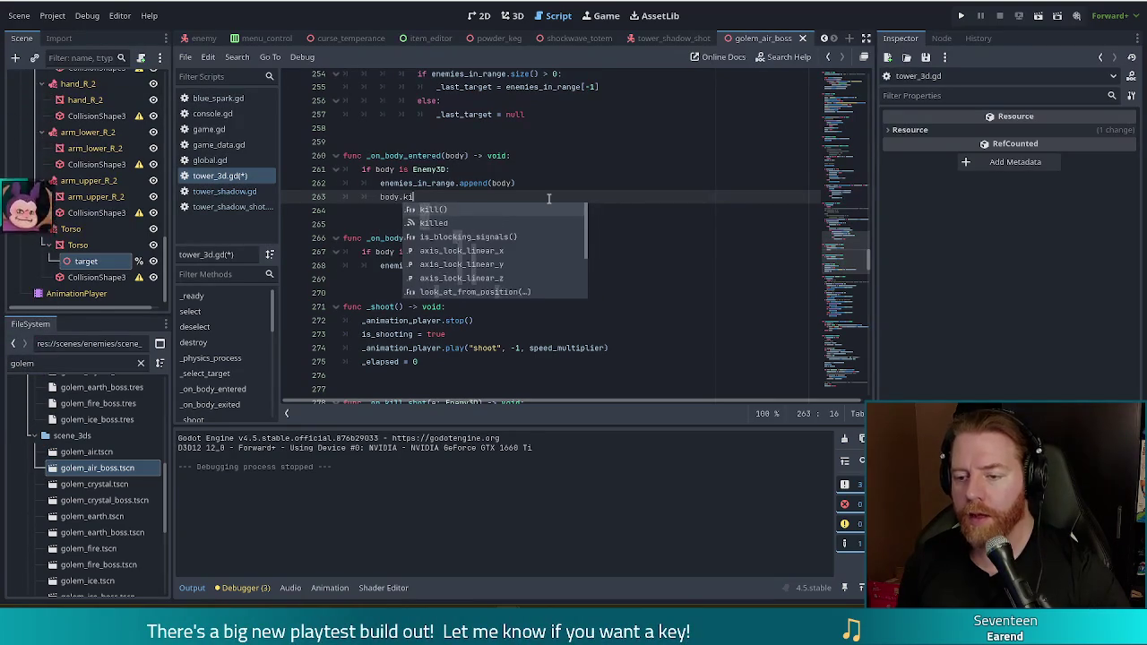
{"action": "key", "text": "Down"}
{"action": "key", "text": "Return"}
{"action": "type", "text": "con"}
{"action": "key", "text": "Return"}
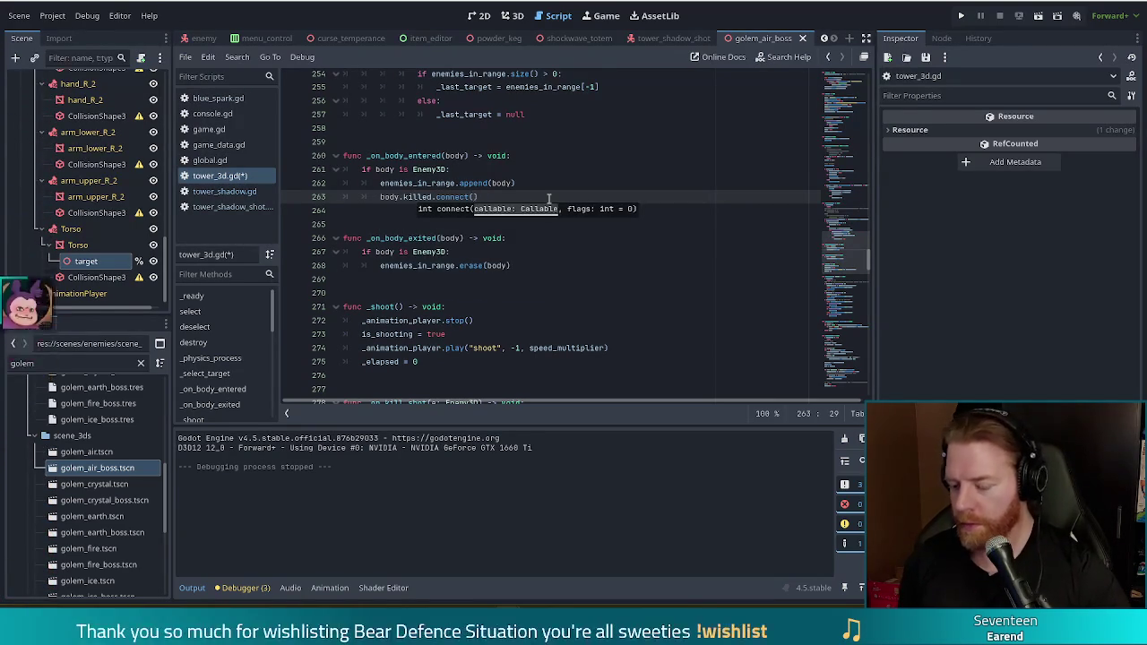
{"action": "key", "text": "Down"}
{"action": "key", "text": "Return"}
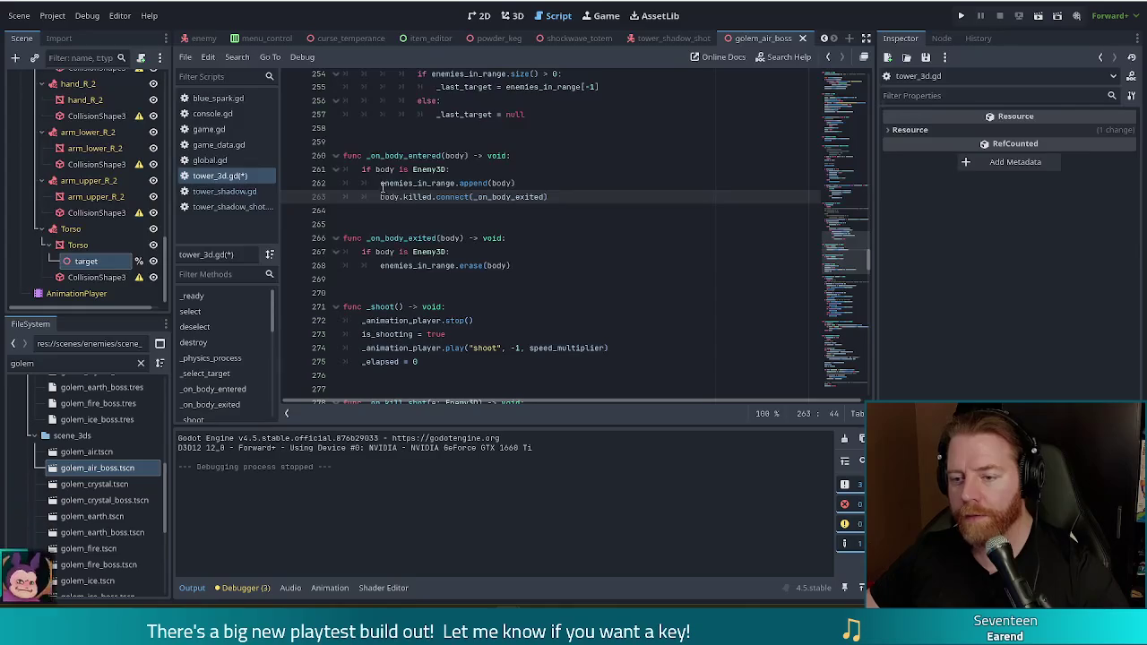
{"action": "left_click", "coordinate": [413, 196], "text": "ctrl"}
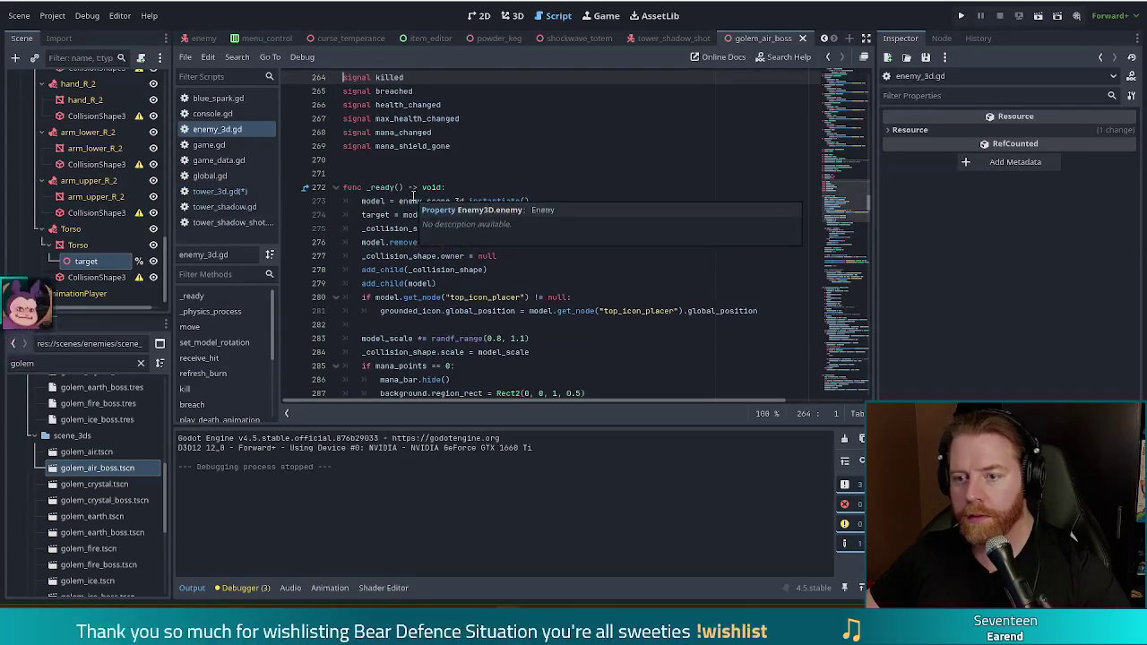
Search enemy_3d.gd for 'killed' to see where the signal is emitted
{"action": "key", "text": "ctrl+f"}
{"action": "type", "text": "killed"}
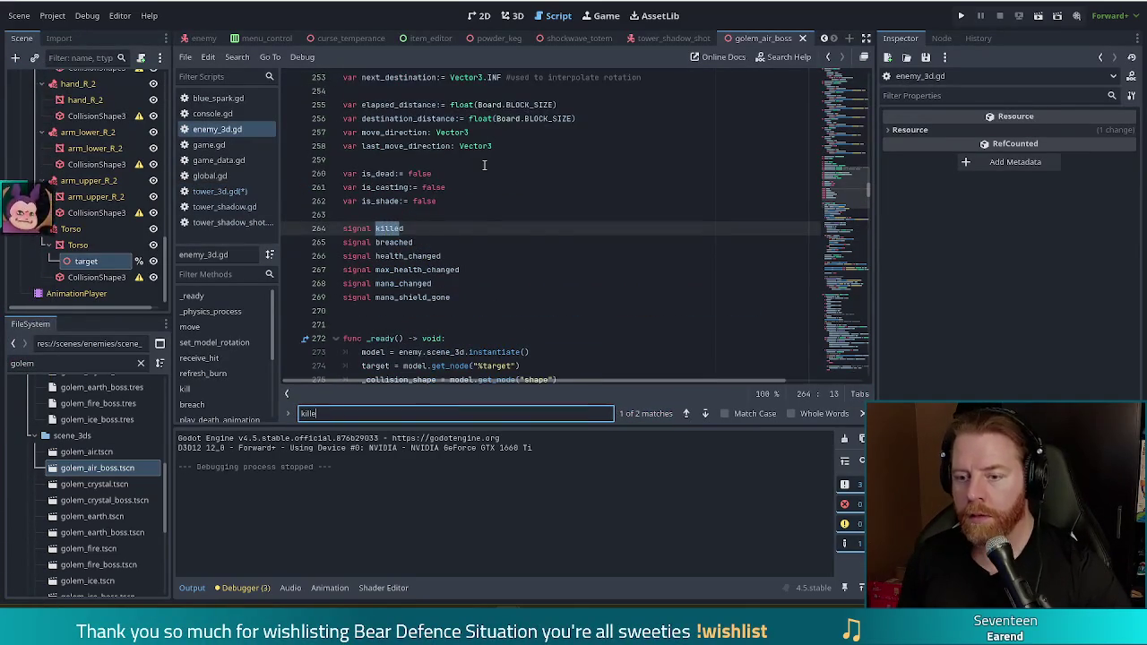
{"action": "key", "text": "Return"}
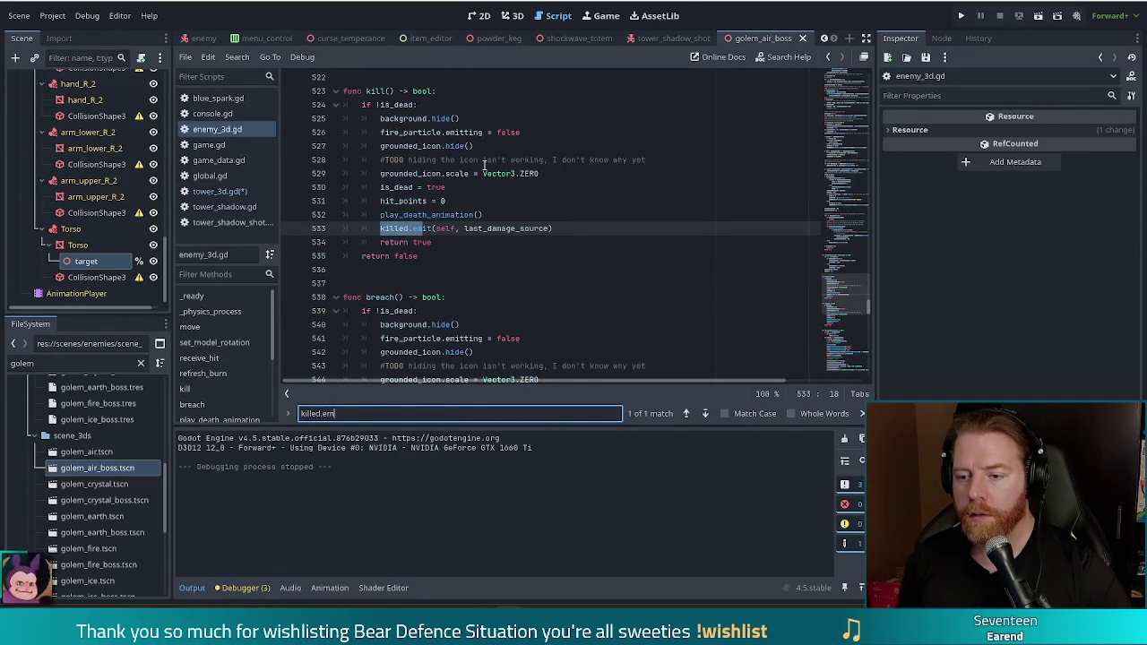
{"action": "scroll", "coordinate": [528, 241], "scroll_direction": "up", "scroll_amount": 20}
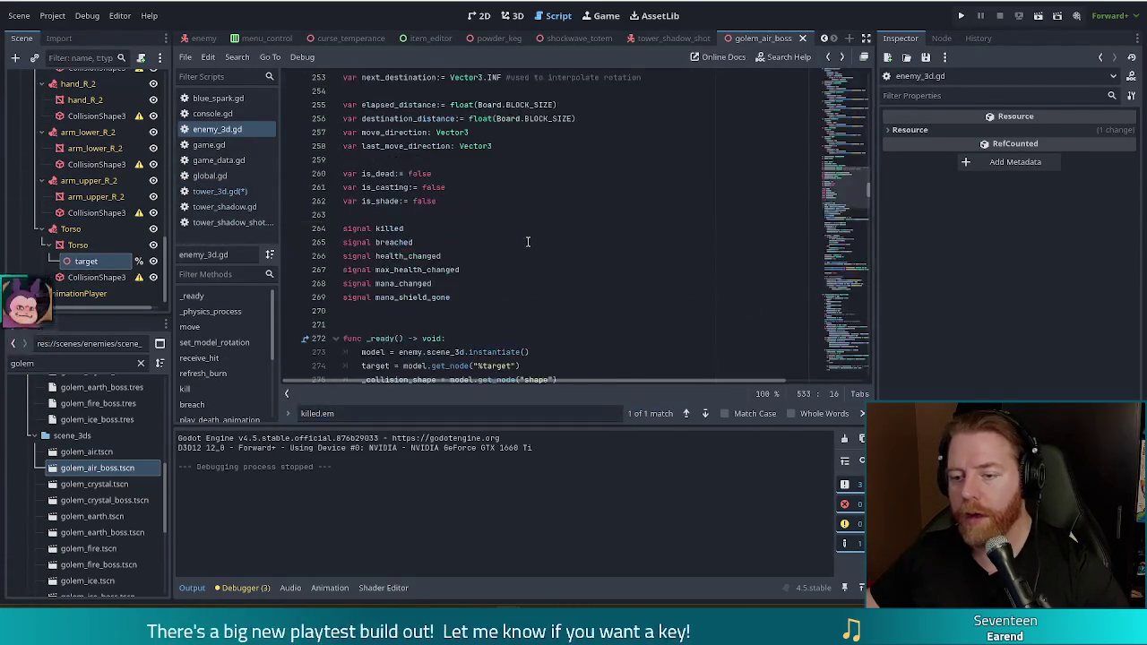
Append .unbind(1) to the connect call in tower_3d.gd and check Callable.unbind's documentation
{"action": "key", "text": "alt+Left"}
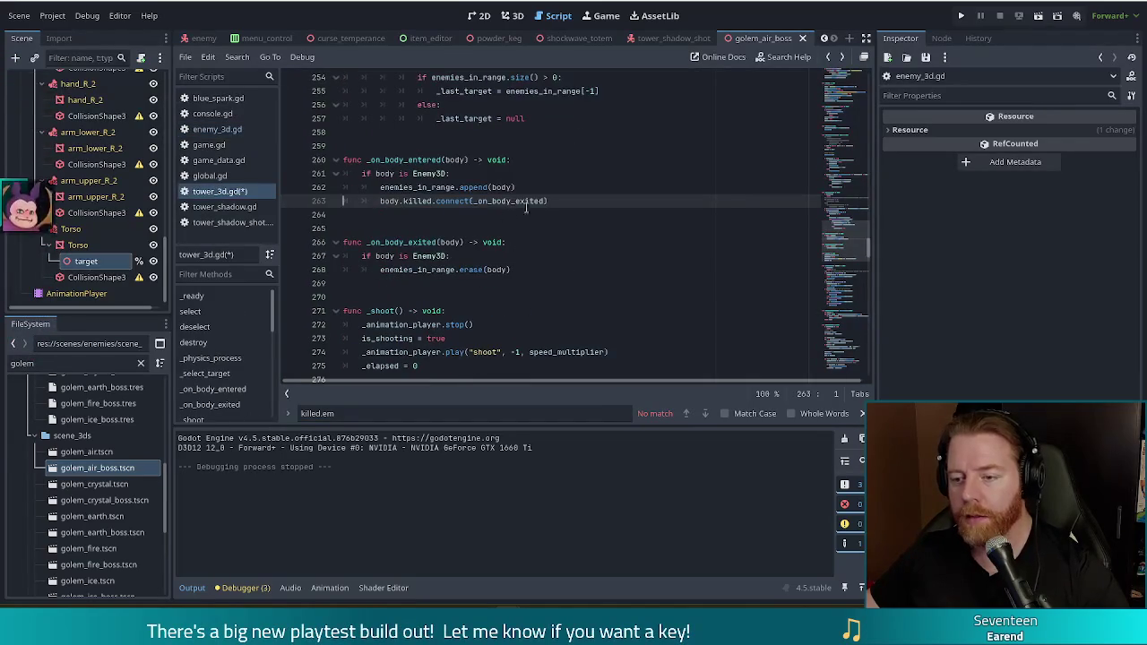
{"action": "type", "text": ".unbind("}
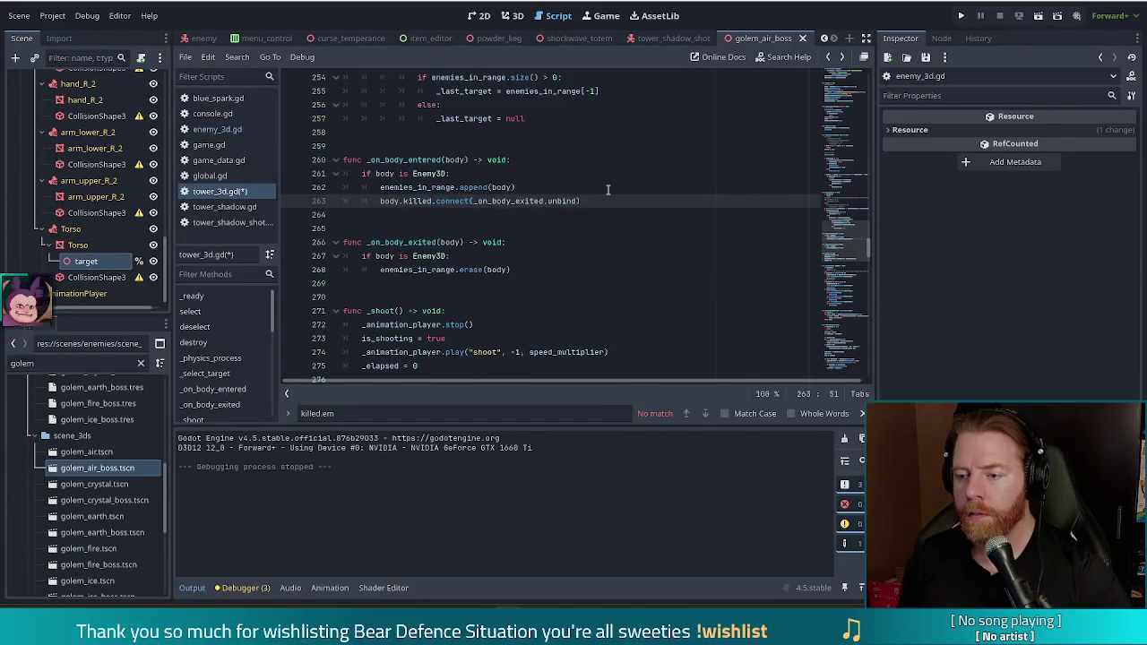
{"action": "type", "text": "1"}
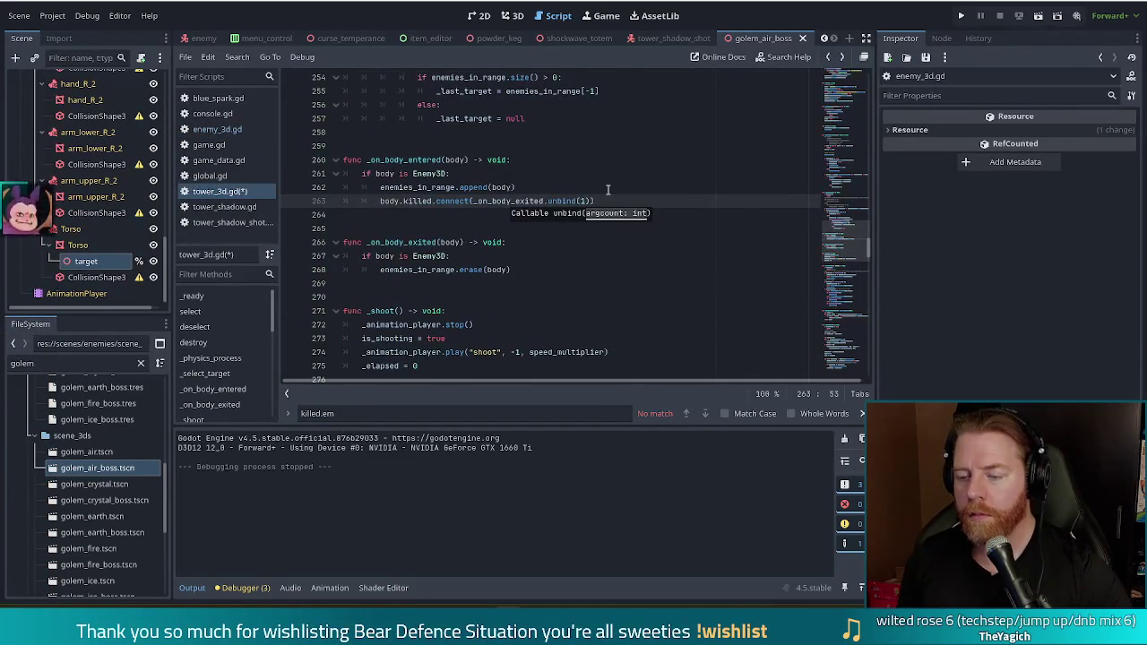
{"action": "left_click", "coordinate": [559, 202], "text": "ctrl"}
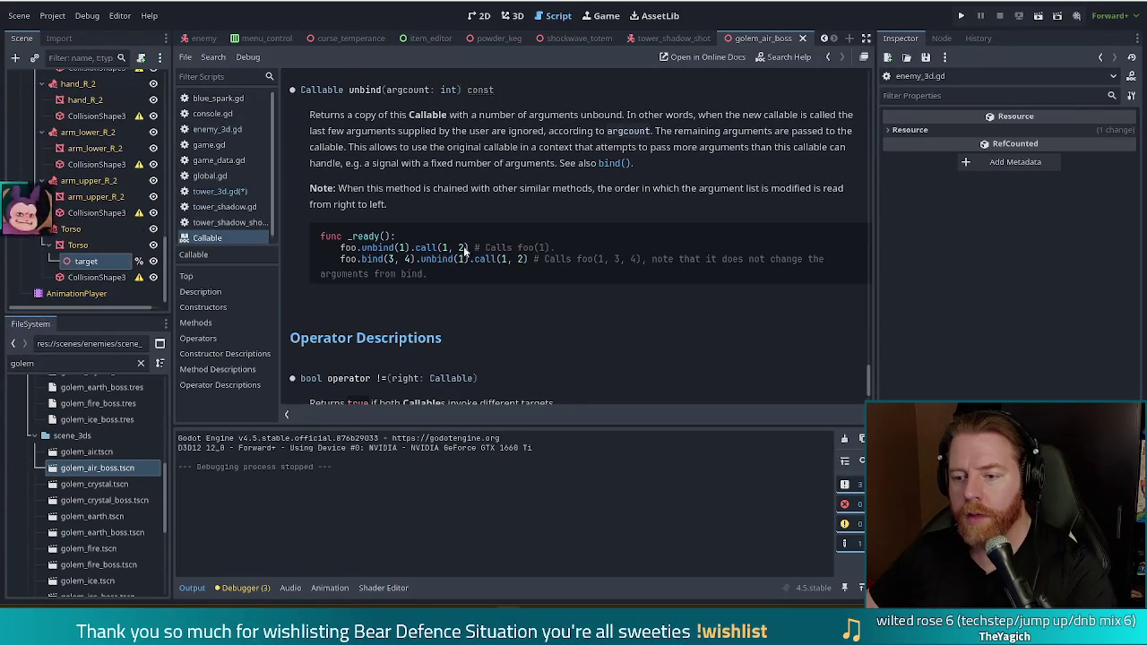
{"action": "key", "text": "alt+Left"}
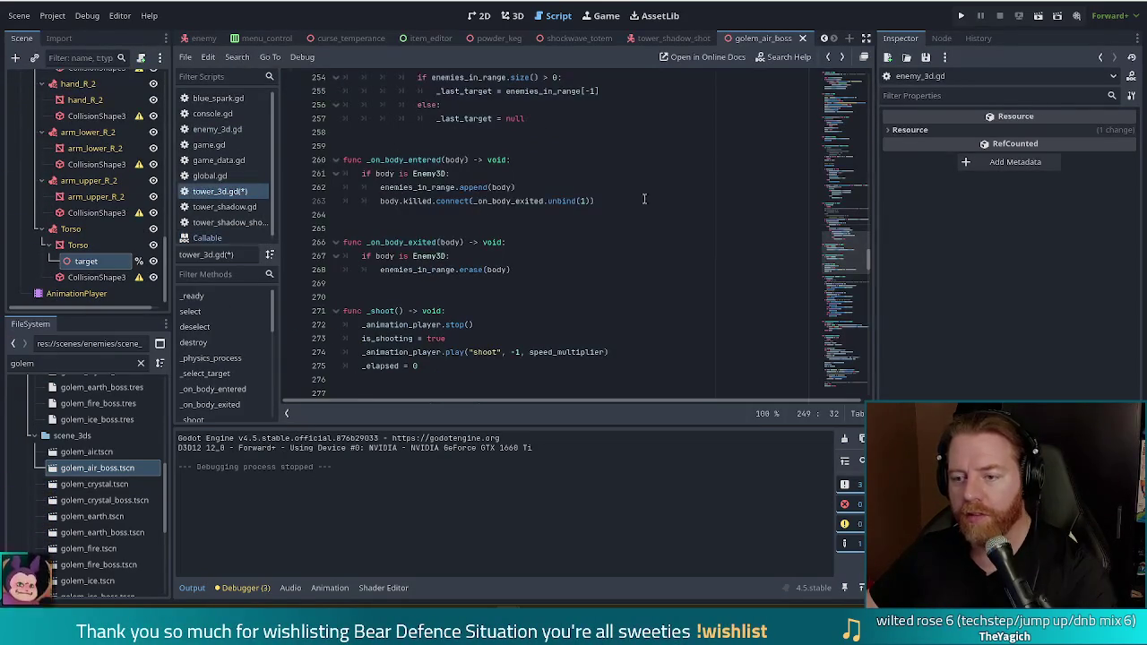
Finish line 263 with .unbind(1), save tower_3d.gd, and run the project
{"action": "left_click", "coordinate": [594, 201]}
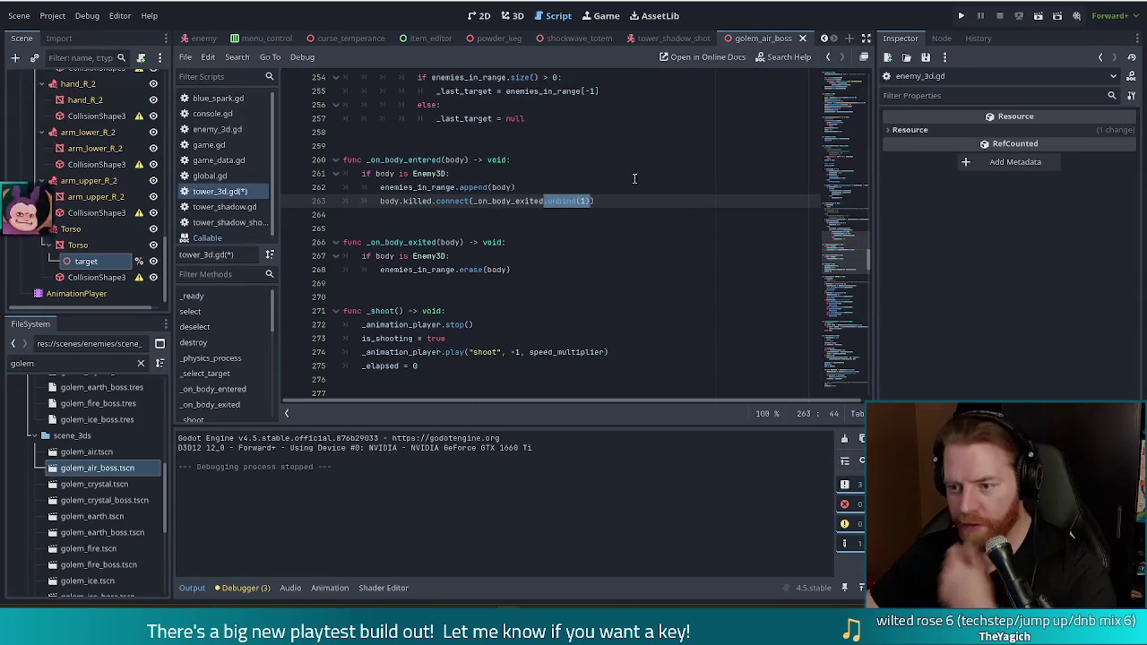
{"action": "type", "text": ".unbind(1"}
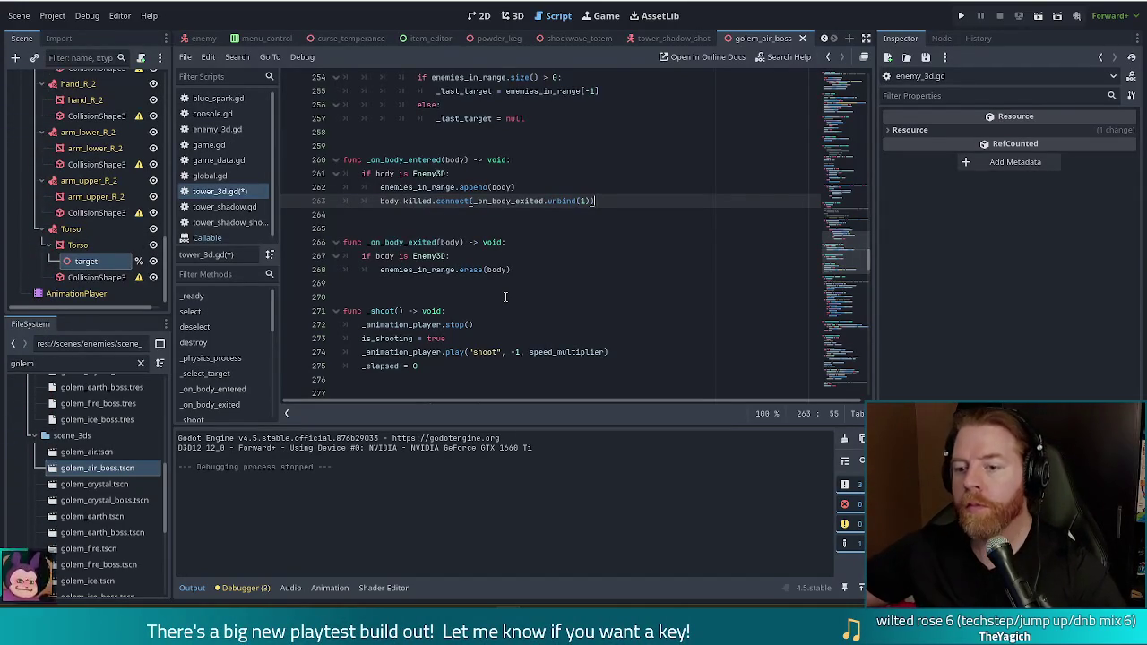
{"action": "left_click", "coordinate": [534, 201]}
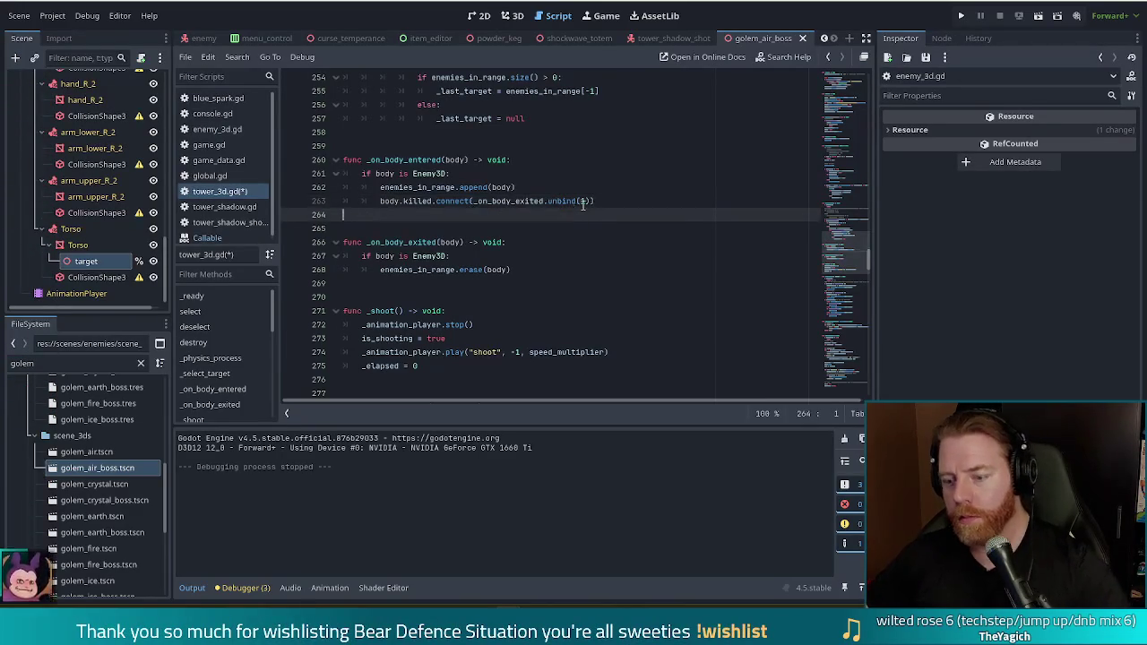
{"action": "key", "text": "ctrl+s"}
{"action": "left_click", "coordinate": [963, 16]}
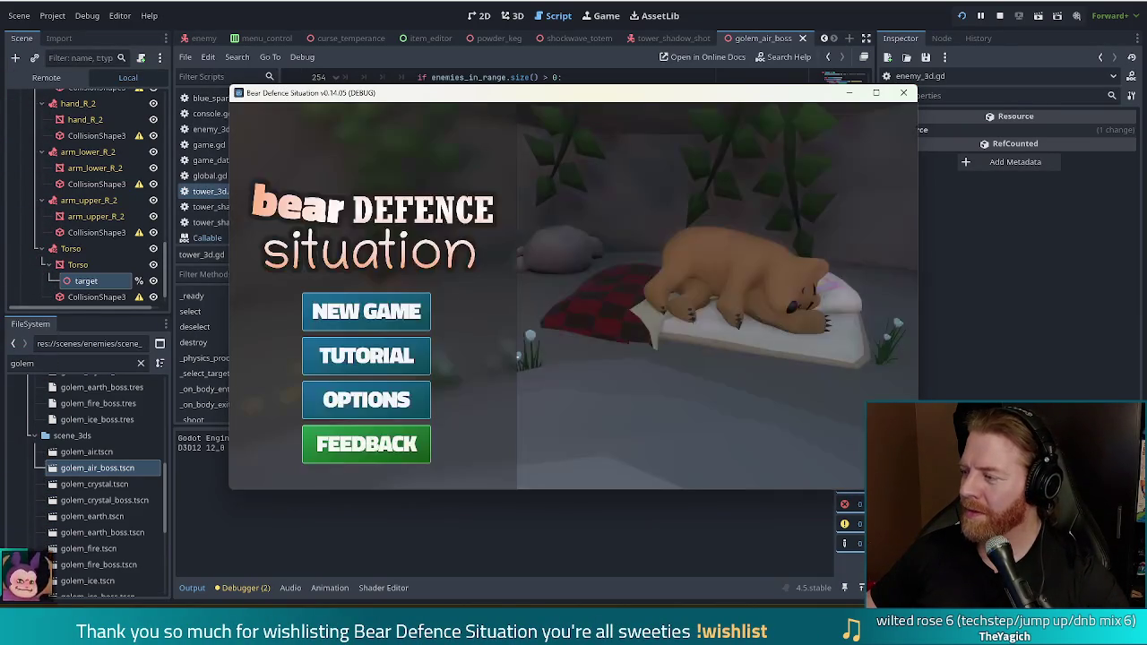
Start a new game, buy the key, unlock Shadow Tower, and place one from a two pair
{"action": "left_click", "coordinate": [368, 312]}
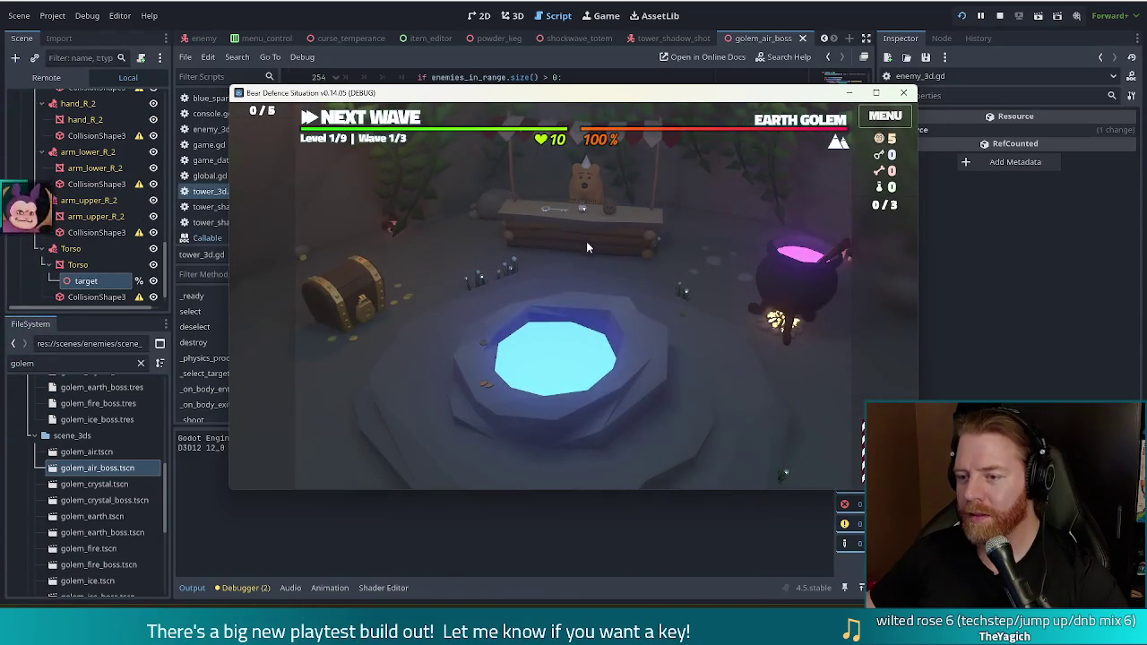
{"action": "left_click", "coordinate": [582, 251]}
{"action": "left_click", "coordinate": [708, 385]}
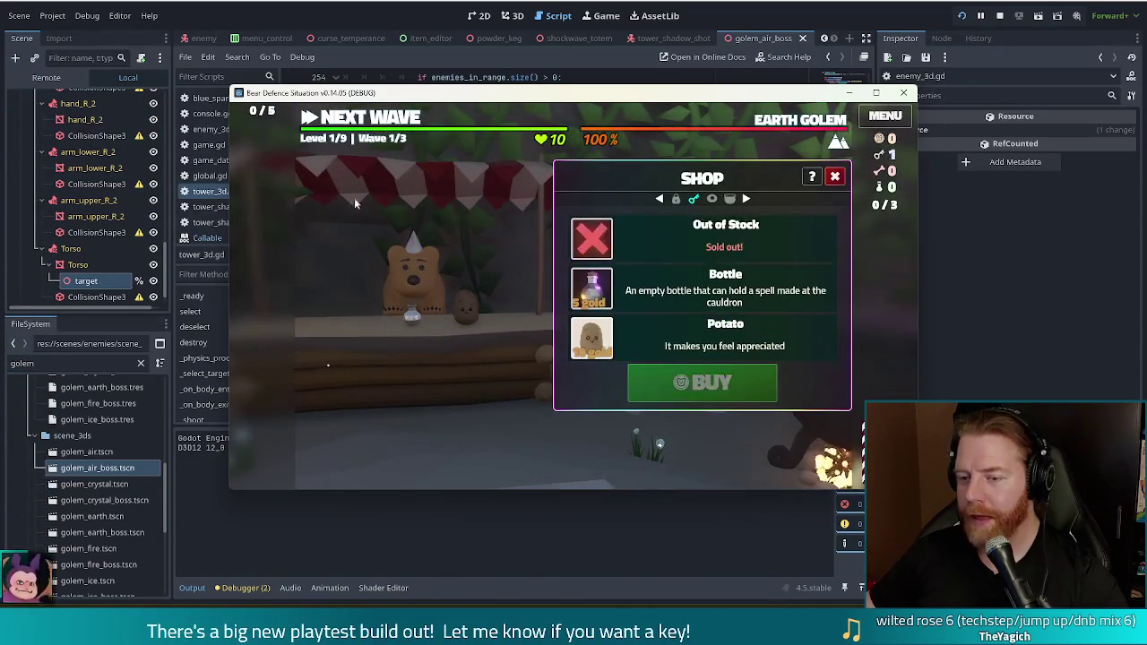
{"action": "left_click", "coordinate": [358, 233]}
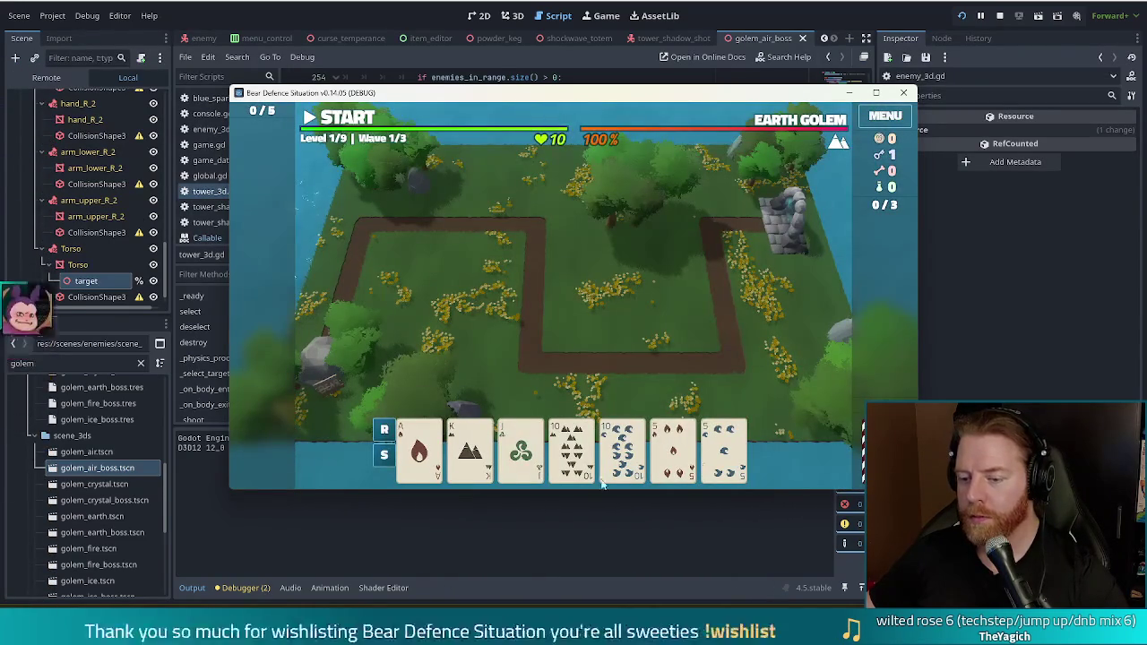
{"action": "left_click", "coordinate": [724, 452]}
{"action": "left_click", "coordinate": [673, 448]}
{"action": "left_click", "coordinate": [570, 448]}
{"action": "left_click", "coordinate": [622, 448]}
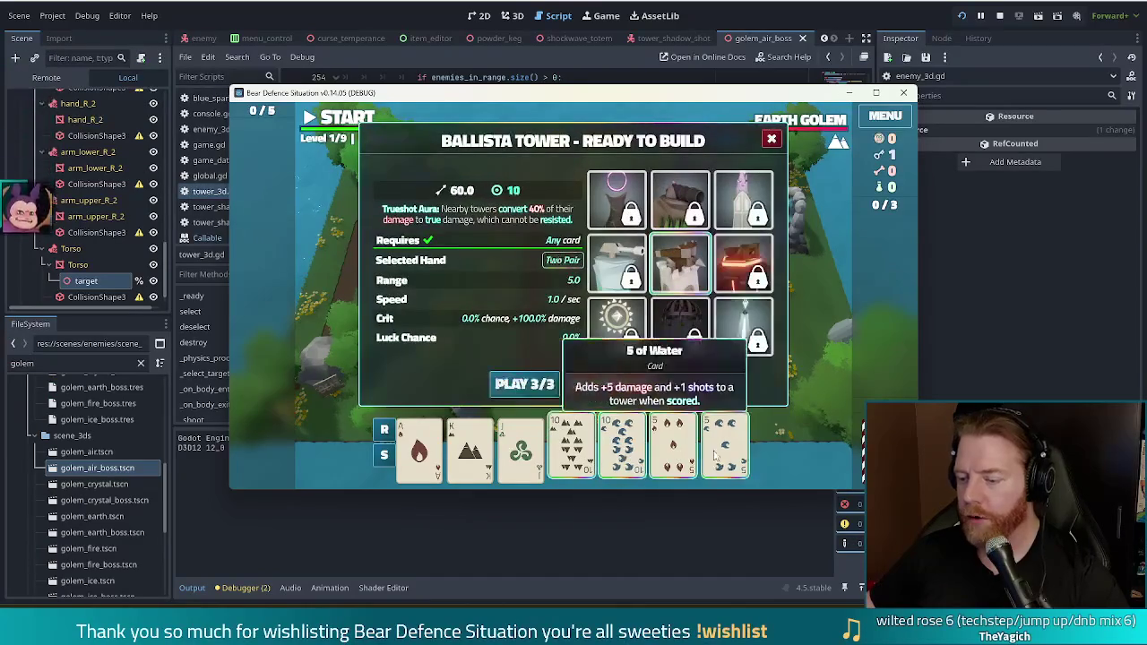
{"action": "left_click", "coordinate": [633, 224]}
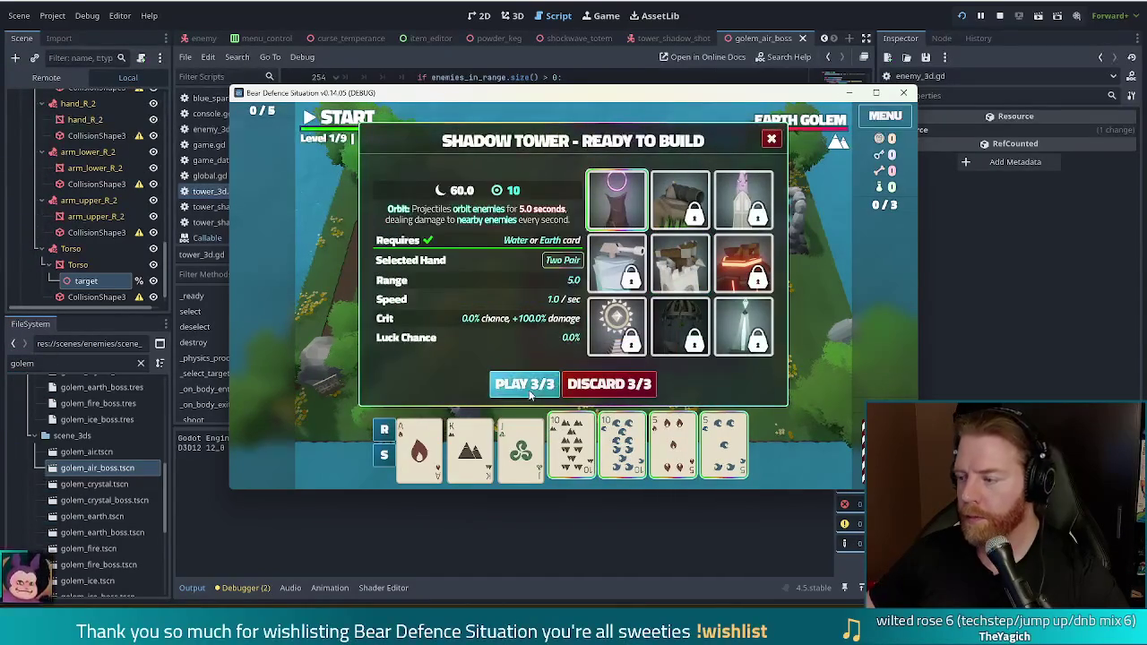
{"action": "left_click", "coordinate": [524, 383]}
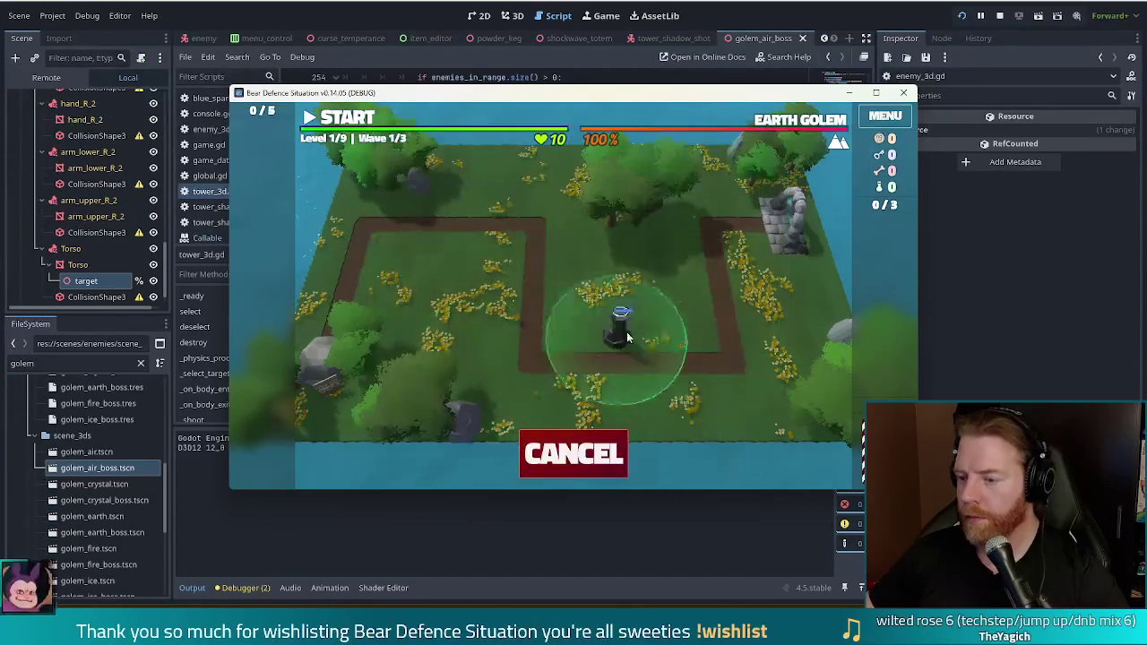
{"action": "left_click", "coordinate": [686, 251]}
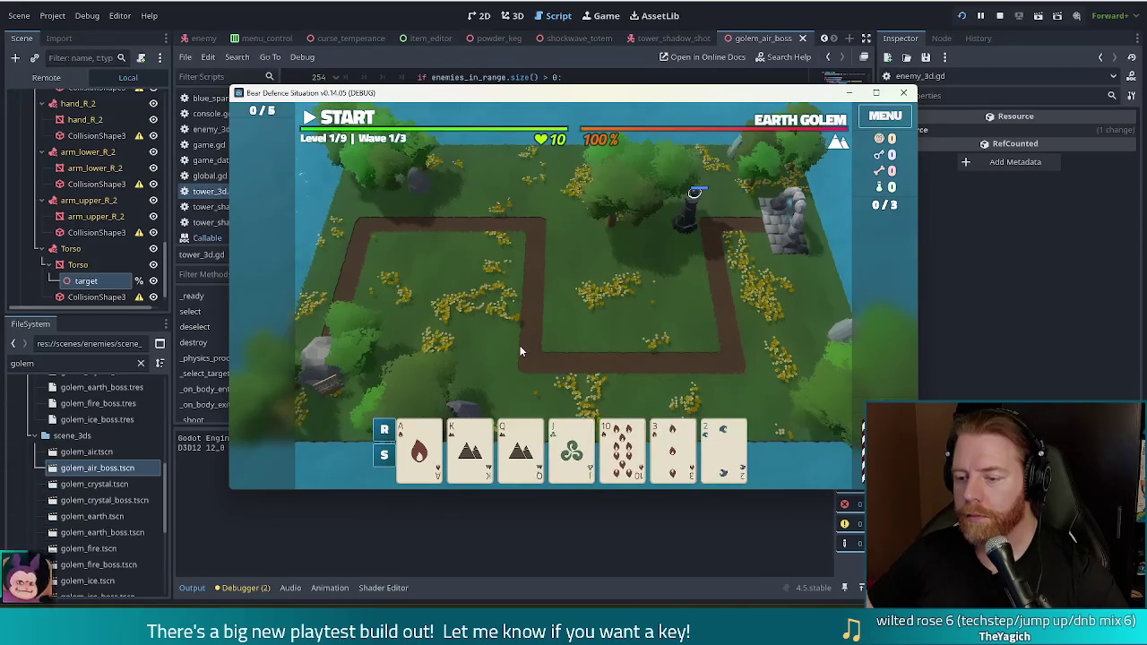
Discard the 3 of Fire, play a straight, and place a second Shadow Tower near the rocks
{"action": "left_click", "coordinate": [667, 458]}
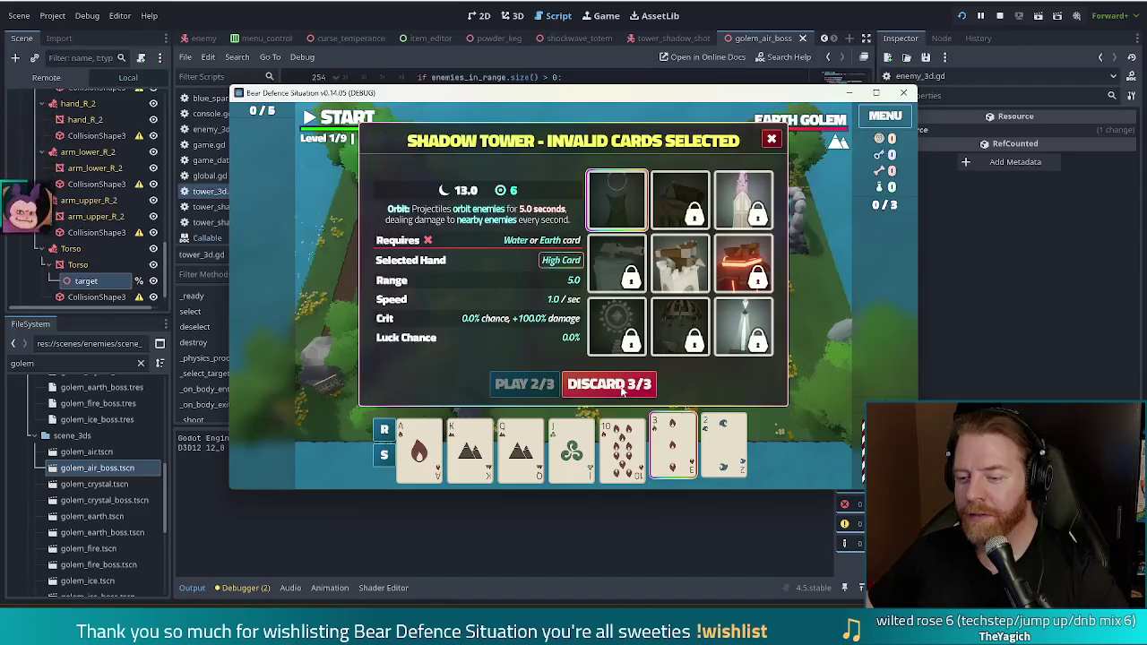
{"action": "left_click", "coordinate": [625, 385]}
{"action": "left_click", "coordinate": [625, 448]}
{"action": "left_click", "coordinate": [571, 448]}
{"action": "left_click", "coordinate": [521, 448]}
{"action": "left_click", "coordinate": [471, 448]}
{"action": "left_click", "coordinate": [419, 448]}
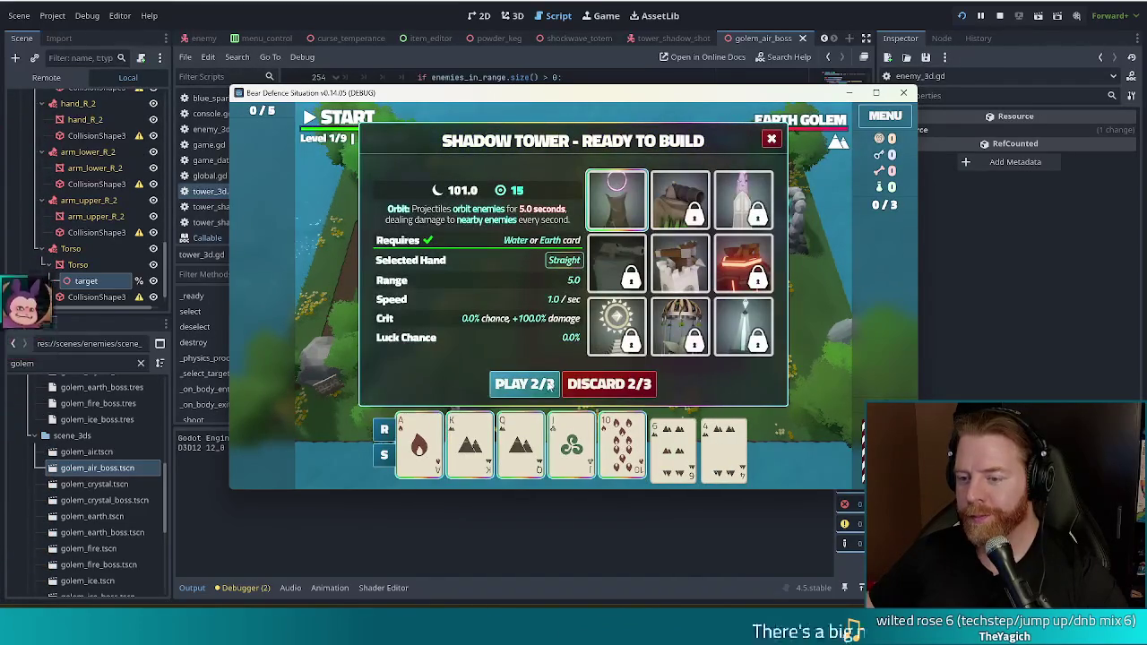
{"action": "left_click", "coordinate": [549, 384]}
{"action": "left_click", "coordinate": [742, 242]}
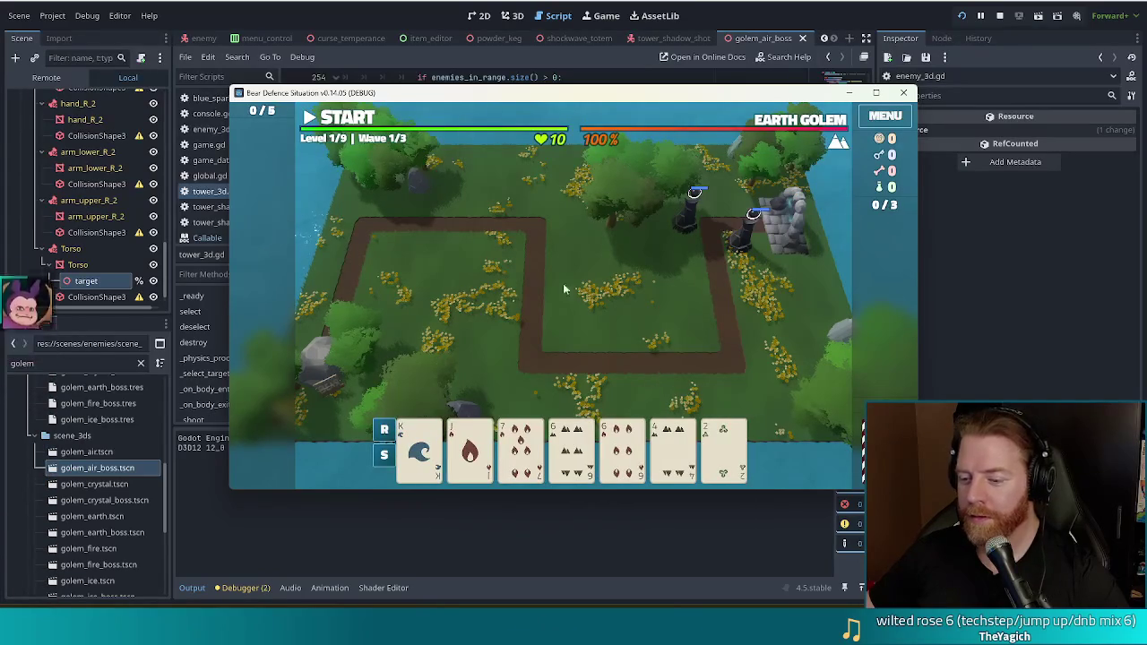
Discard the 7 of Fire, play Kings and 6s two pair, and place a third Shadow Tower
{"action": "left_click", "coordinate": [520, 439]}
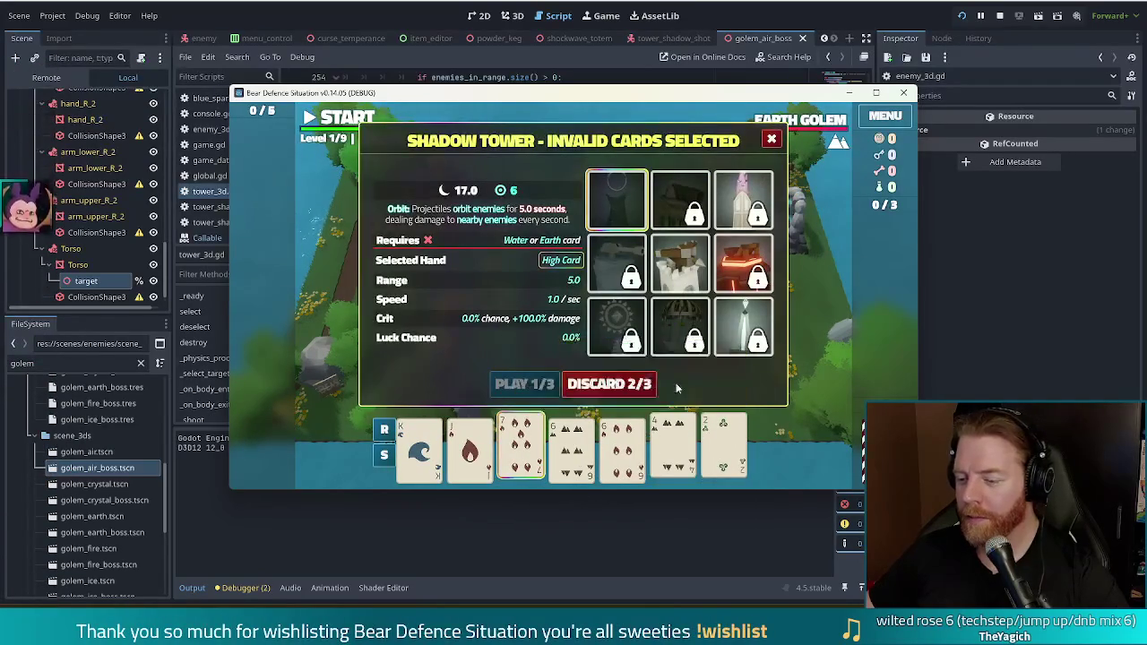
{"action": "key", "text": "r"}
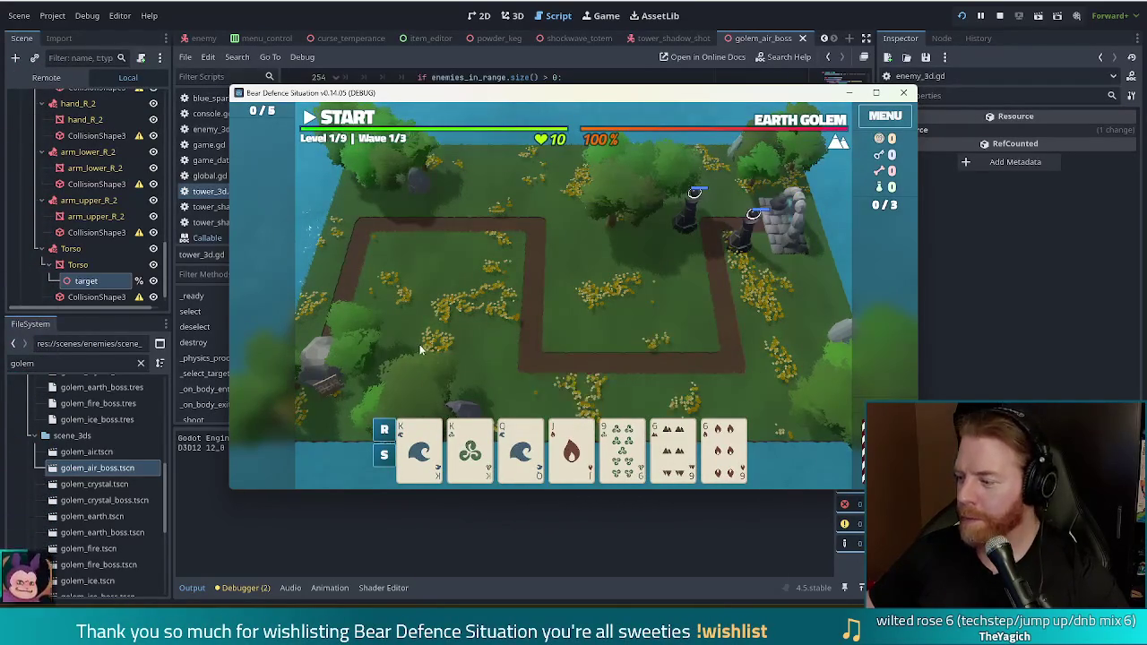
{"action": "left_click", "coordinate": [419, 448]}
{"action": "left_click", "coordinate": [459, 444]}
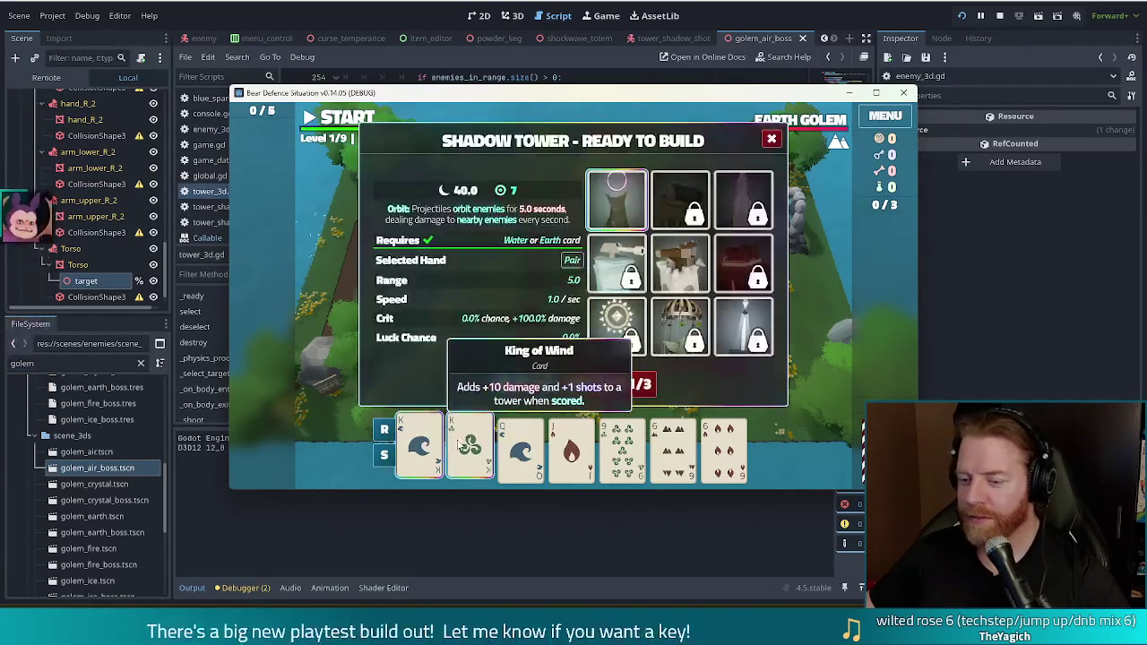
{"action": "left_click", "coordinate": [673, 448]}
{"action": "left_click", "coordinate": [724, 448]}
{"action": "mouse_move", "coordinate": [596, 202]}
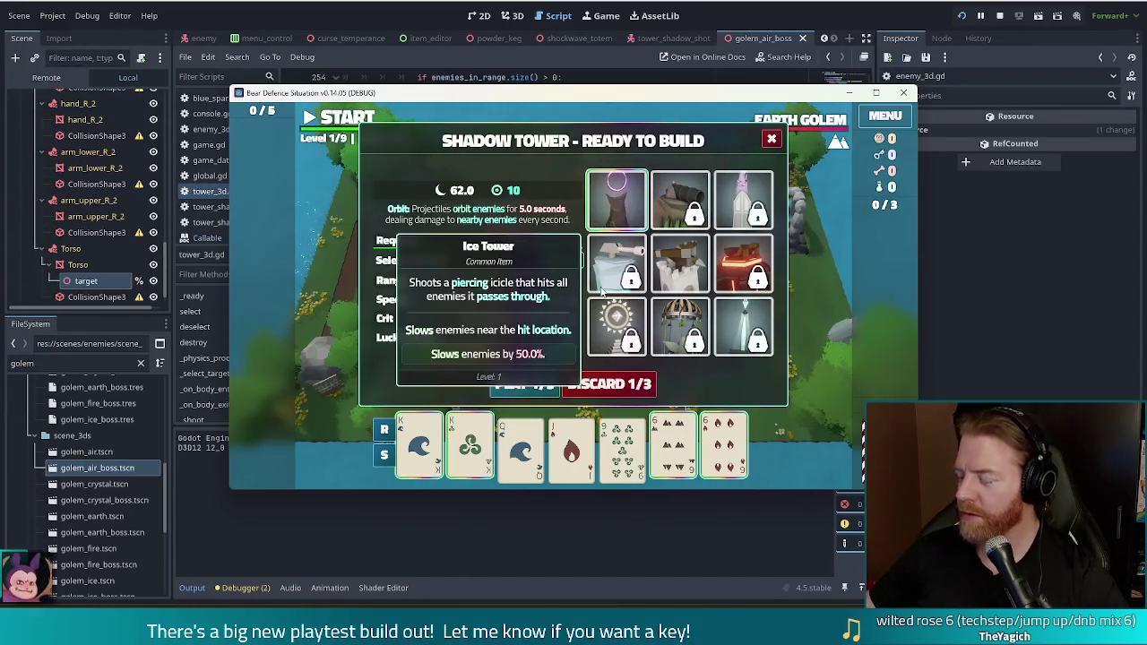
{"action": "left_click", "coordinate": [535, 384]}
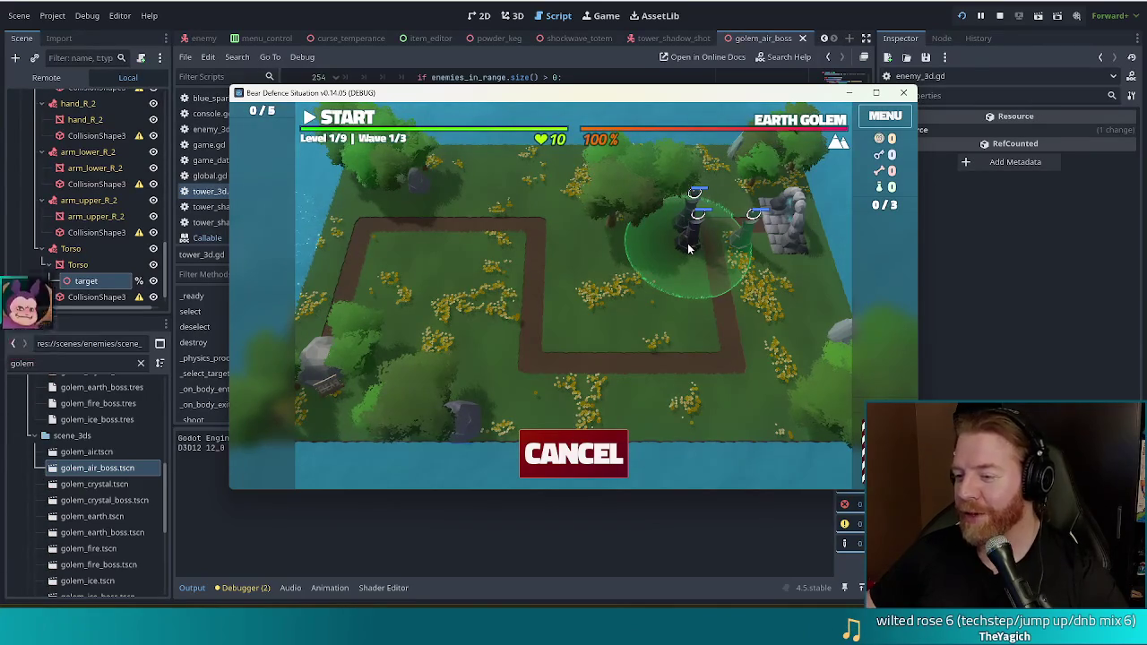
{"action": "left_click", "coordinate": [688, 249]}
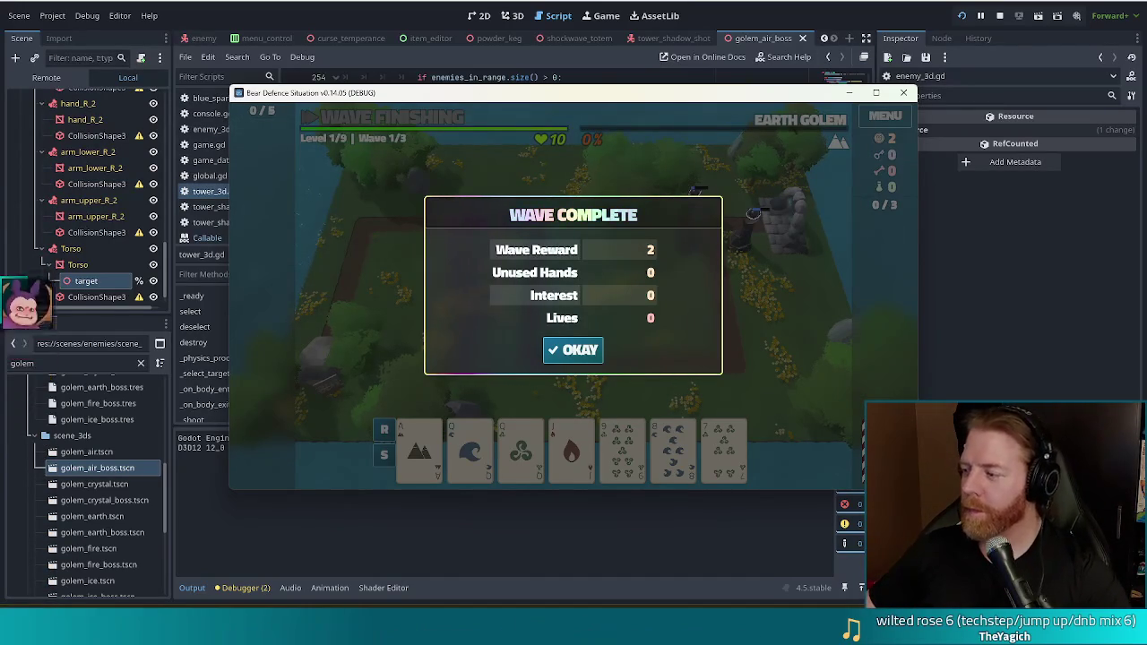
Accept the 2-gold reward after wave 1 to advance to wave 2 of 3
{"action": "left_click", "coordinate": [597, 355]}
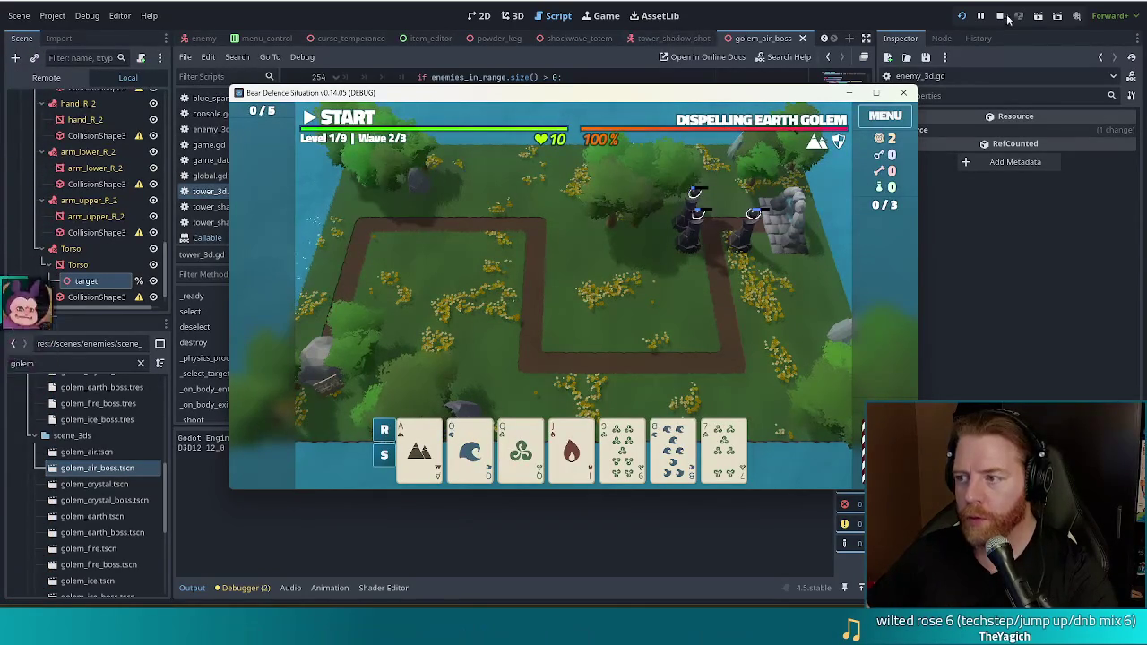
End the Bear Defence Situation debug session with the editor's Stop button
{"action": "left_click", "coordinate": [1001, 17]}
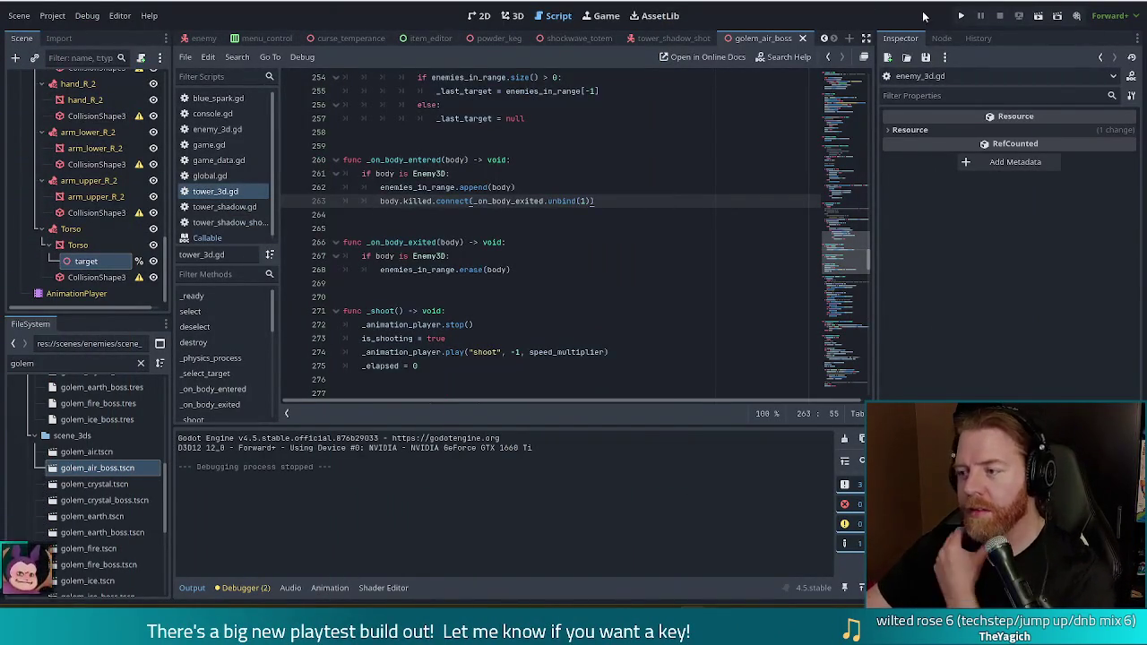
Relaunch Bear Defence Situation in a debug window with F5
{"action": "key", "text": "F5"}
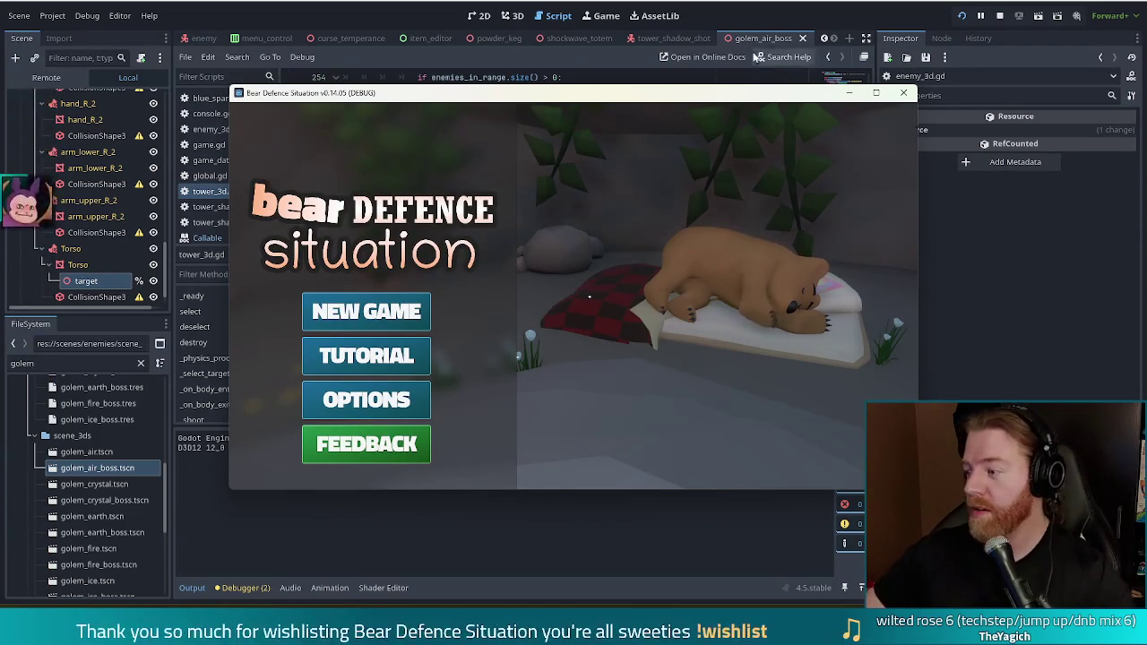
Start a new game at Level 1, wave 1/3, and shift the game window up-left
{"action": "left_click", "coordinate": [391, 320]}
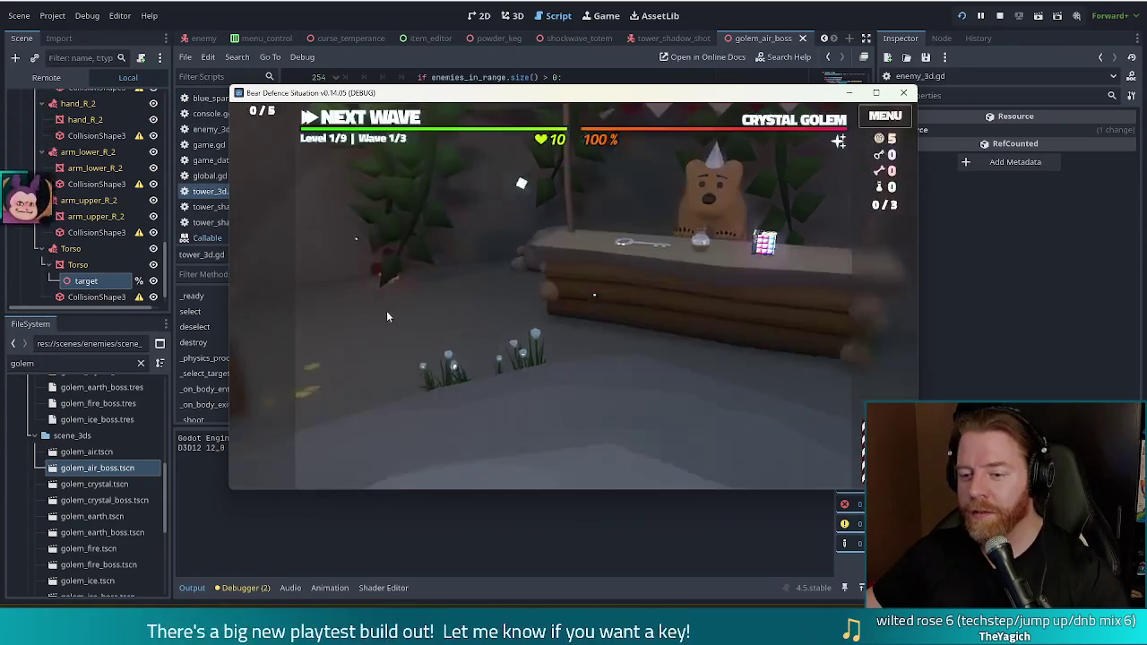
{"action": "left_click_drag", "start_coordinate": [732, 96], "coordinate": [685, 84]}
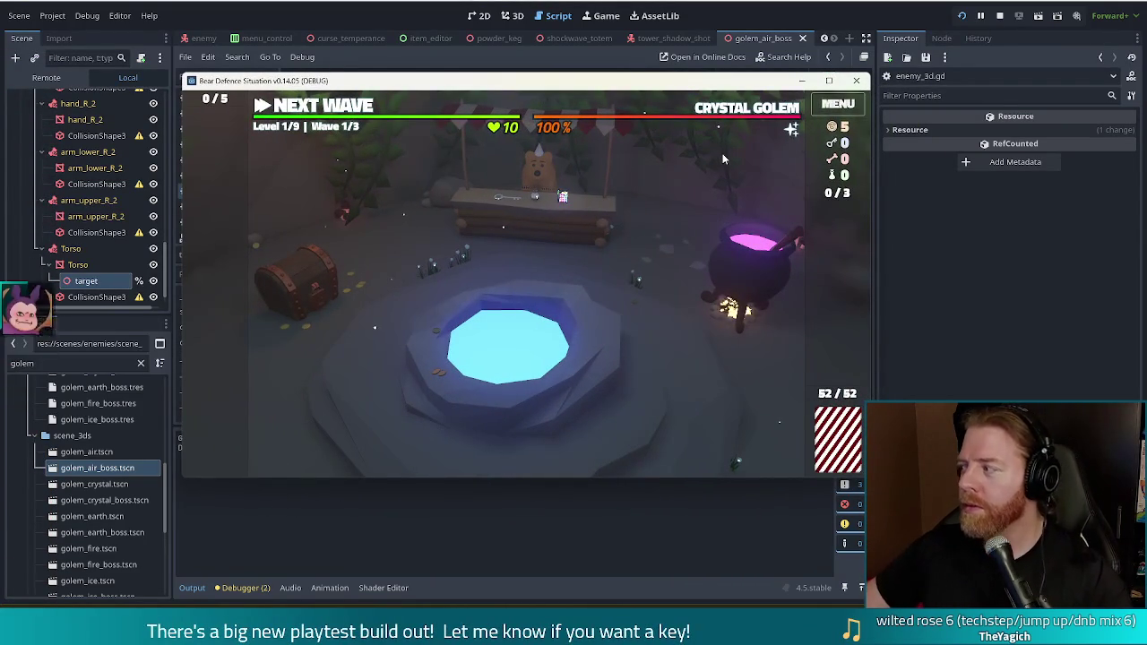
{"action": "key", "text": "XF86AudioLowerVolume"}
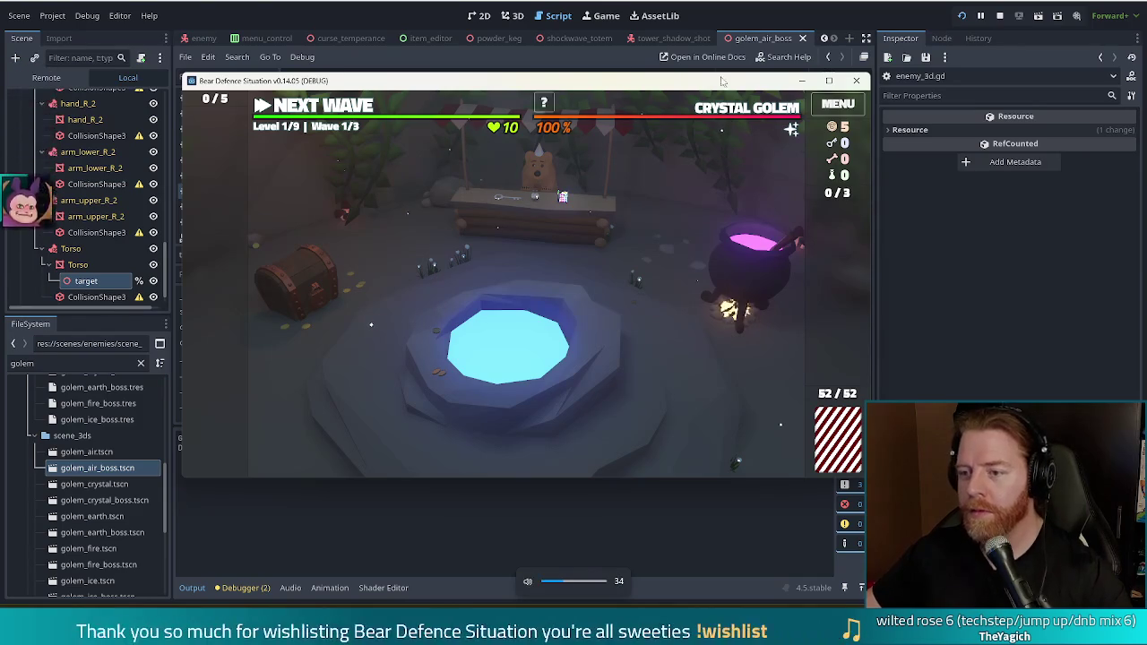
Grant the Blue Spark wish with the console command add_wish blue_spark
{"action": "key", "text": "grave"}
{"action": "type", "text": "ad"}
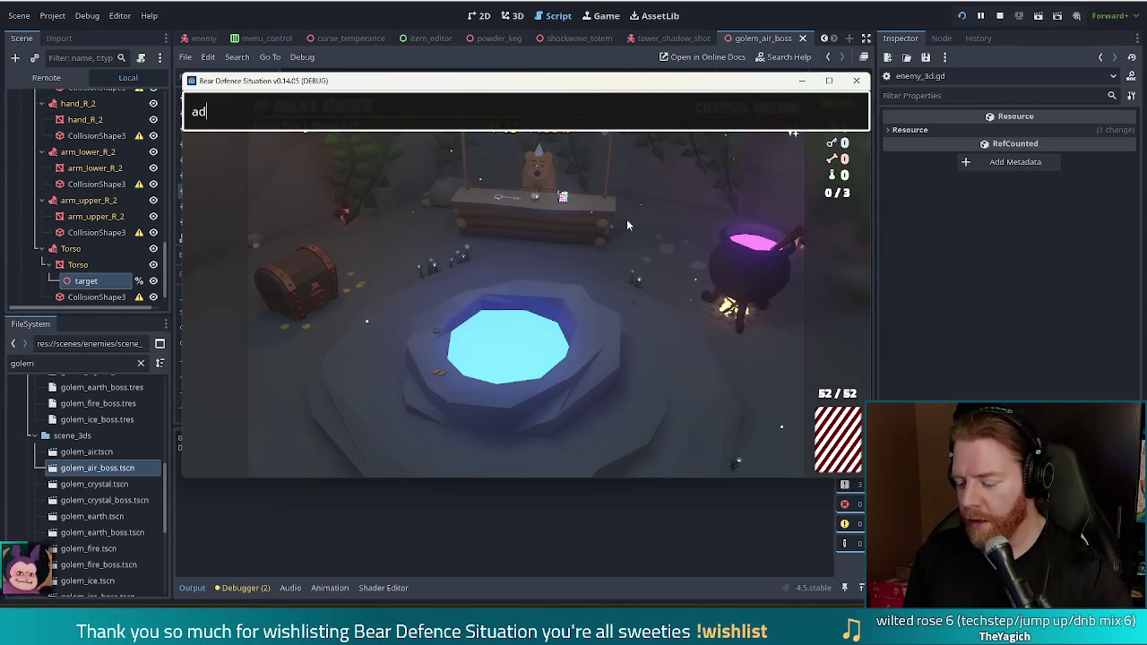
{"action": "type", "text": "d_wish "}
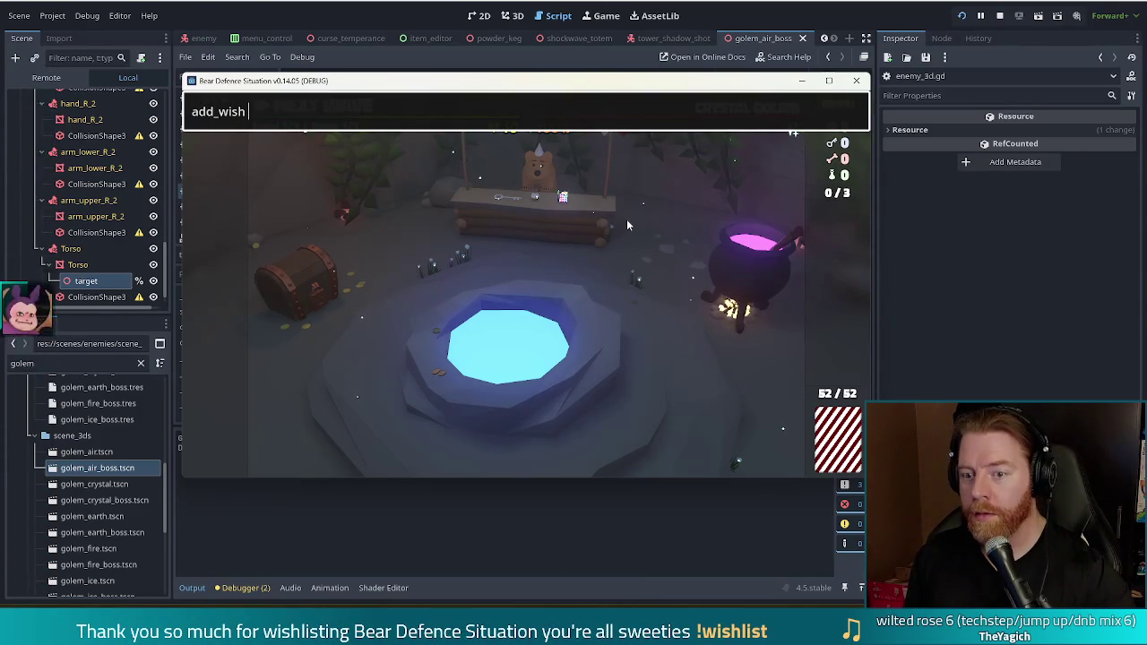
{"action": "type", "text": "blue_spark"}
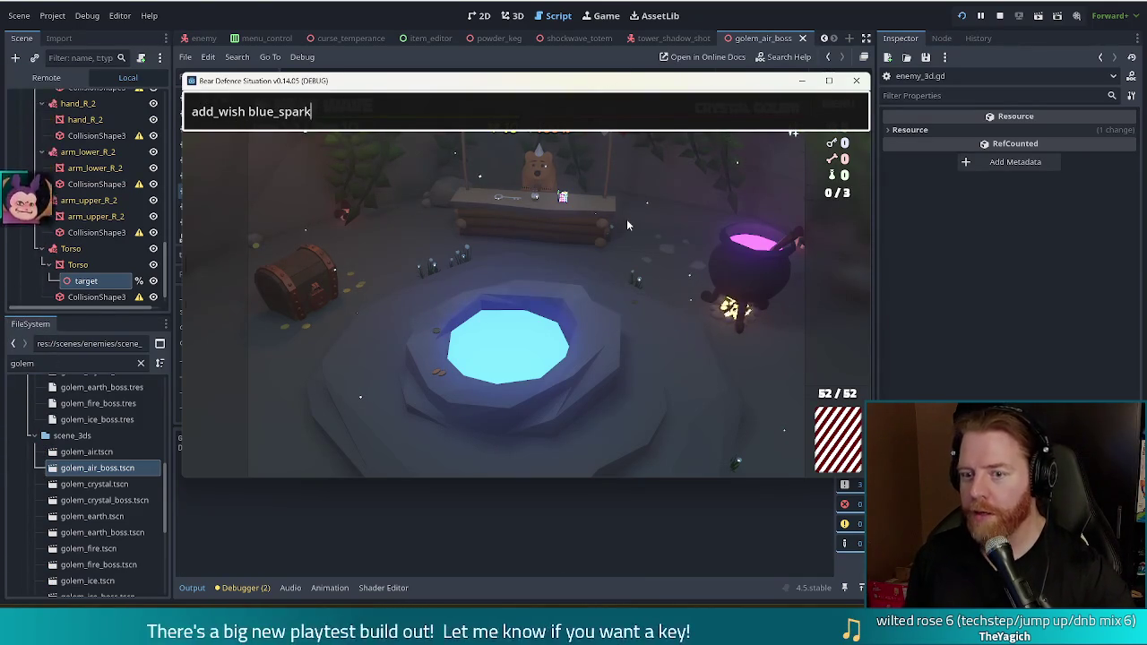
{"action": "key", "text": "Return"}
{"action": "mouse_move", "coordinate": [209, 306]}
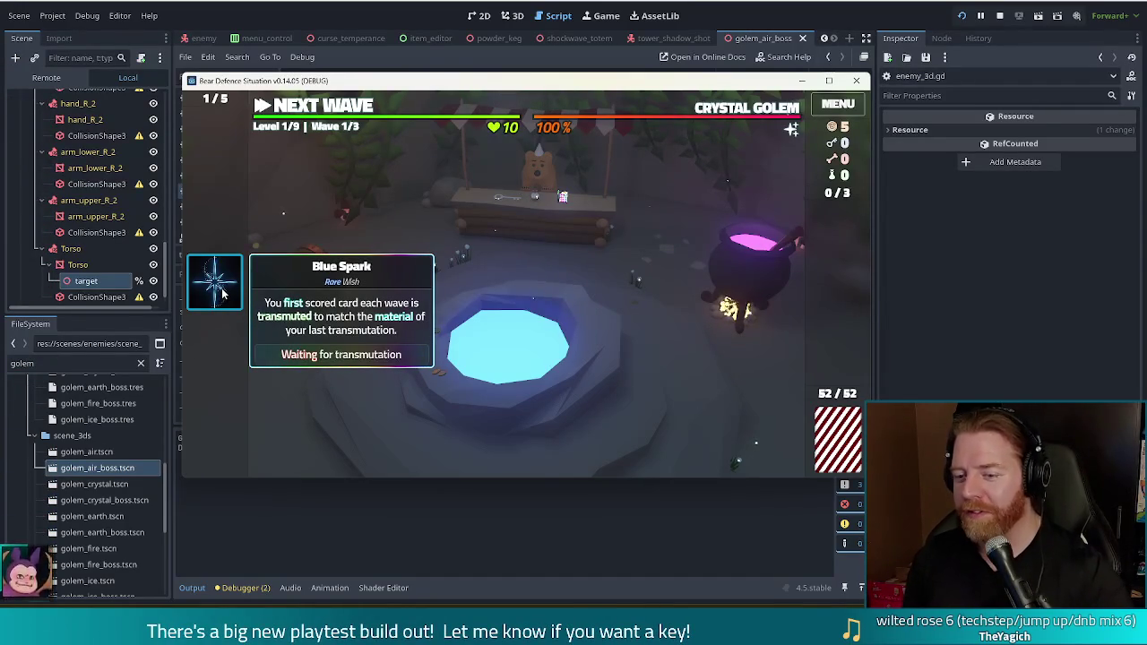
Run add_bottled_spell transmute_ruby in the console to add a ruby transmutation spell
{"action": "key", "text": "grave"}
{"action": "key", "text": "Up"}
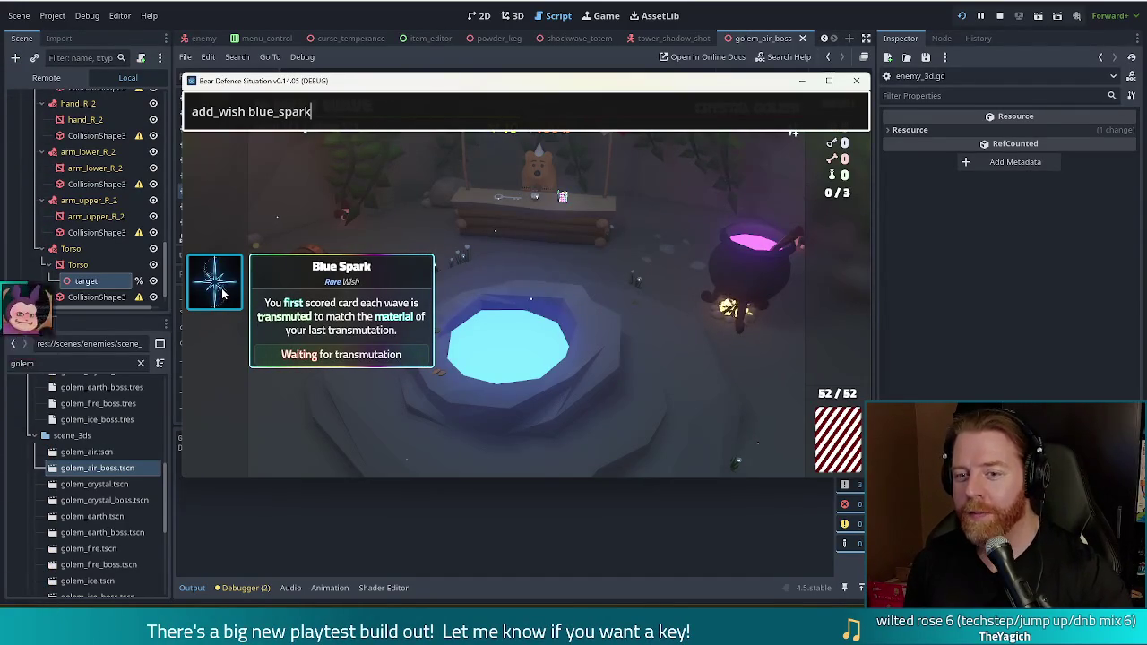
{"action": "key", "text": "BackSpace"}
{"action": "key", "text": "BackSpace"}
{"action": "key", "text": "BackSpace"}
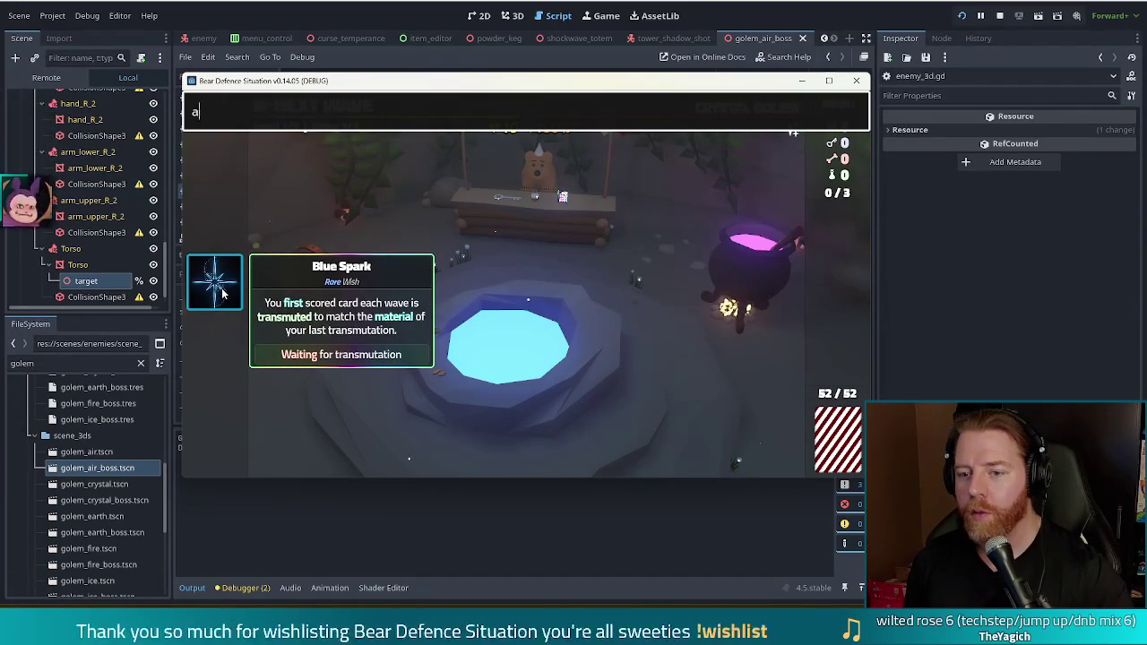
{"action": "type", "text": "add_"}
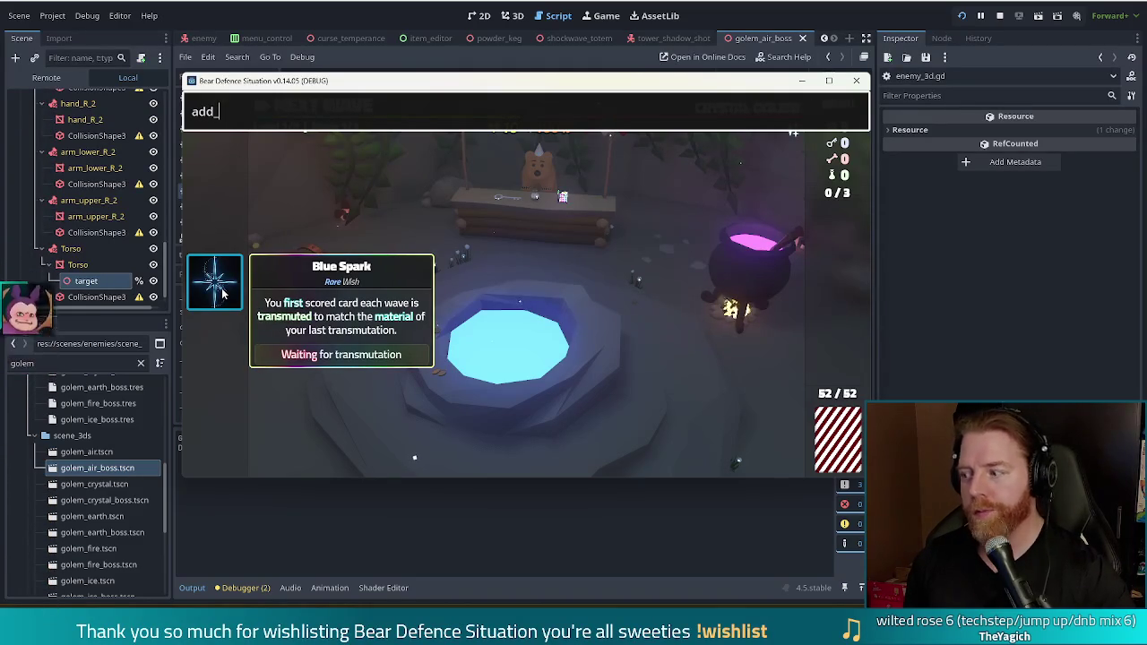
{"action": "type", "text": "bottled_spell transm"}
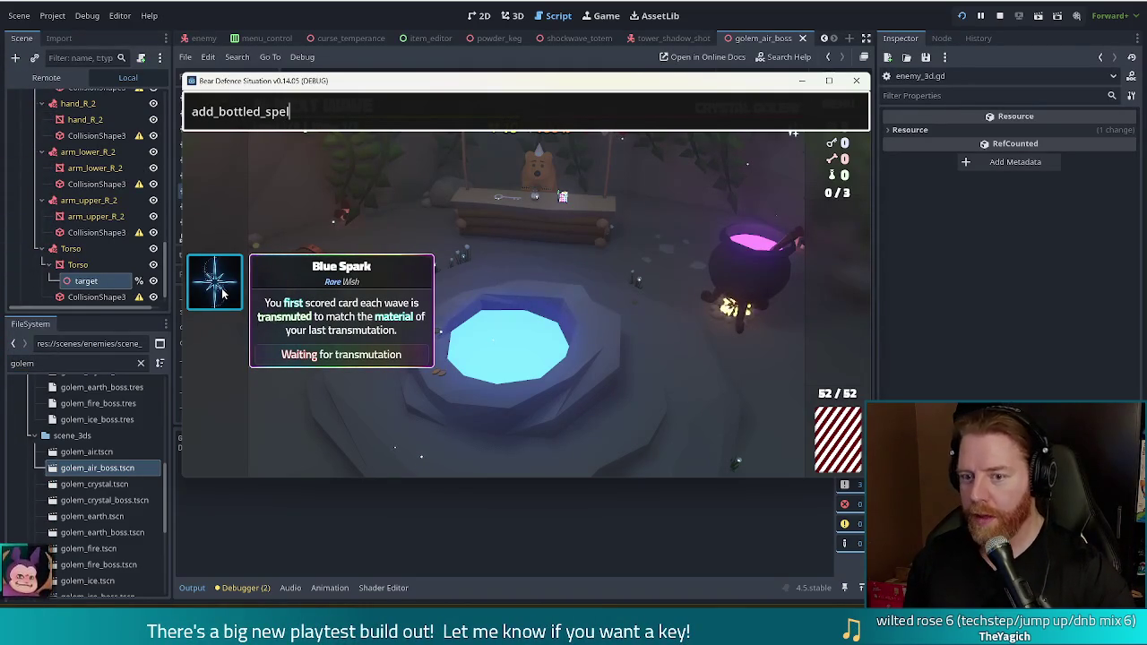
{"action": "type", "text": "u"}
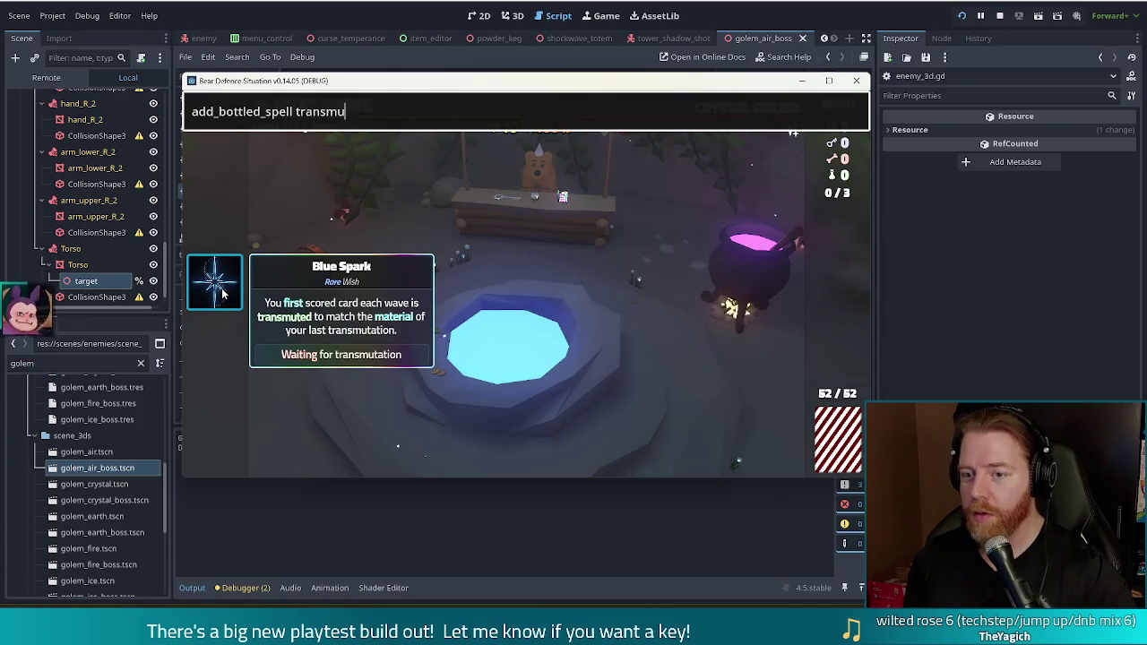
{"action": "type", "text": "te_ruby"}
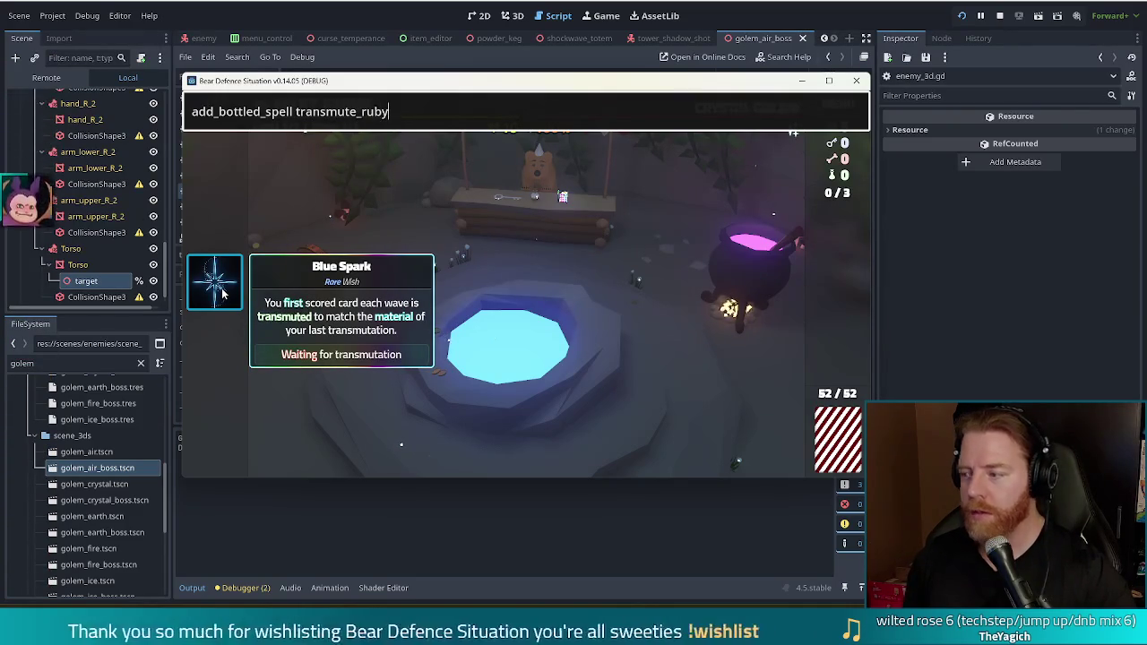
{"action": "key", "text": "Return"}
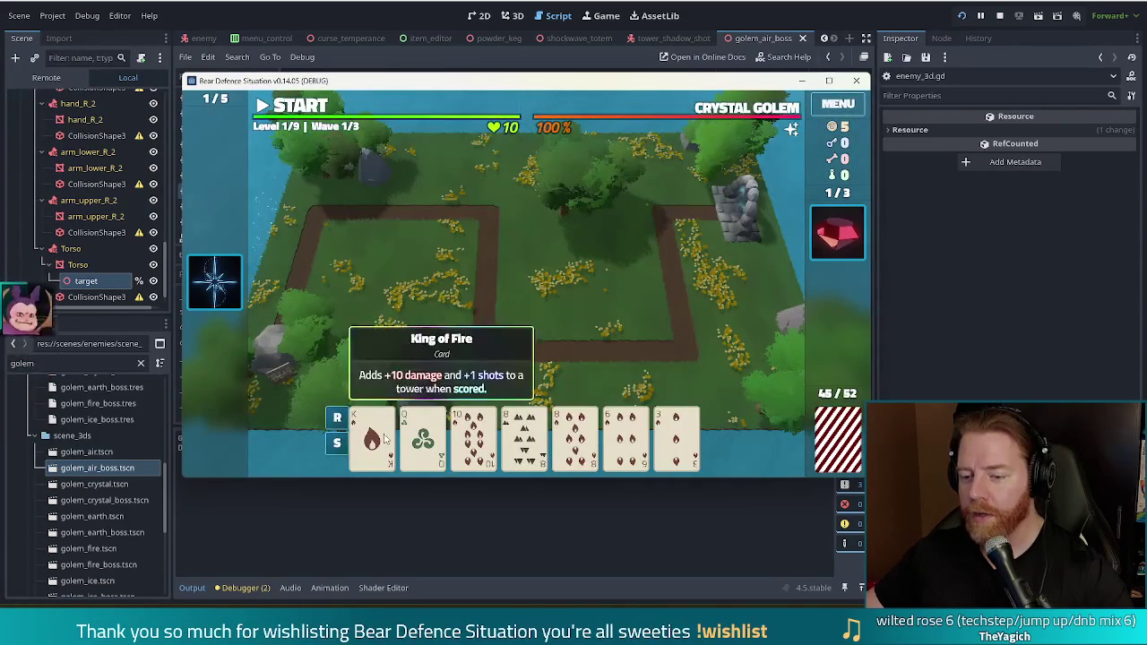
Transmute the King of Fire card into a ruby with the ruby spell
{"action": "left_click", "coordinate": [372, 435]}
{"action": "left_click", "coordinate": [842, 234]}
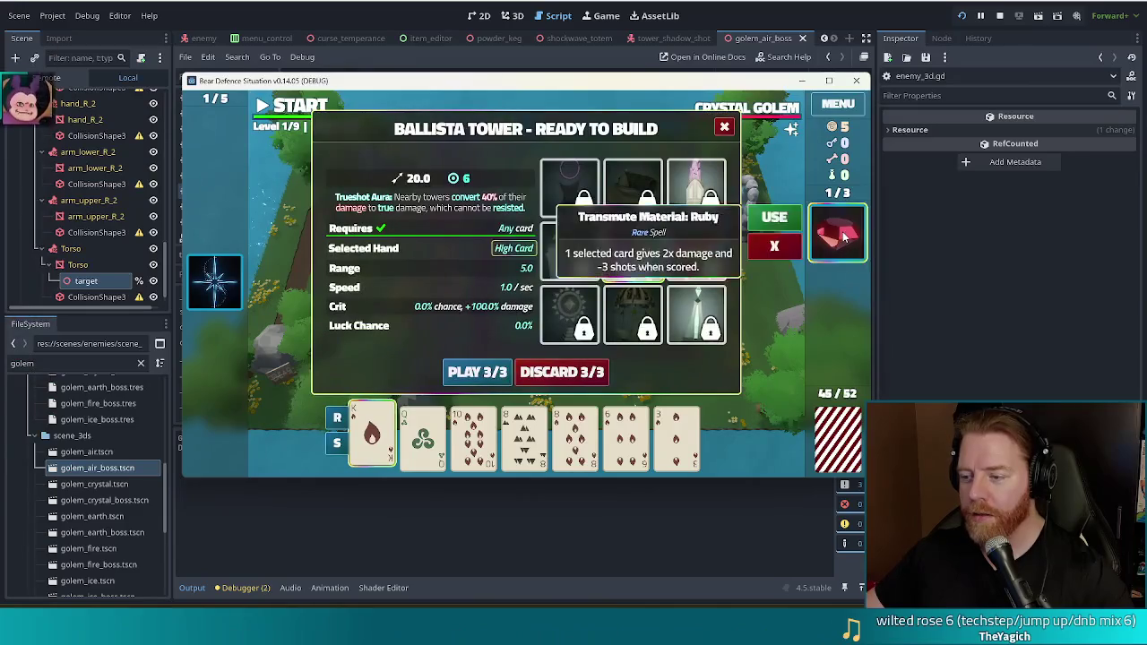
{"action": "left_click", "coordinate": [774, 218]}
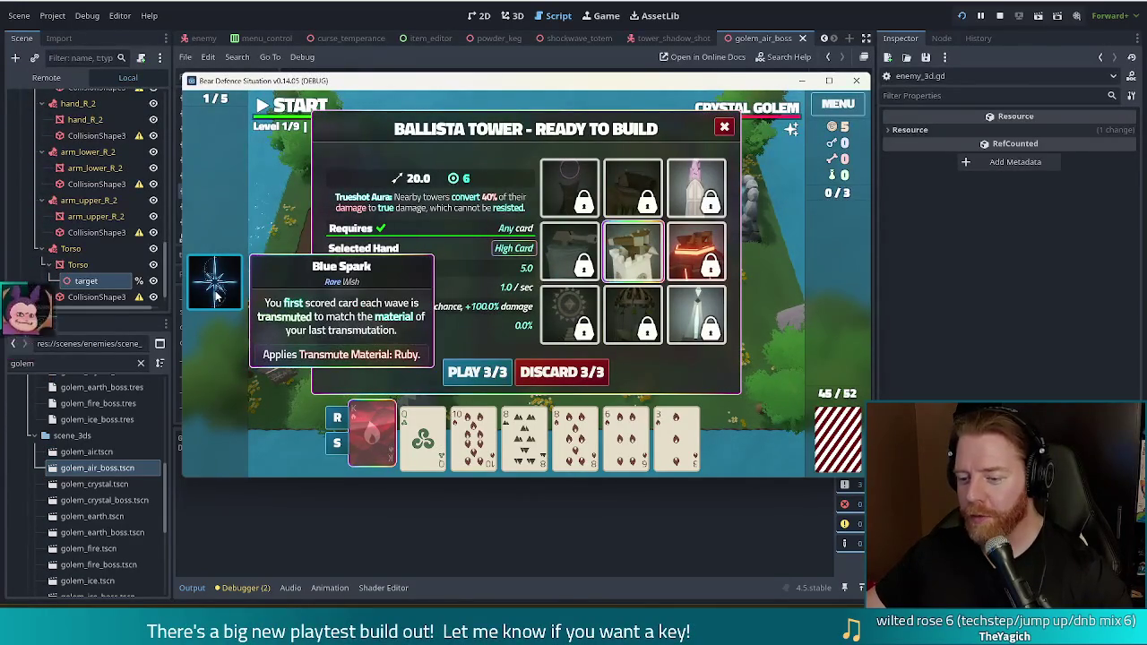
{"action": "key", "text": "Escape"}
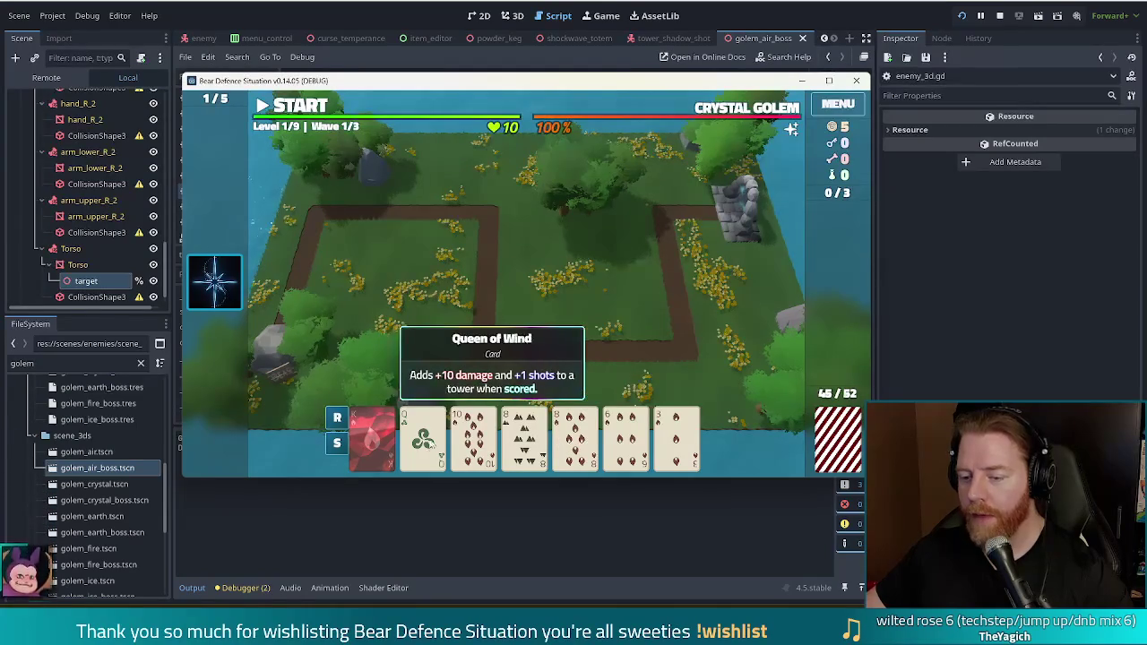
Play a Fire flush and place a ballista tower inside the path loop's right side
{"action": "left_click", "coordinate": [473, 435]}
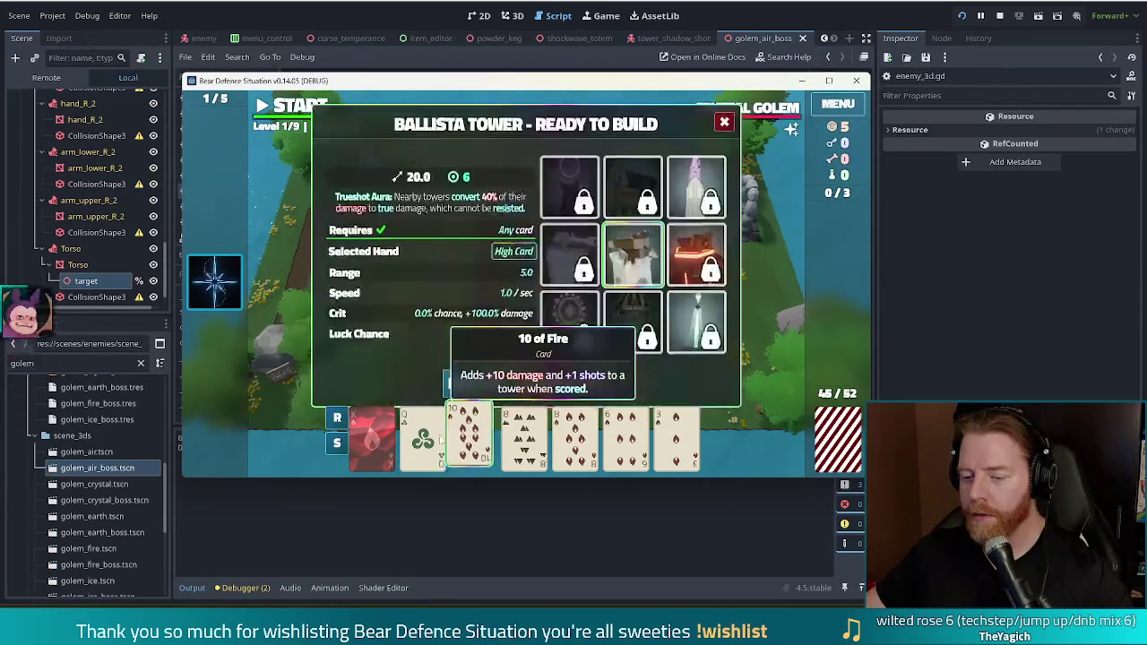
{"action": "left_click", "coordinate": [574, 435]}
{"action": "left_click", "coordinate": [626, 435]}
{"action": "left_click", "coordinate": [675, 435]}
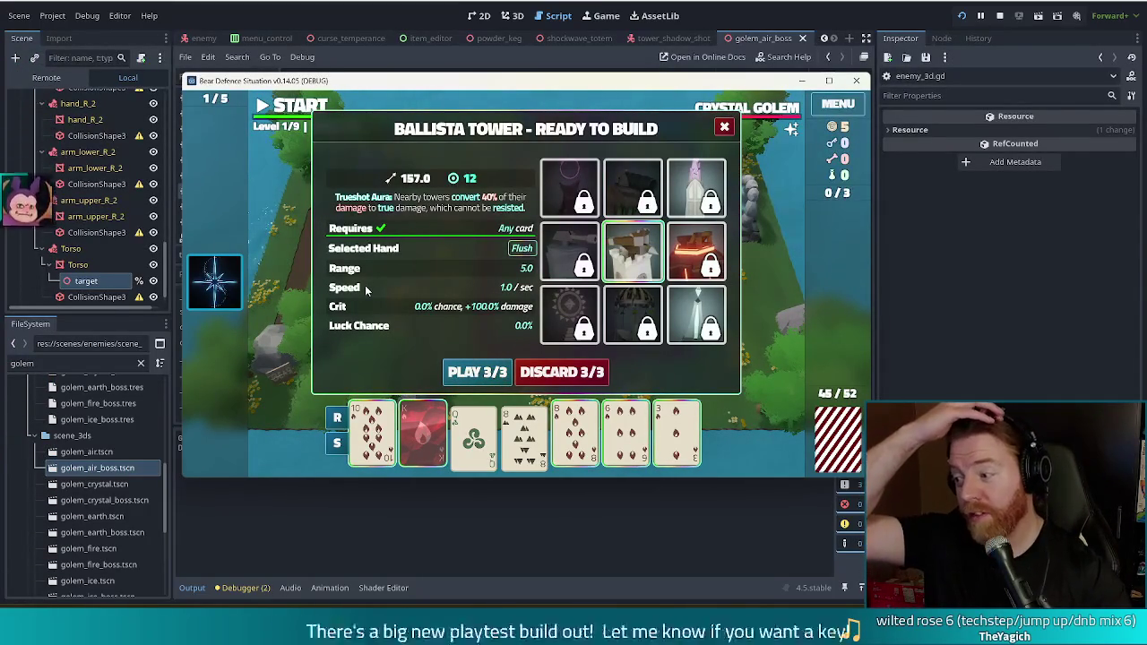
{"action": "left_click", "coordinate": [491, 377]}
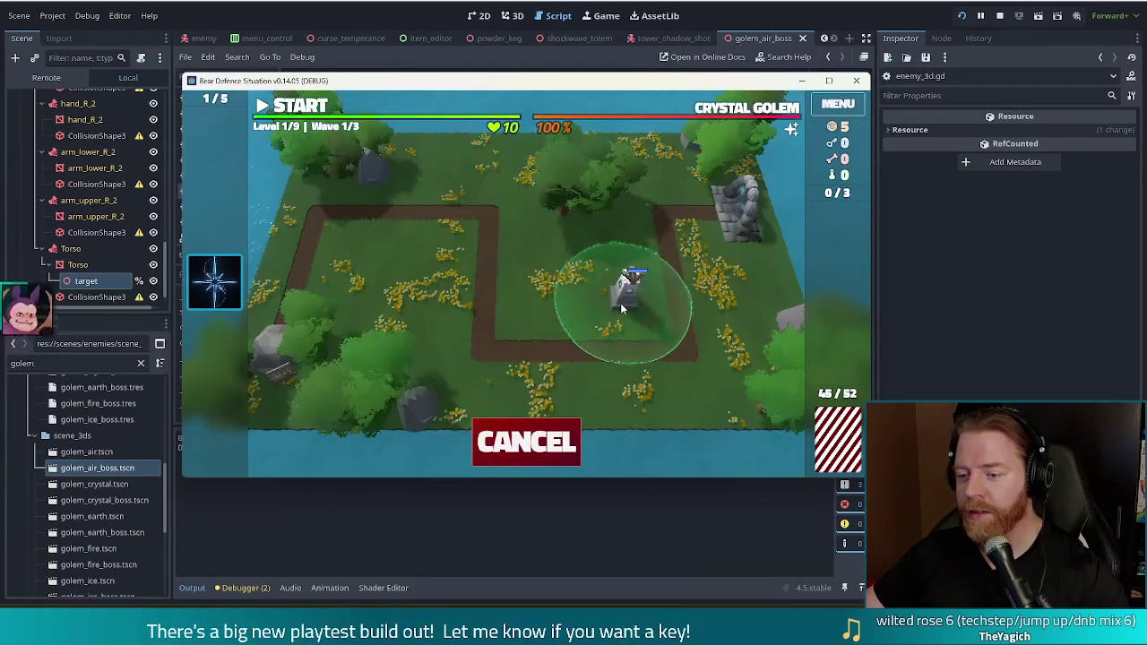
{"action": "left_click", "coordinate": [619, 302]}
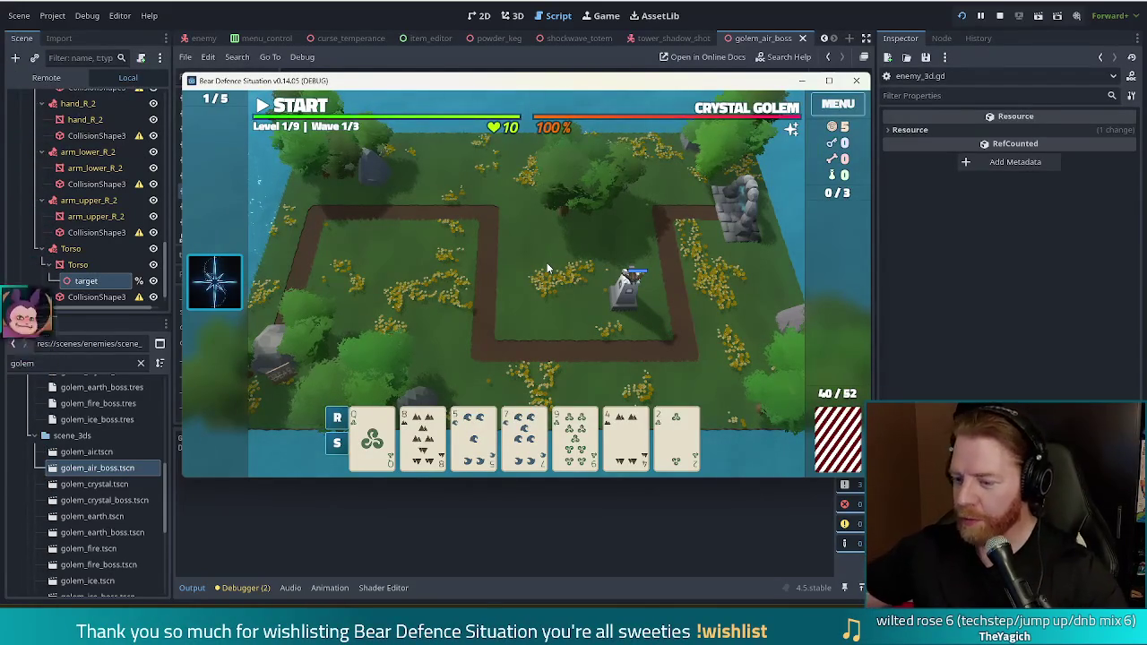
Sort the hand by rank and discard the 8 and the 9 of Wind for new cards
{"action": "mouse_move", "coordinate": [382, 445]}
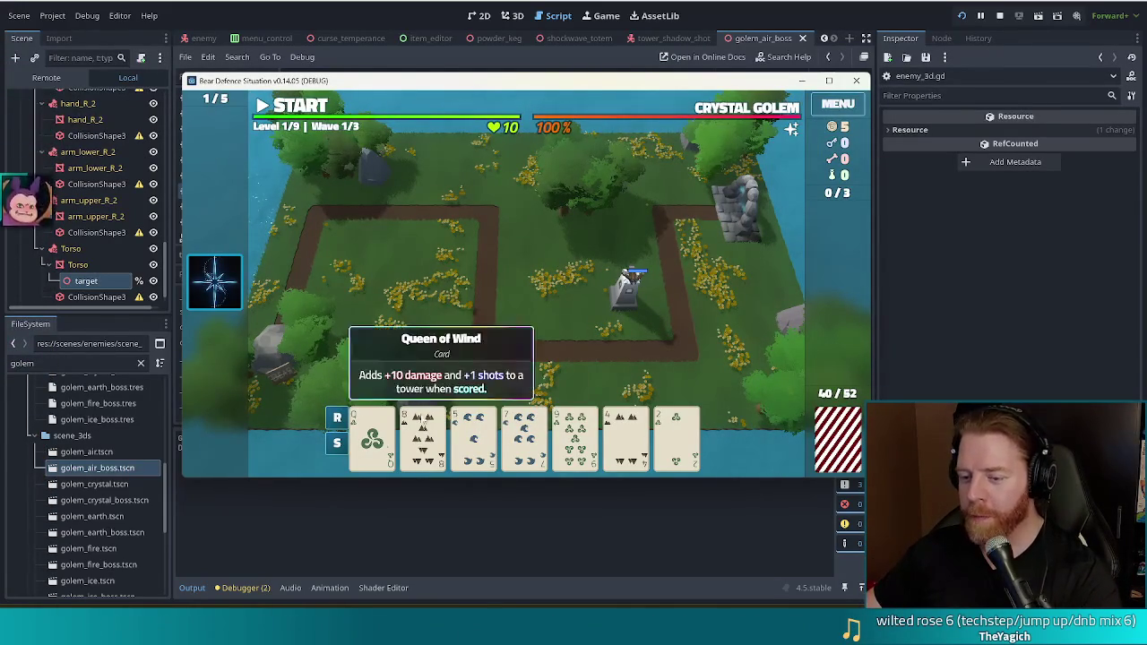
{"action": "key", "text": "r"}
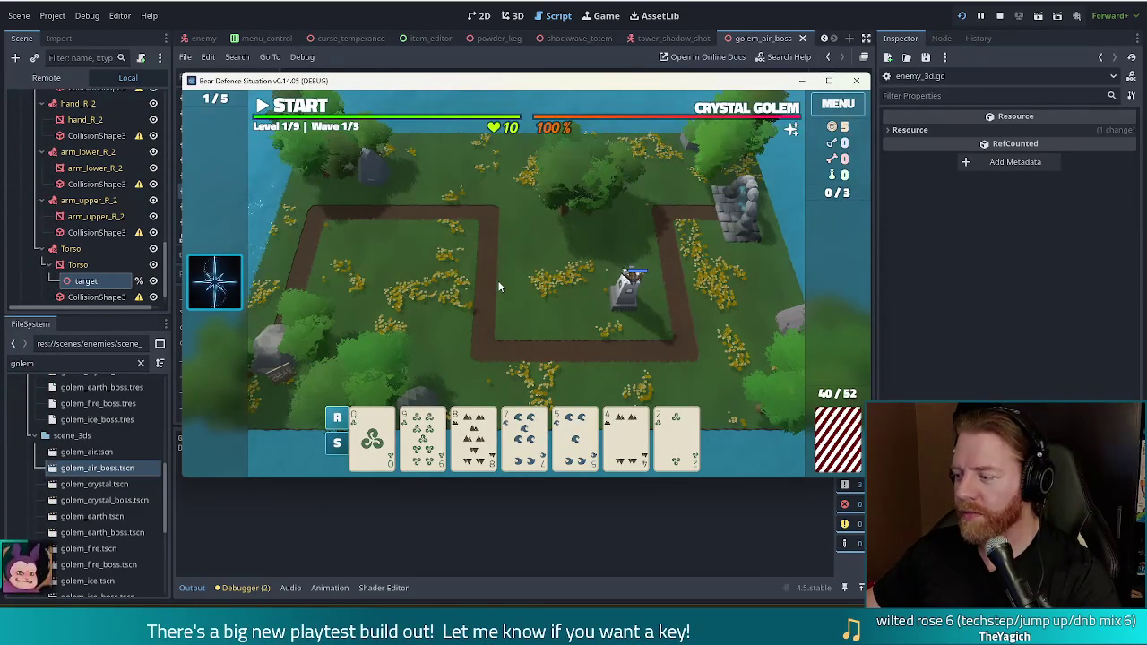
{"action": "left_click", "coordinate": [475, 437]}
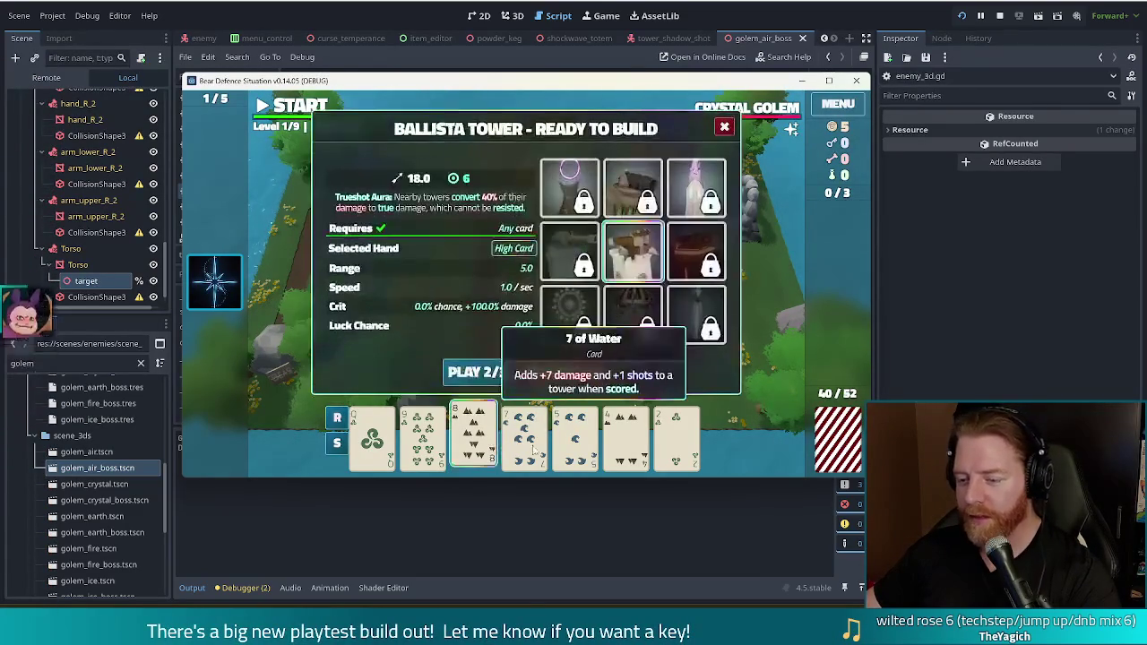
{"action": "key", "text": "space"}
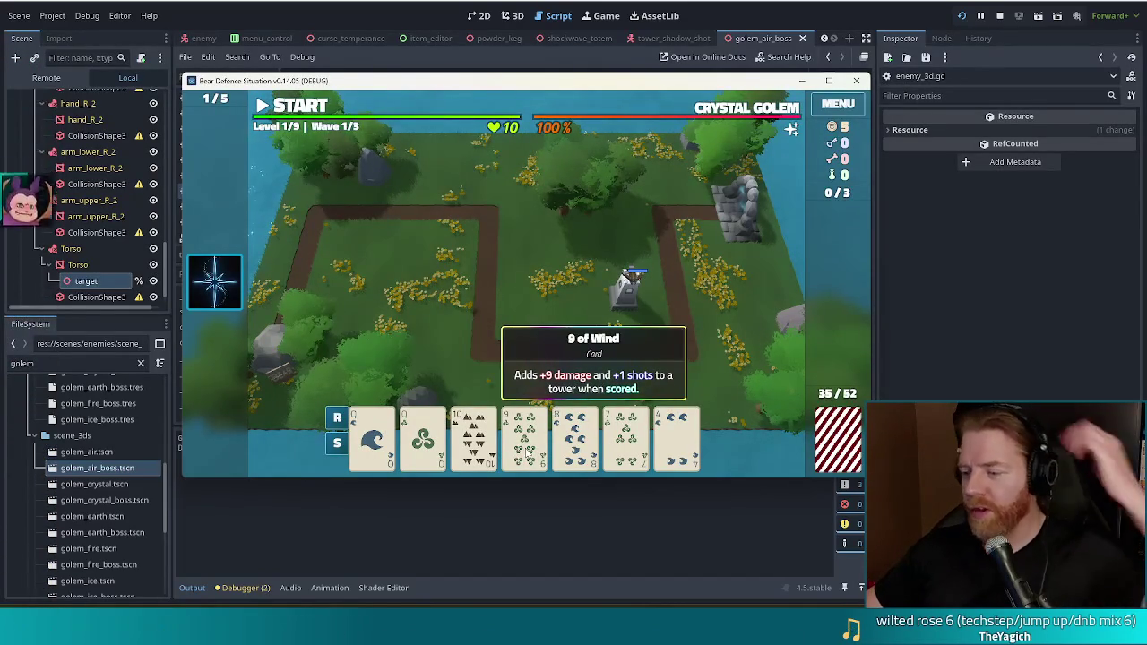
{"action": "left_click", "coordinate": [529, 453]}
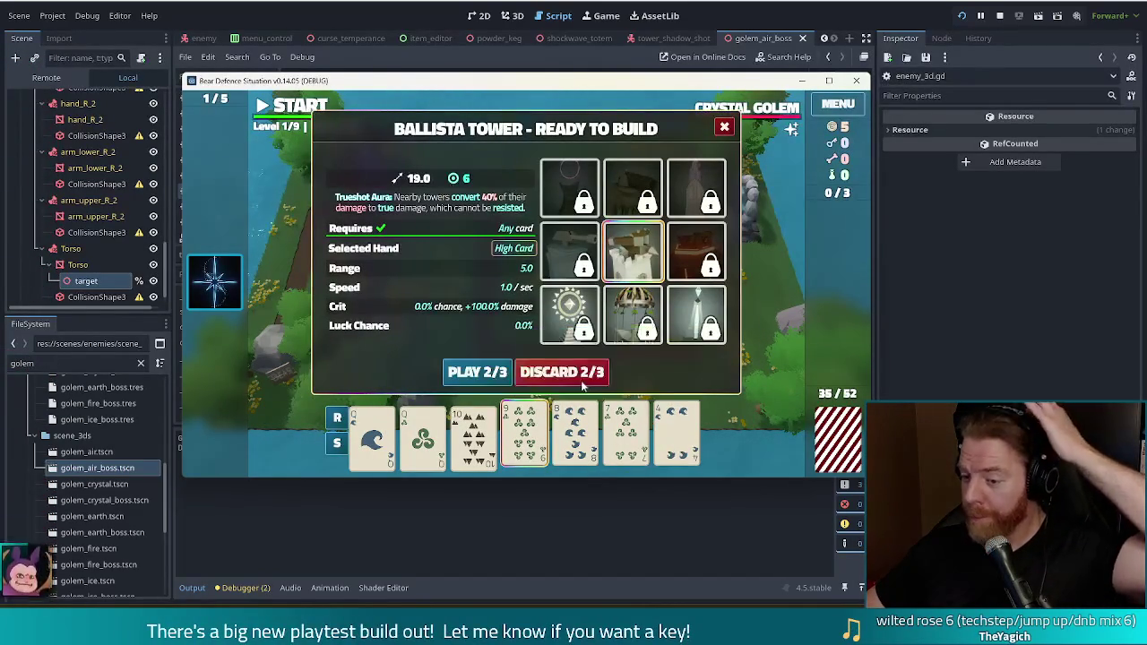
{"action": "left_click", "coordinate": [580, 377]}
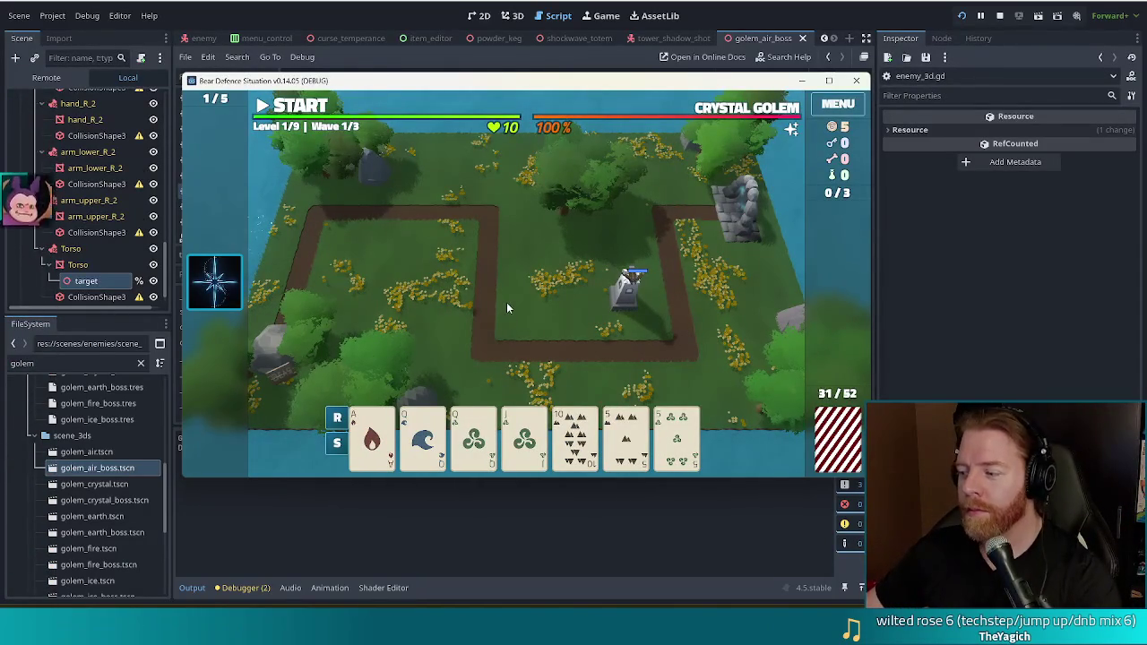
Play the pair of Queens and place the tower in the path loop's centre
{"action": "left_click", "coordinate": [475, 438]}
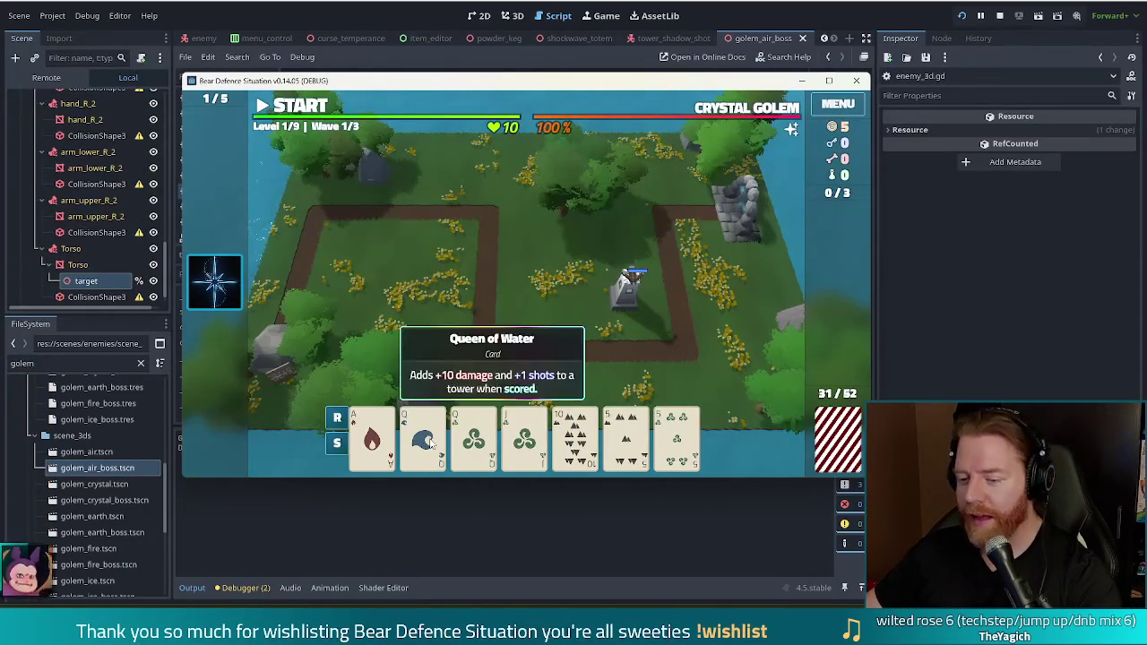
{"action": "left_click", "coordinate": [432, 444]}
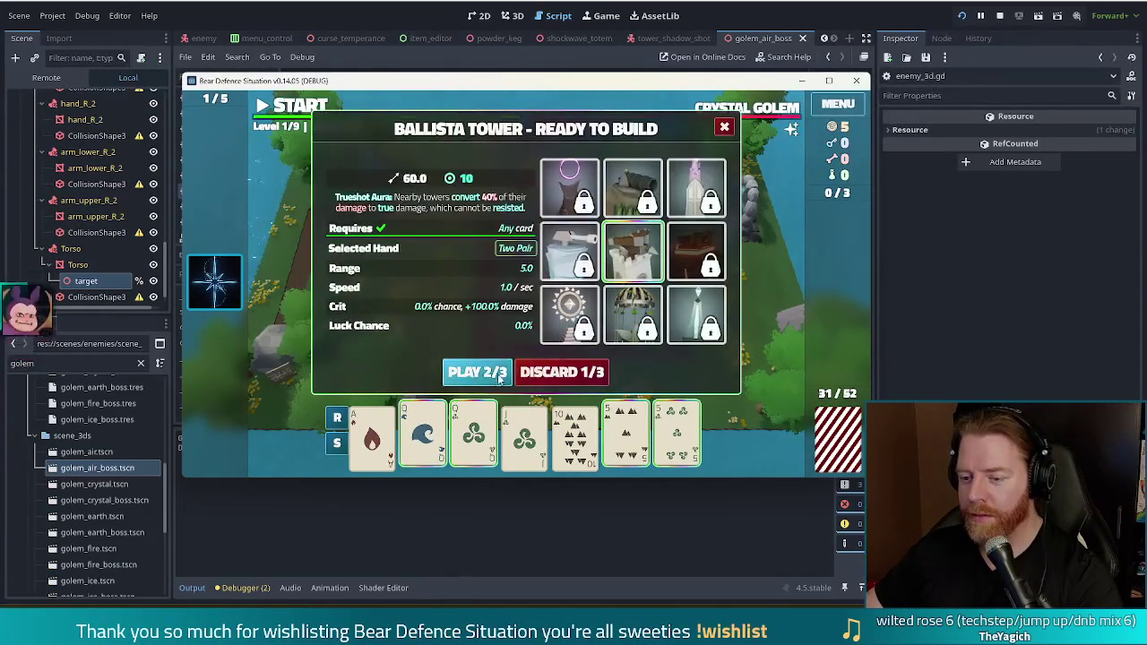
{"action": "left_click", "coordinate": [473, 371]}
{"action": "left_click", "coordinate": [543, 291]}
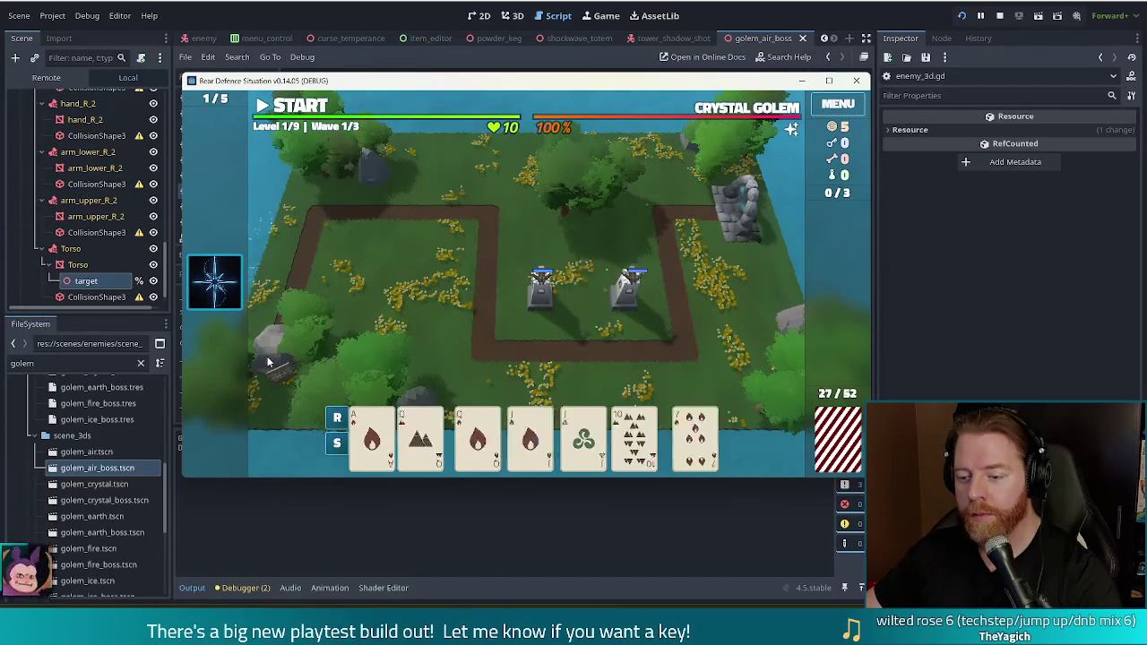
Play Queens and Jacks as Two Pair, placing a ballista in the loop's left part
{"action": "left_click", "coordinate": [422, 430]}
{"action": "left_click", "coordinate": [473, 430]}
{"action": "left_click", "coordinate": [524, 430]}
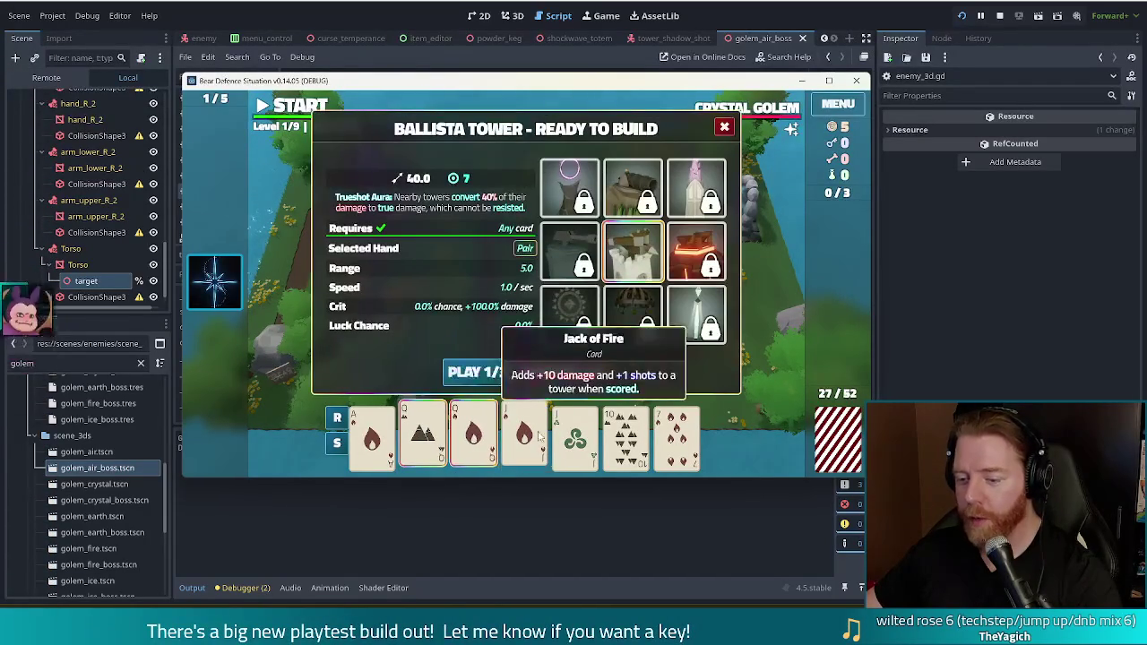
{"action": "left_click", "coordinate": [575, 430]}
{"action": "left_click", "coordinate": [456, 372]}
{"action": "left_click", "coordinate": [427, 237]}
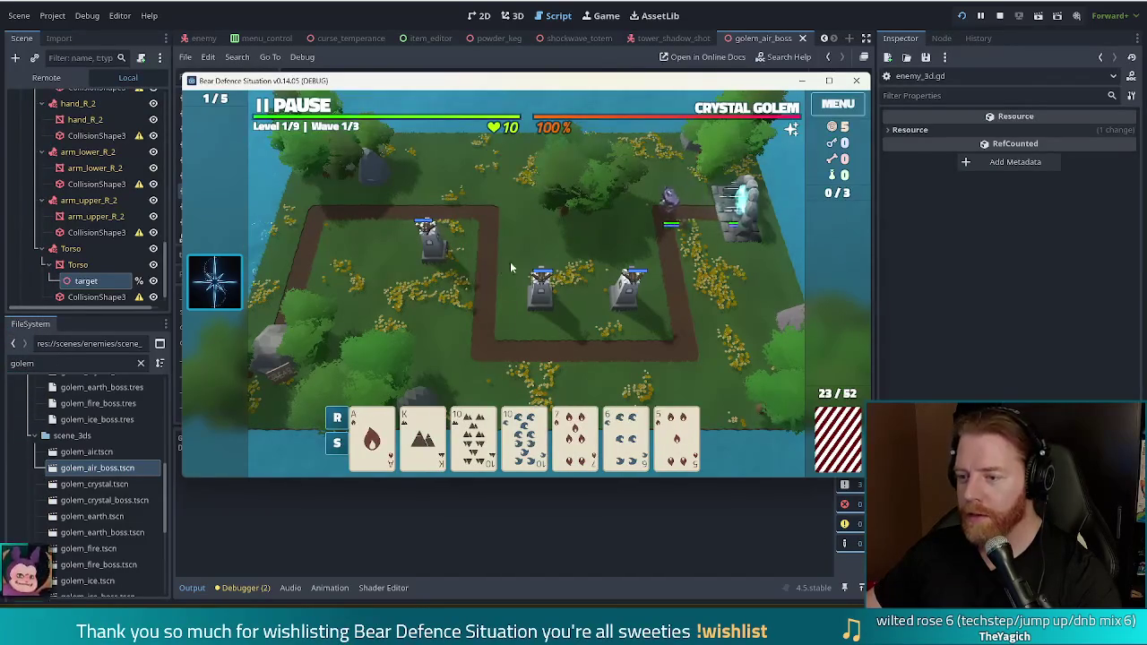
Discard the 7 card and dismiss the Wave Complete summary to reach wave 2
{"action": "left_click", "coordinate": [576, 435]}
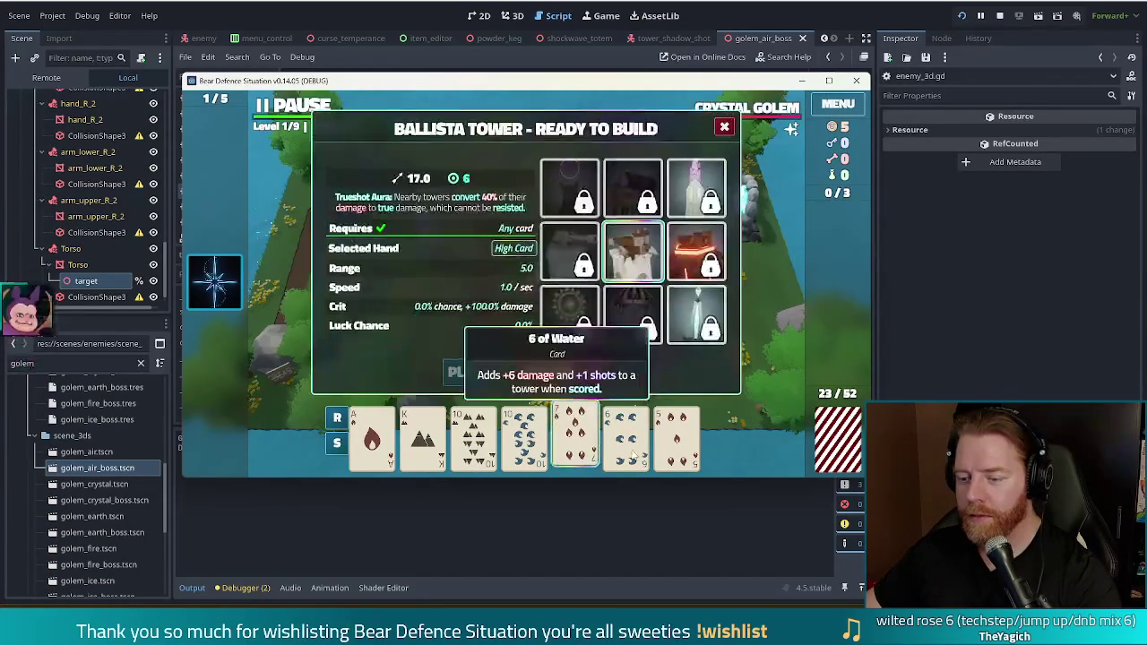
{"action": "left_click", "coordinate": [575, 371]}
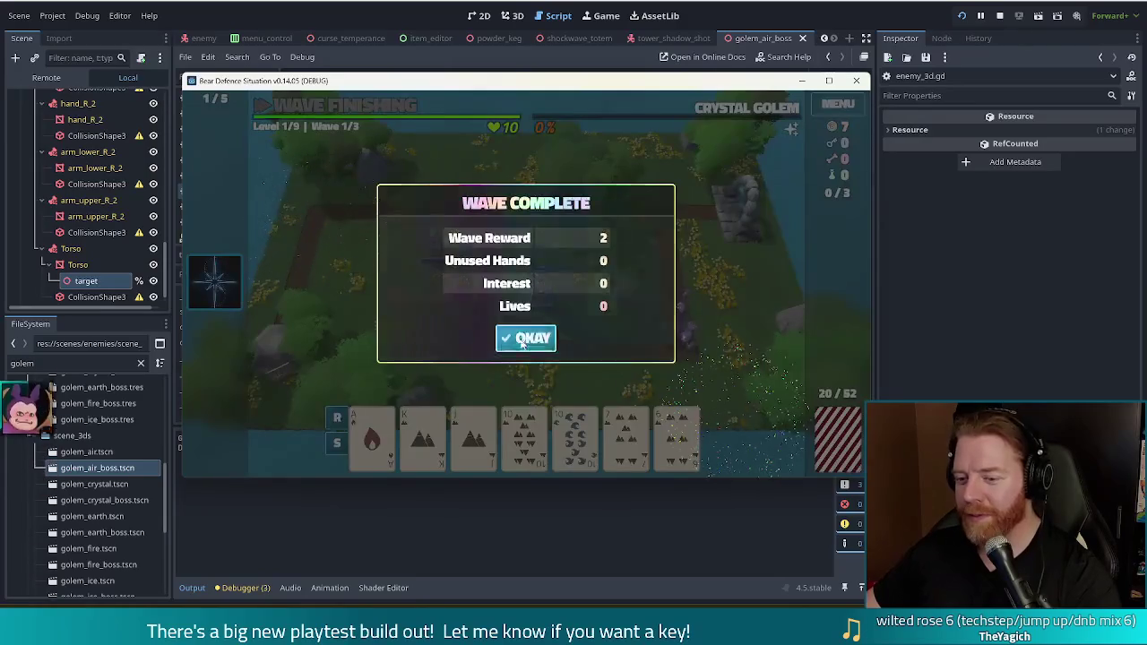
{"action": "left_click", "coordinate": [527, 338]}
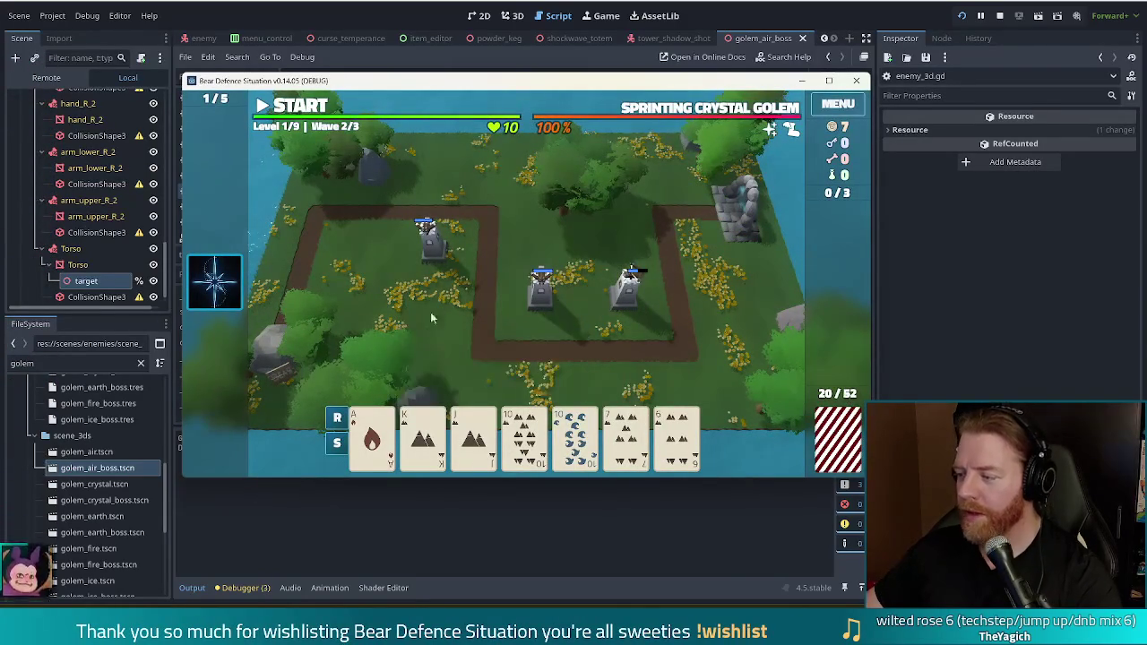
Play a five-card Earth flush and place the ballista at the top-right path corner
{"action": "left_click", "coordinate": [430, 443]}
{"action": "left_click", "coordinate": [474, 435]}
{"action": "left_click", "coordinate": [524, 435]}
{"action": "left_click", "coordinate": [626, 434]}
{"action": "left_click", "coordinate": [677, 435]}
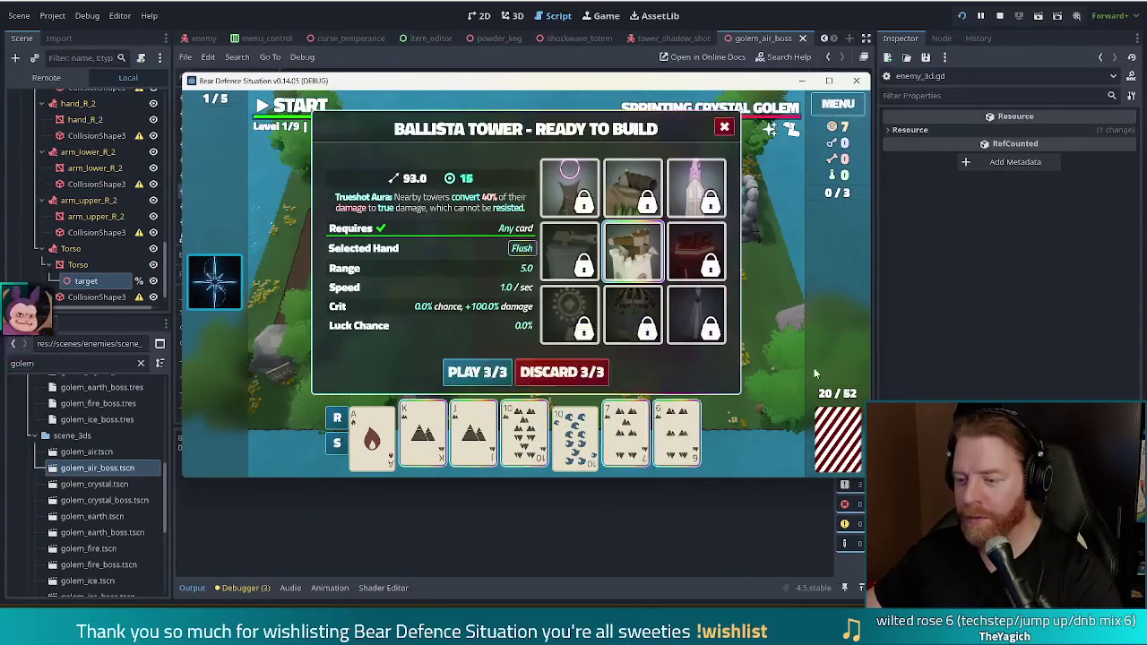
{"action": "mouse_move", "coordinate": [228, 291]}
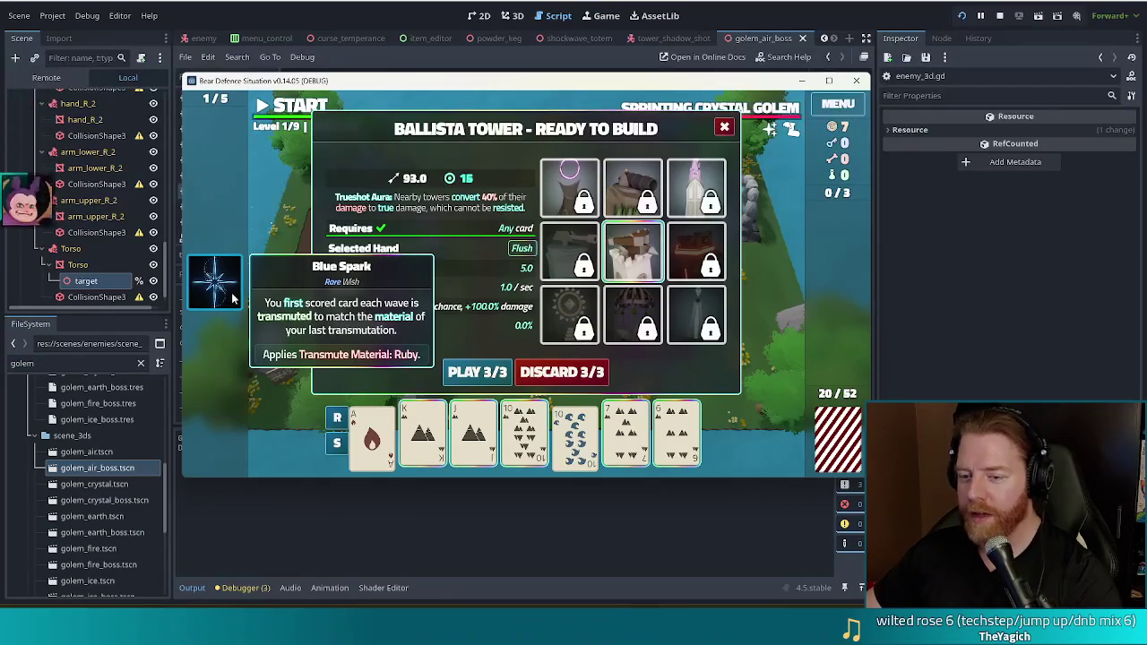
{"action": "mouse_move", "coordinate": [674, 310]}
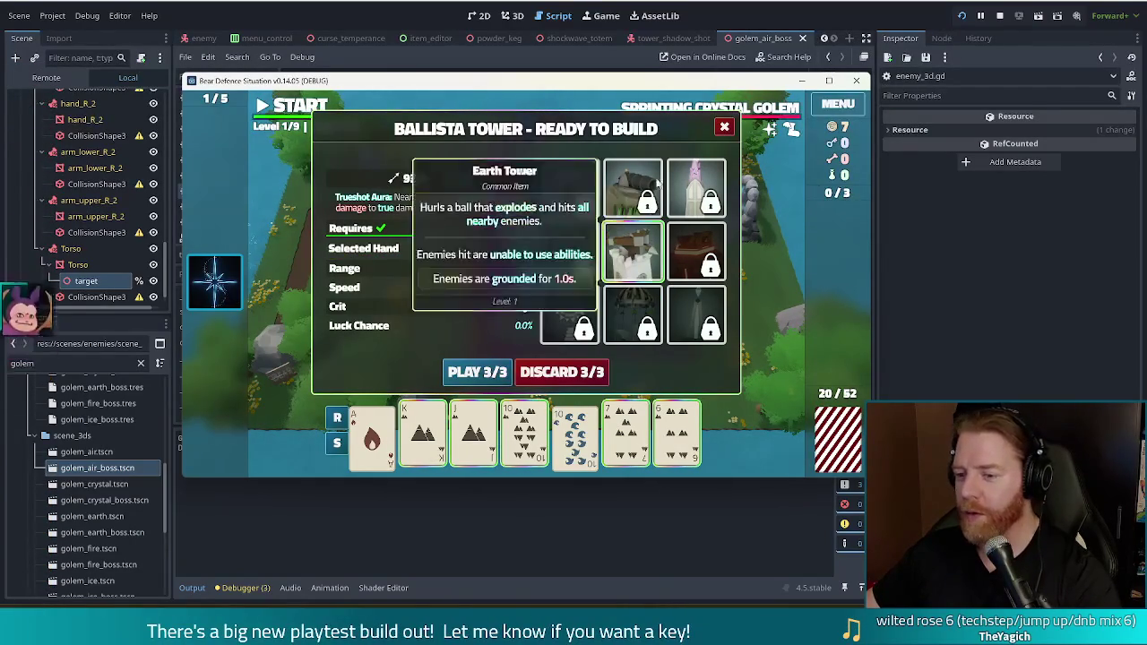
{"action": "left_click", "coordinate": [477, 377]}
{"action": "left_click", "coordinate": [695, 204]}
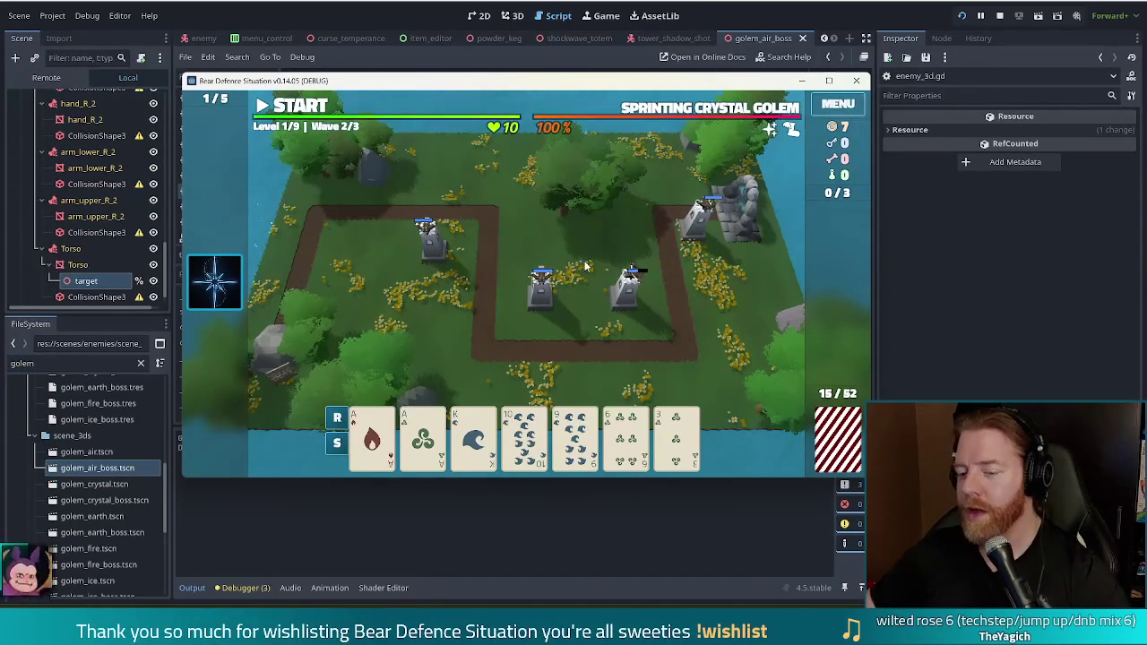
Discard 9, 6, 3, then place an Aces-and-Kings ballista near the top-left tower and start the wave
{"action": "left_click", "coordinate": [581, 409]}
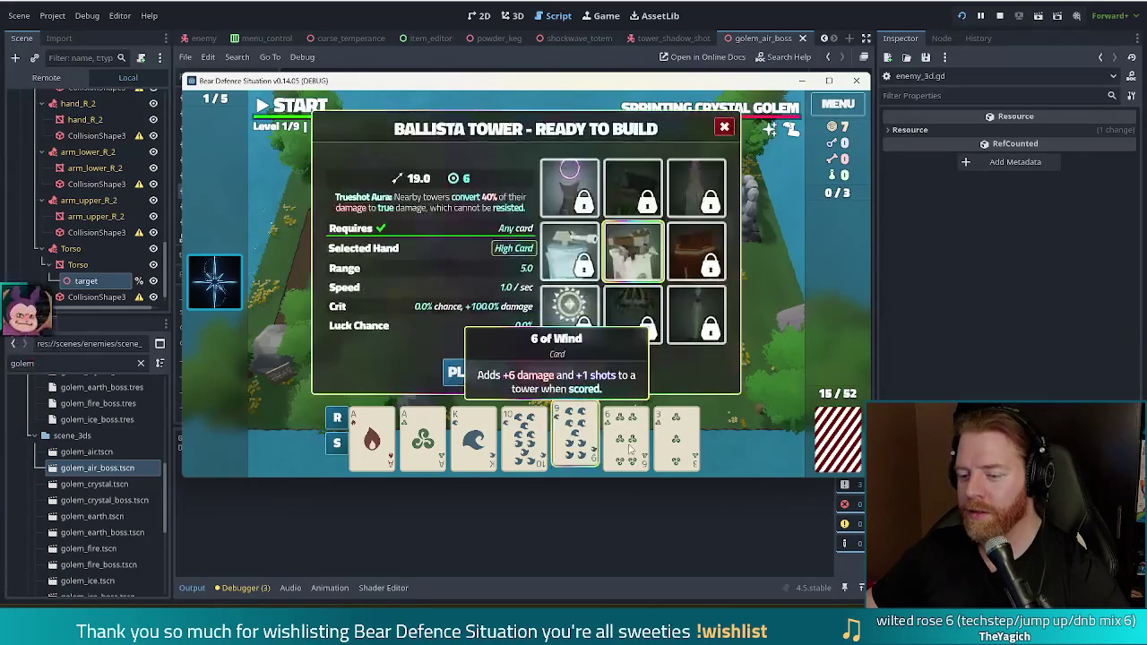
{"action": "left_click", "coordinate": [558, 371]}
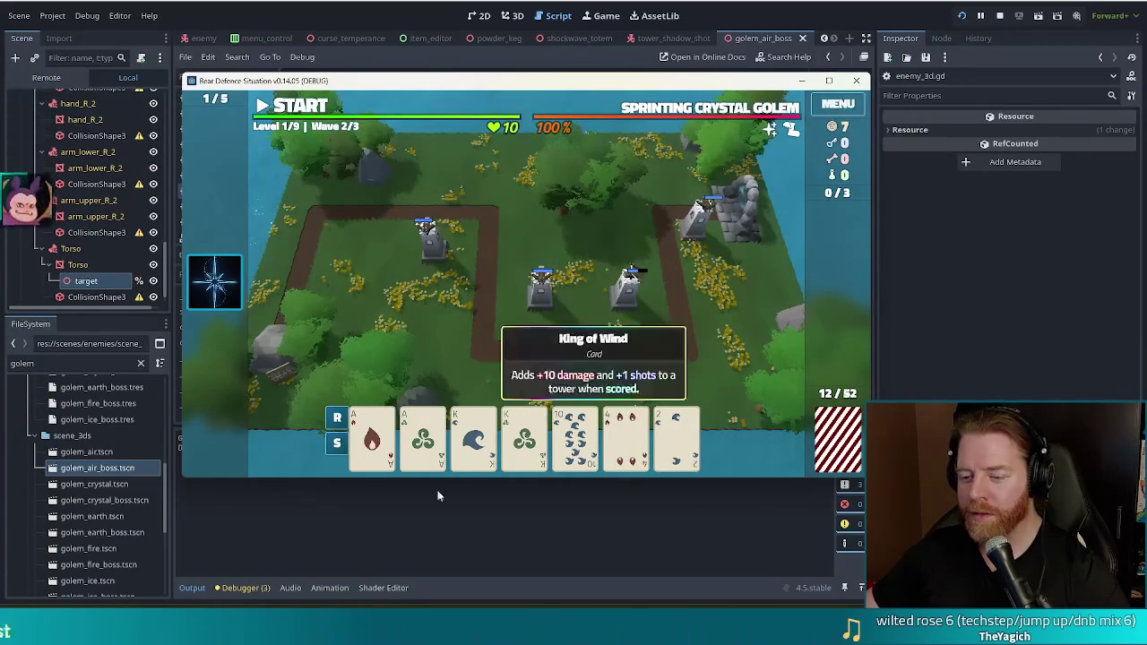
{"action": "left_click", "coordinate": [372, 440]}
{"action": "left_click", "coordinate": [423, 439]}
{"action": "left_click", "coordinate": [474, 439]}
{"action": "left_click", "coordinate": [524, 440]}
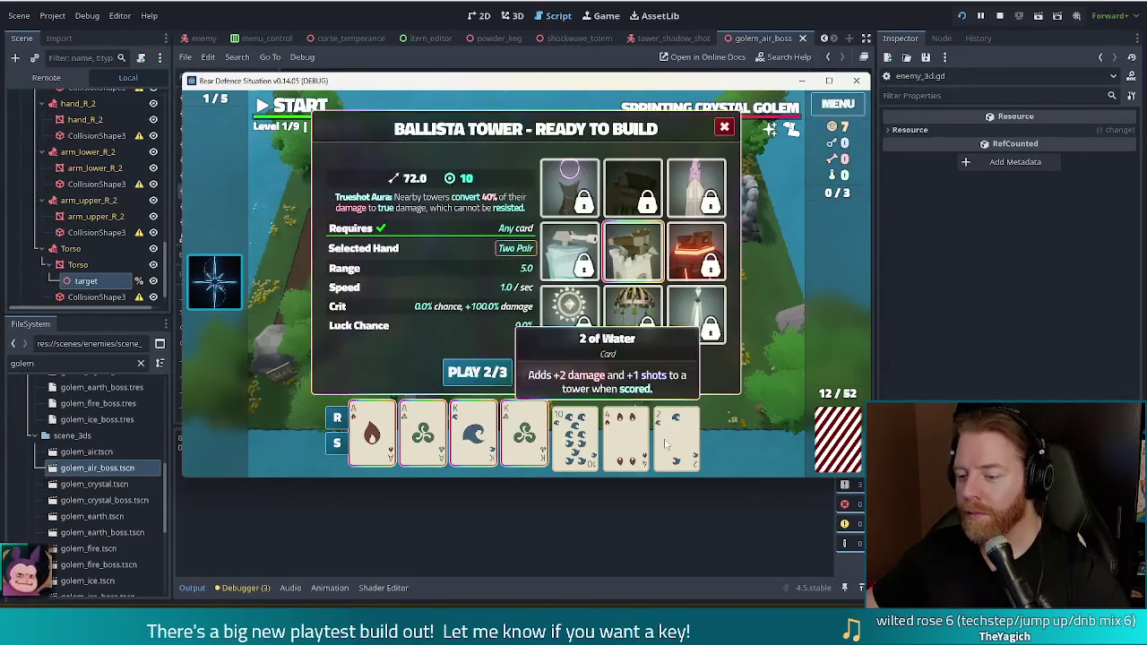
{"action": "left_click", "coordinate": [487, 372]}
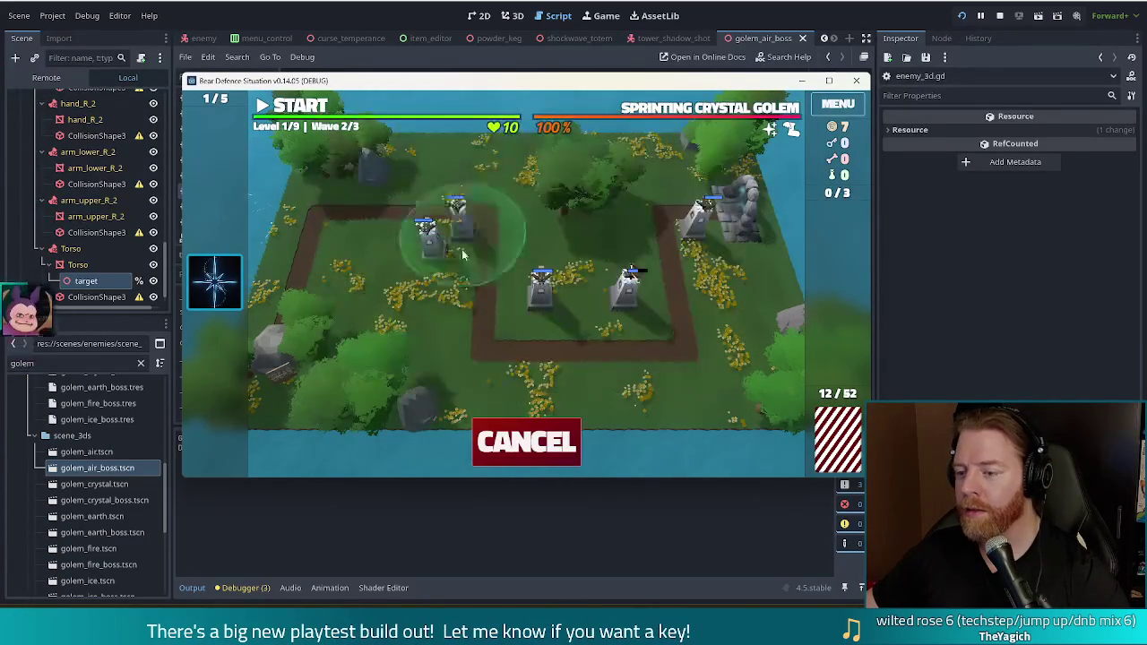
{"action": "left_click", "coordinate": [467, 234]}
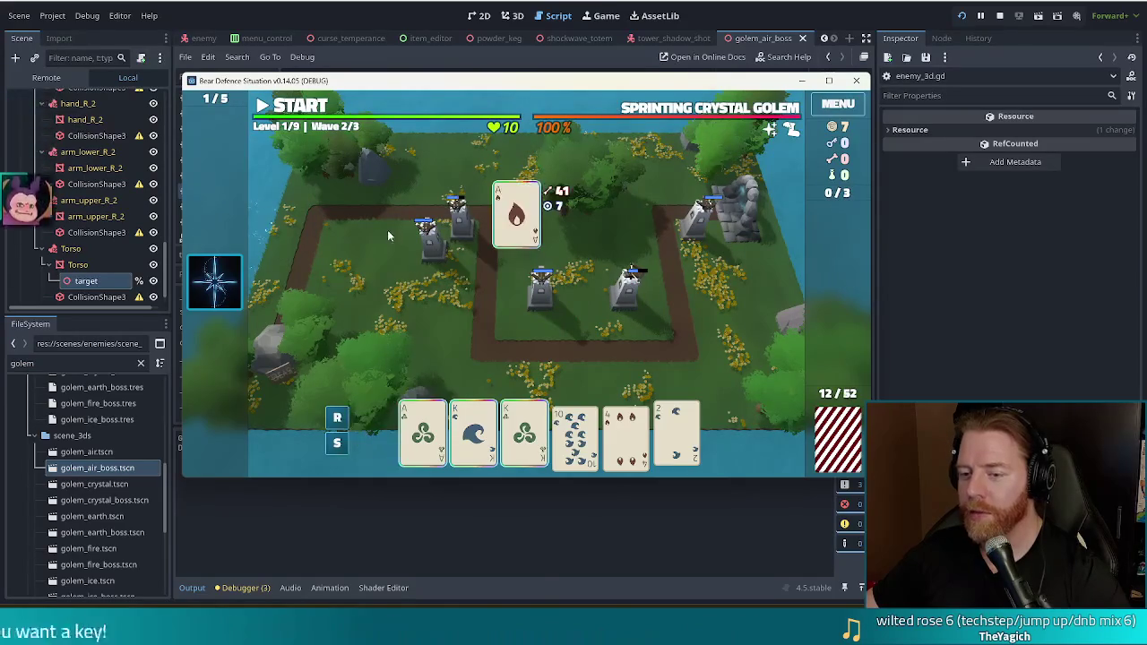
{"action": "key", "text": "space"}
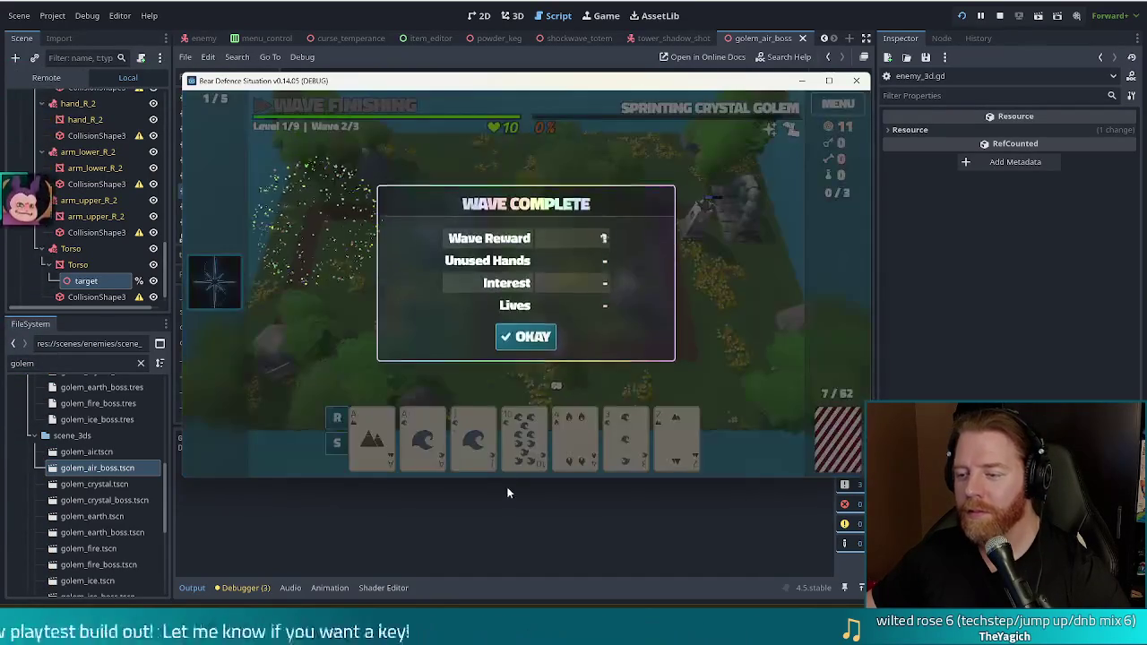
Dismiss the wave 2 summary and play the Ace of Earth as a high card
{"action": "left_click", "coordinate": [525, 337]}
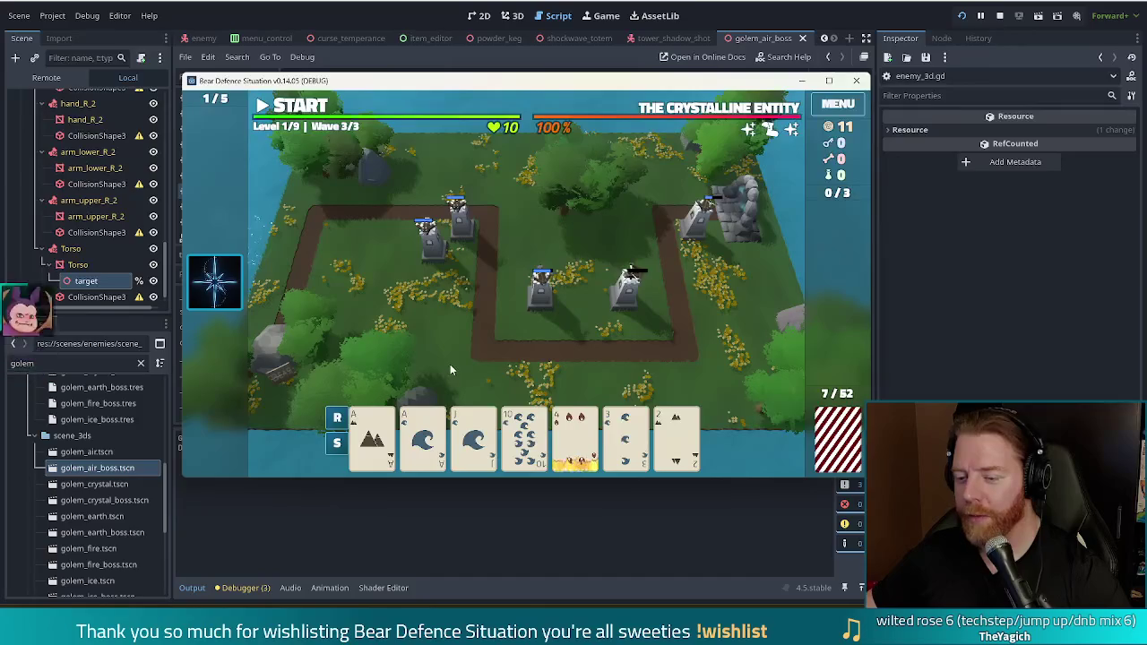
{"action": "left_click", "coordinate": [372, 434]}
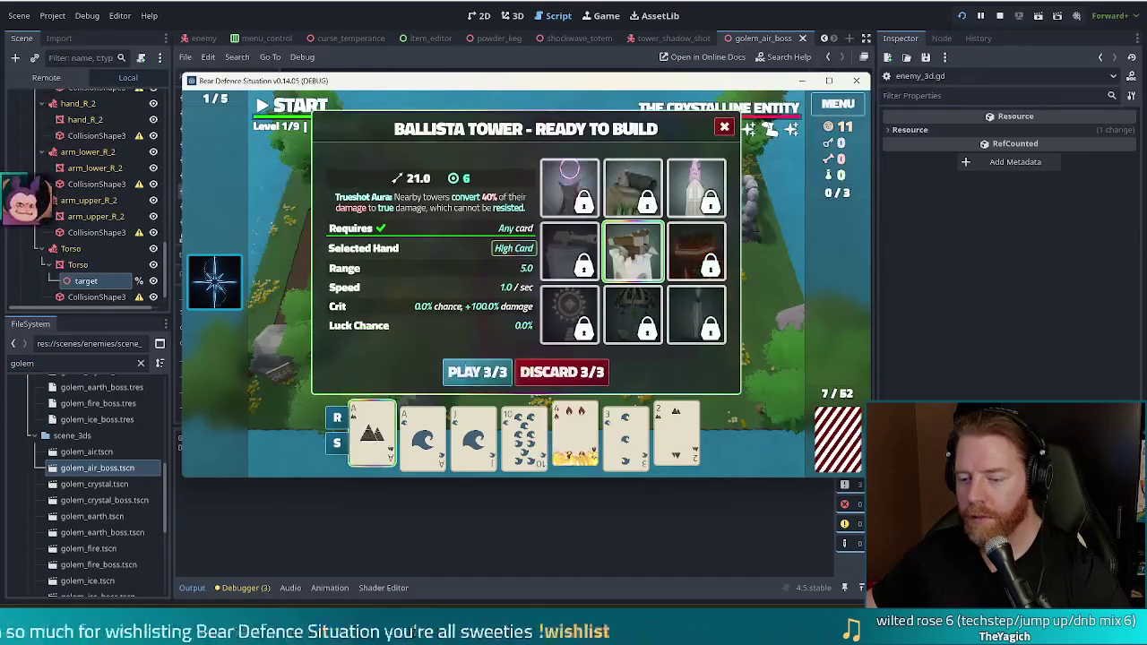
{"action": "left_click", "coordinate": [465, 369]}
Discard the 9, 4 and 2, then the 9 of Fire and 8 of Earth
{"action": "left_click", "coordinate": [524, 435]}
{"action": "left_click", "coordinate": [577, 435]}
{"action": "left_click", "coordinate": [677, 439]}
{"action": "left_click", "coordinate": [586, 368]}
{"action": "left_click", "coordinate": [526, 443]}
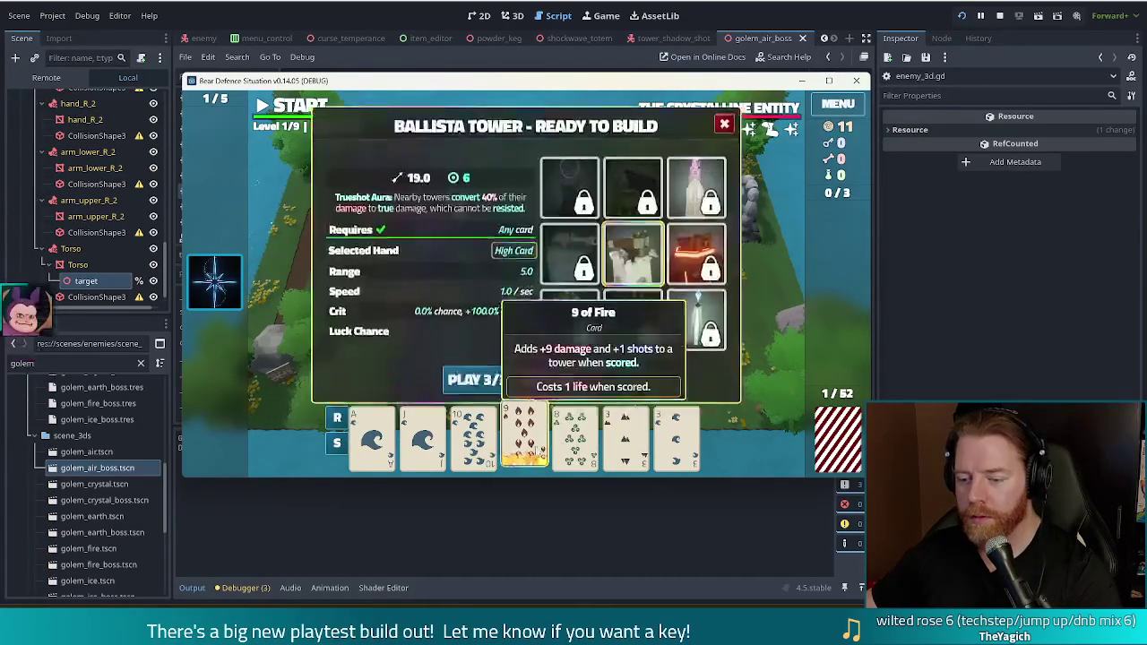
{"action": "left_click", "coordinate": [574, 435]}
{"action": "left_click", "coordinate": [602, 367]}
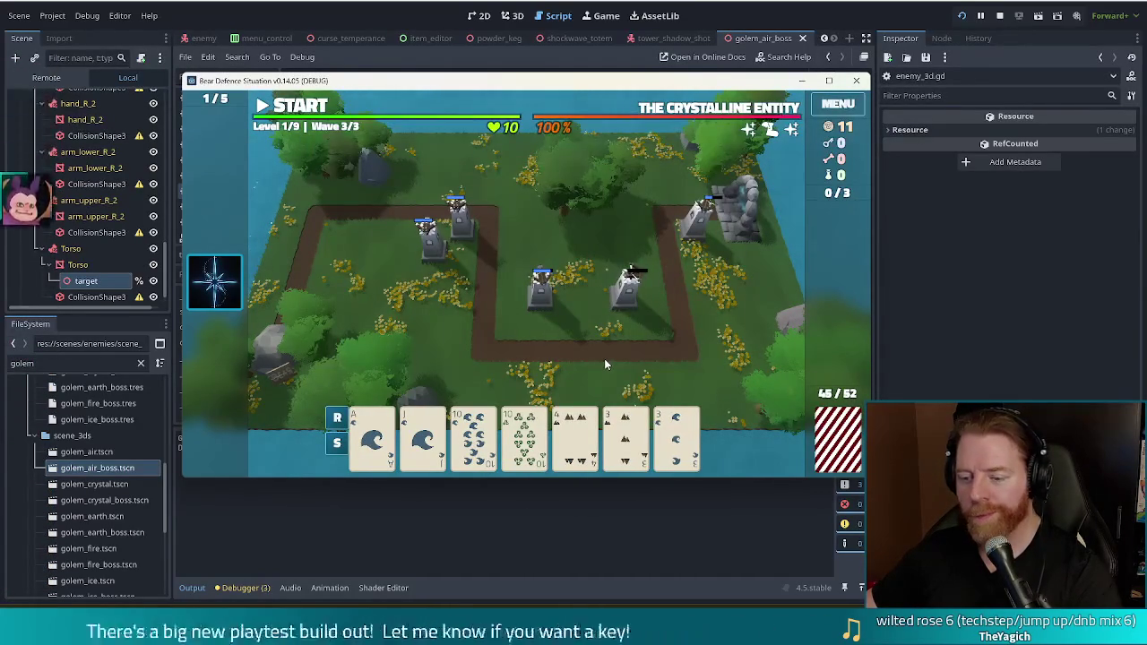
Play the 10s and 3s as Two Pair and place the ballista on the map's right side
{"action": "left_click", "coordinate": [473, 434]}
{"action": "left_click", "coordinate": [524, 434]}
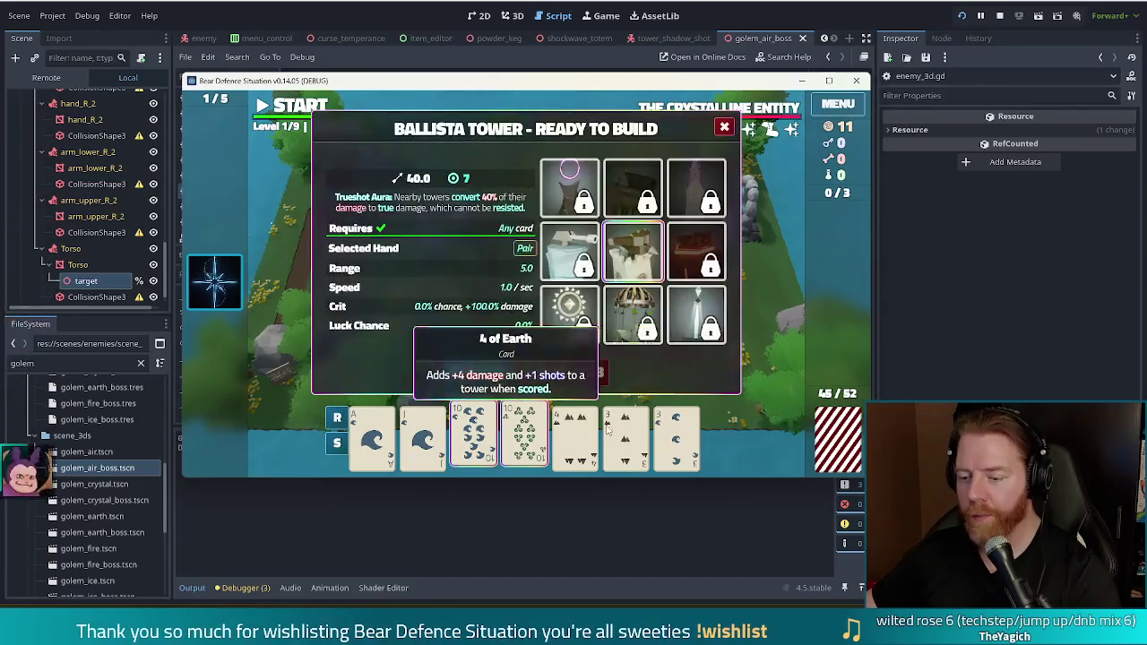
{"action": "left_click", "coordinate": [677, 437]}
{"action": "left_click", "coordinate": [624, 434]}
{"action": "left_click", "coordinate": [484, 376]}
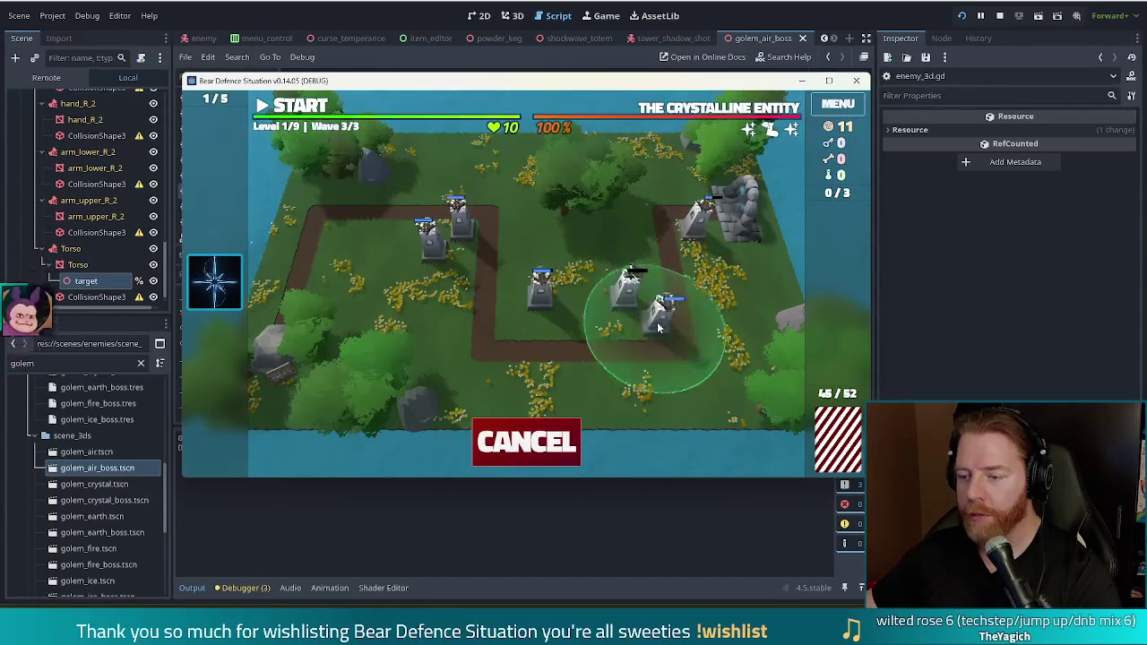
{"action": "left_click", "coordinate": [659, 316]}
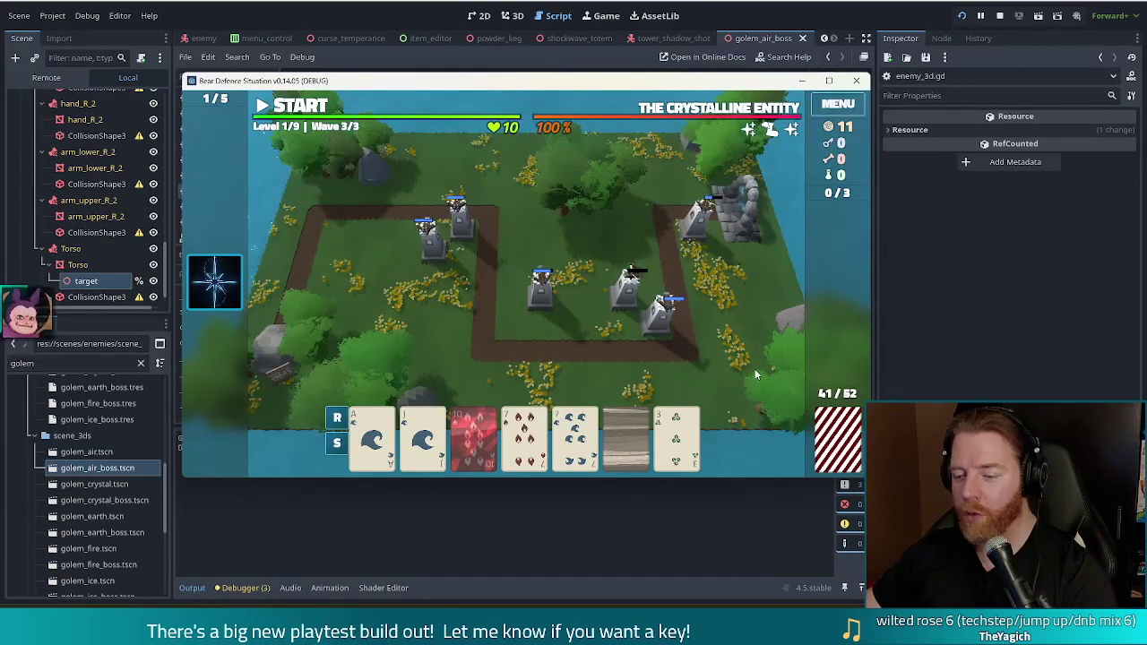
Select and return the Earth card, then dismiss the wave 3 Wave Complete summary
{"action": "left_click", "coordinate": [627, 434]}
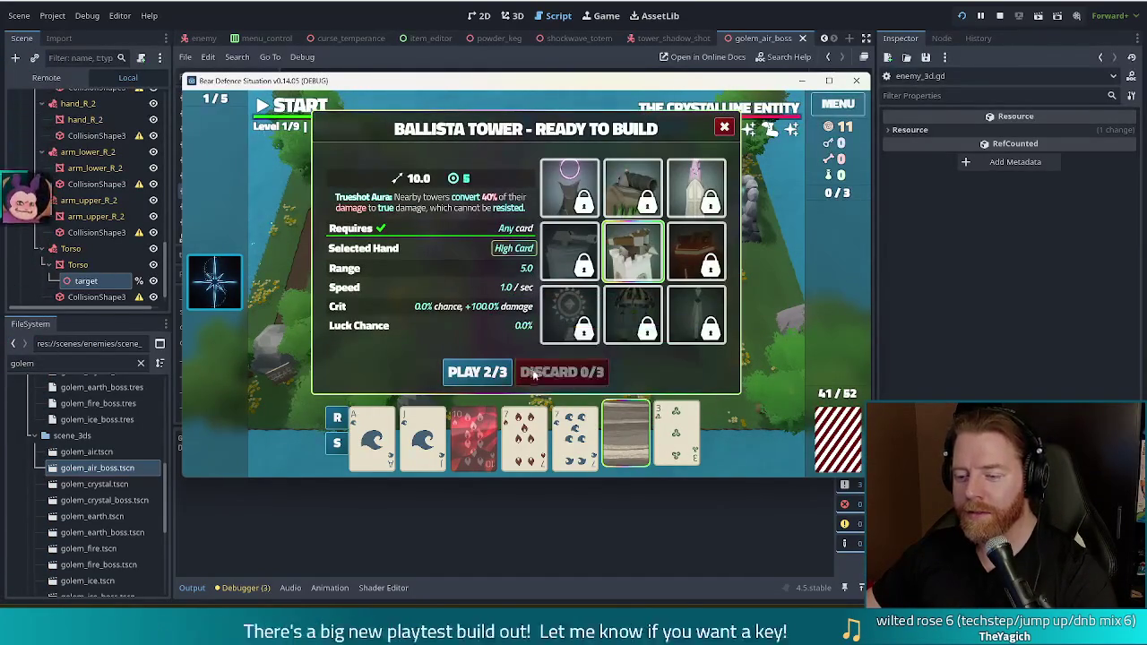
{"action": "left_click", "coordinate": [640, 423]}
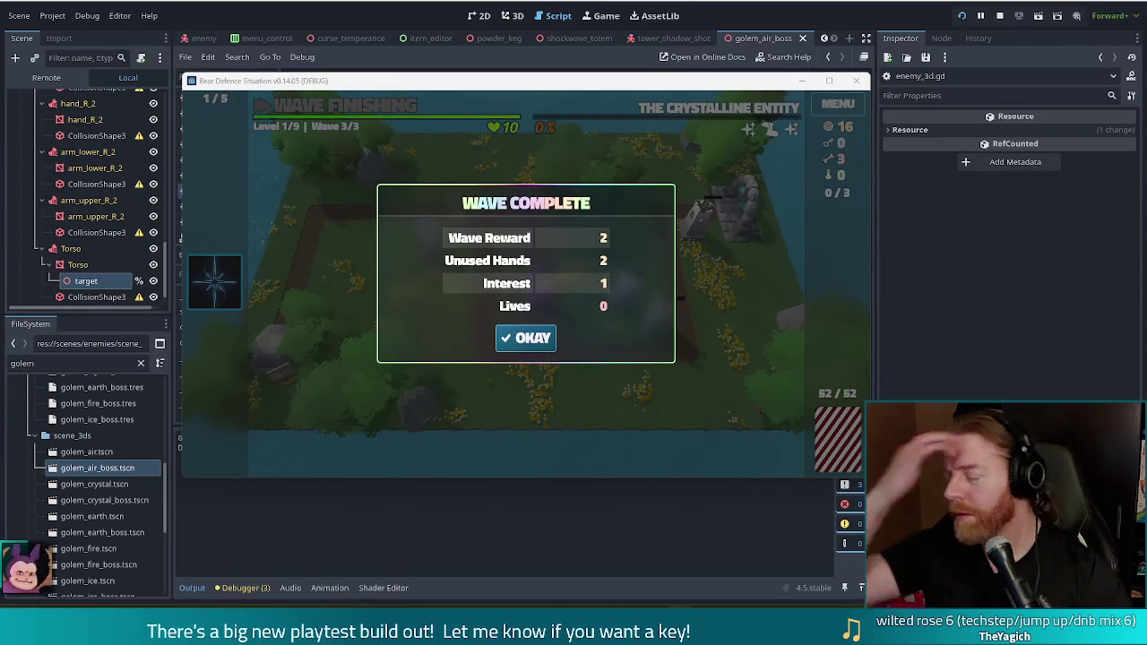
{"action": "left_click", "coordinate": [528, 338]}
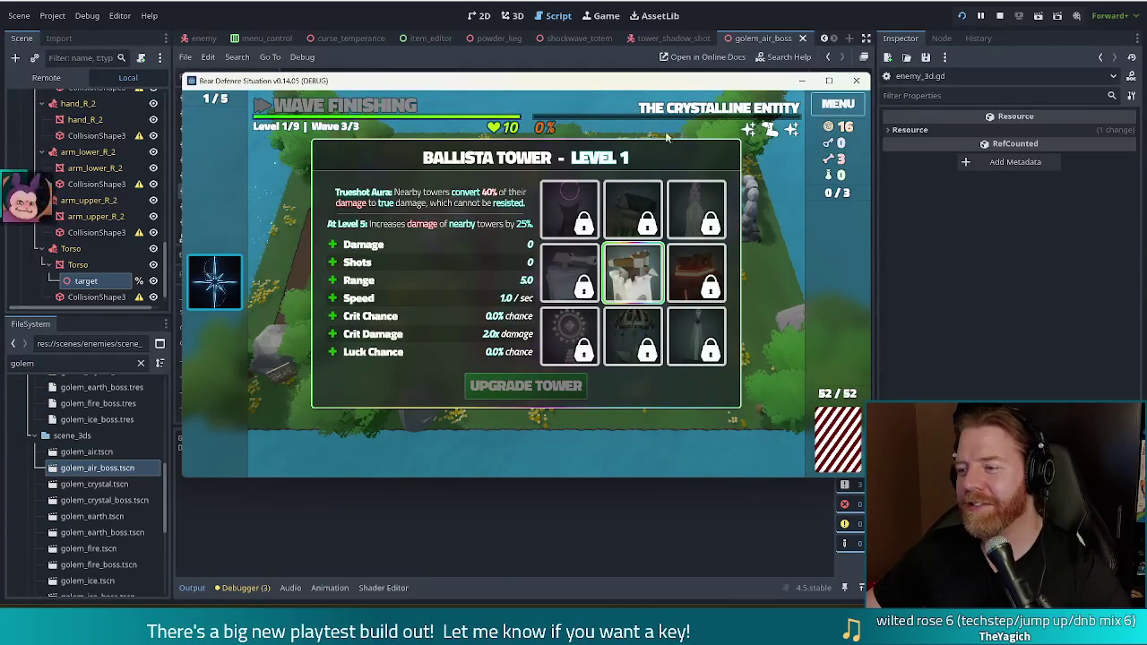
Stop the running game test from the editor toolbar
{"action": "left_click", "coordinate": [1002, 17]}
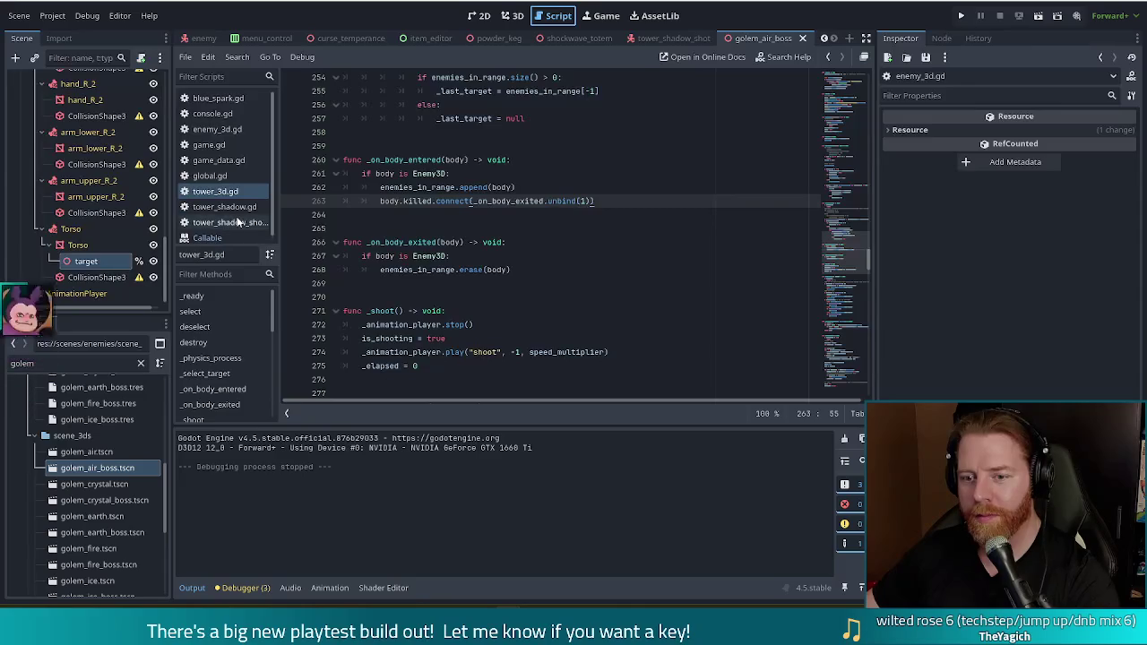
{"action": "left_click", "coordinate": [238, 208]}
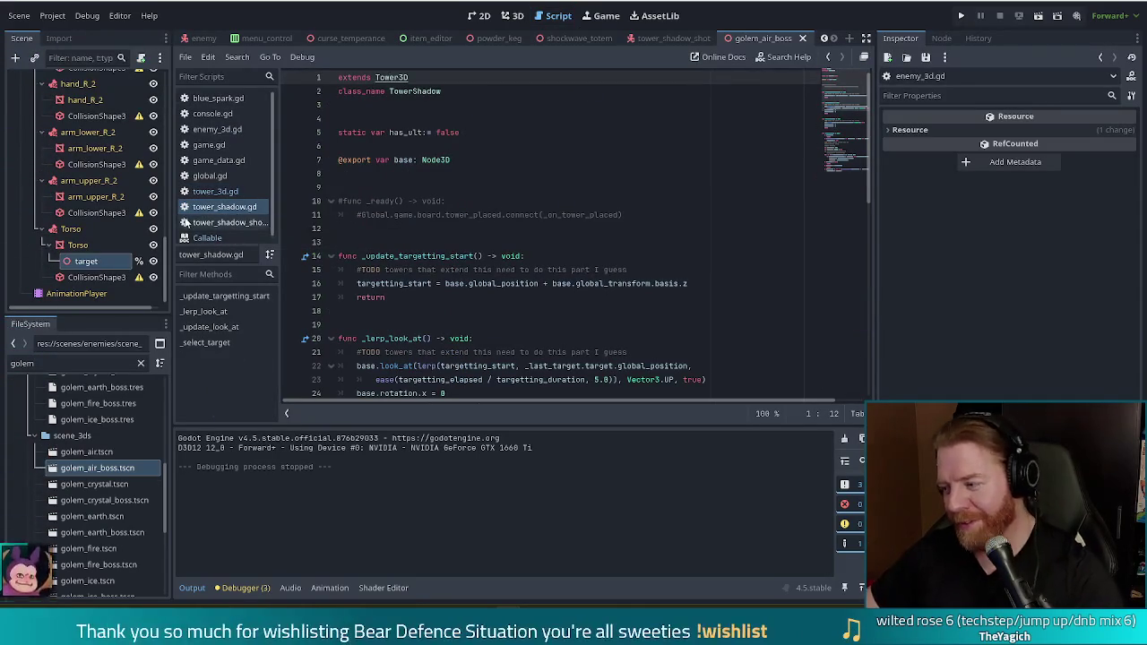
{"action": "mouse_move", "coordinate": [472, 370]}
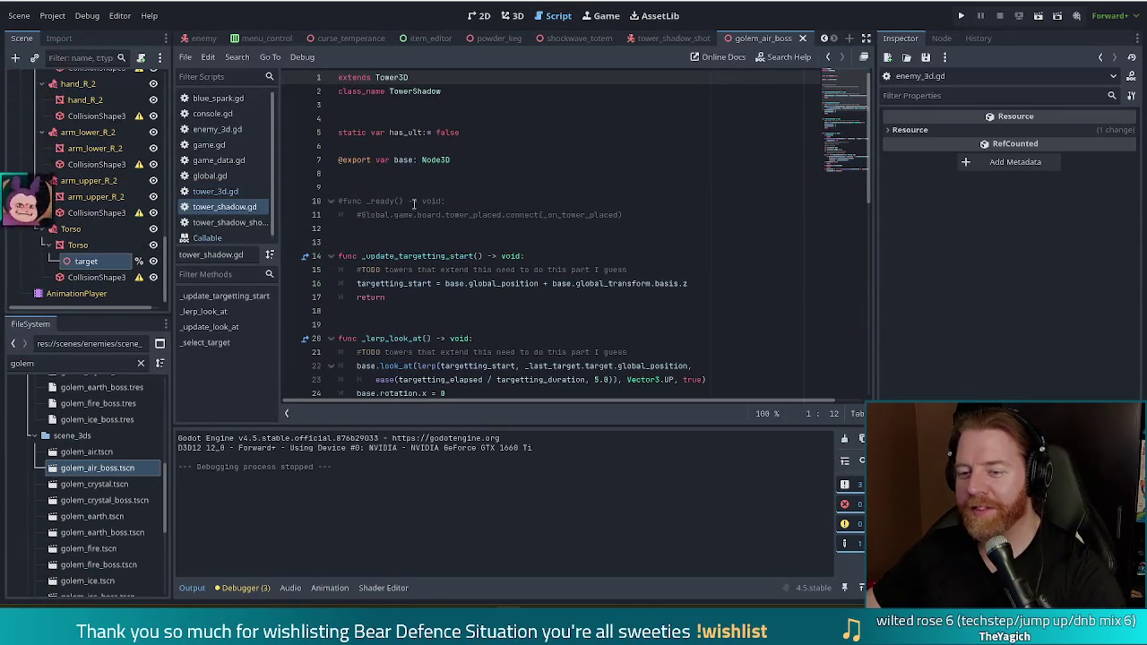
{"action": "left_click", "coordinate": [246, 226]}
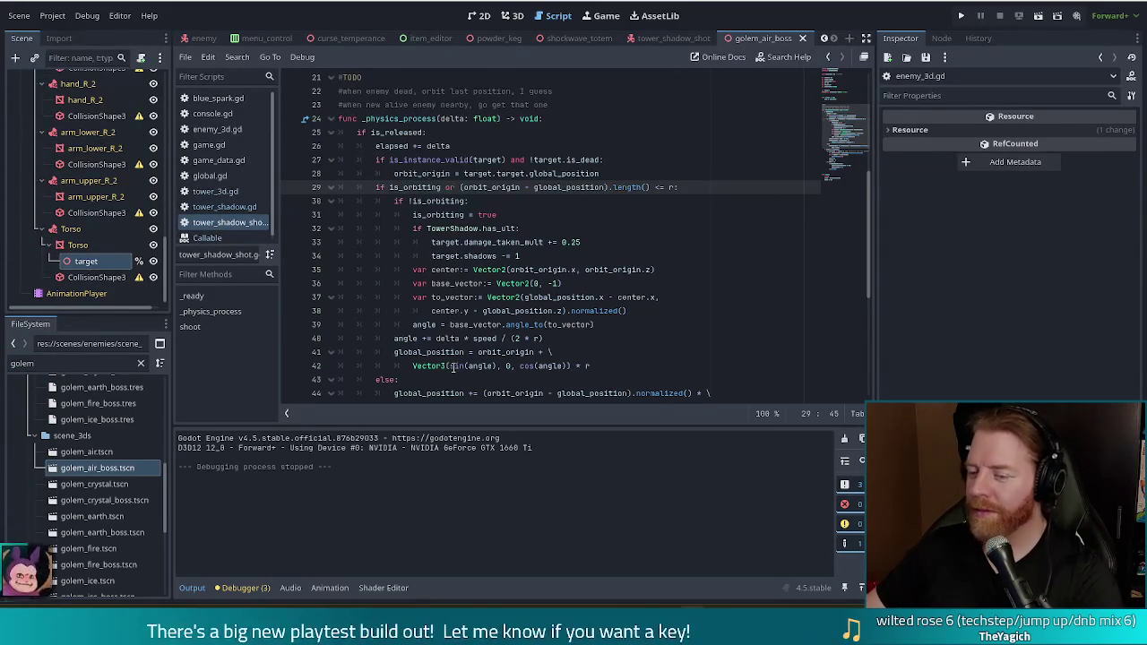
{"action": "left_click", "coordinate": [498, 310]}
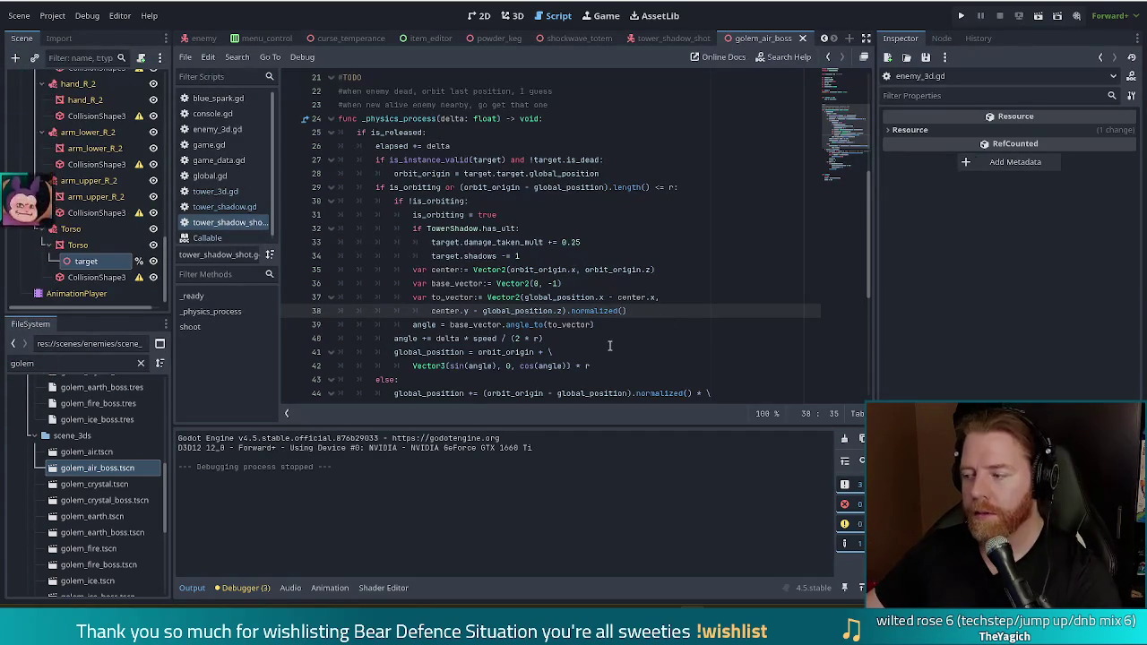
{"action": "key", "text": "Up"}
{"action": "key", "text": "Up"}
{"action": "key", "text": "Up"}
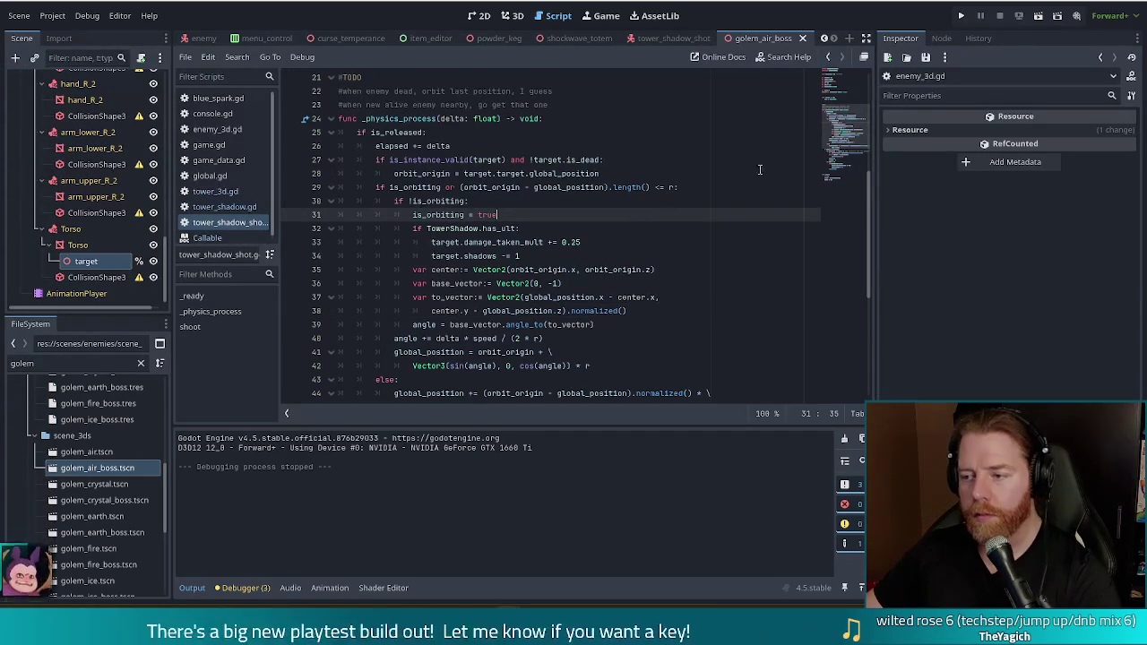
{"action": "scroll", "coordinate": [717, 179], "scroll_direction": "down", "scroll_amount": 4}
{"action": "scroll", "coordinate": [645, 161], "scroll_direction": "up", "scroll_amount": 3}
{"action": "left_click", "coordinate": [610, 145]}
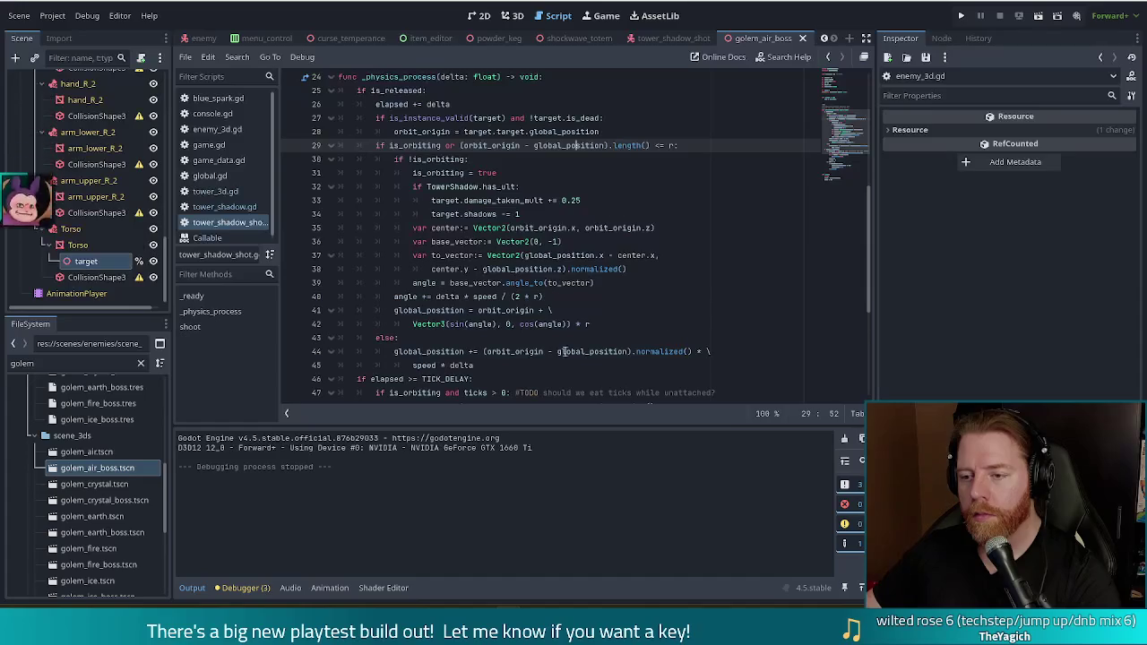
{"action": "key", "text": "Up"}
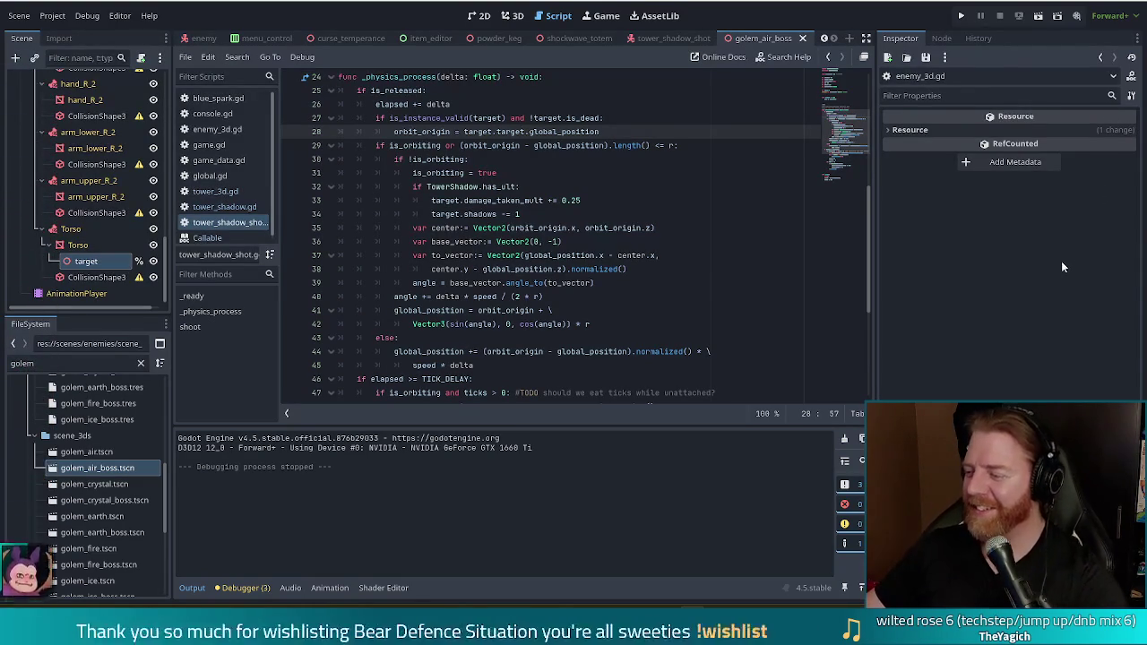
{"action": "left_click", "coordinate": [575, 283]}
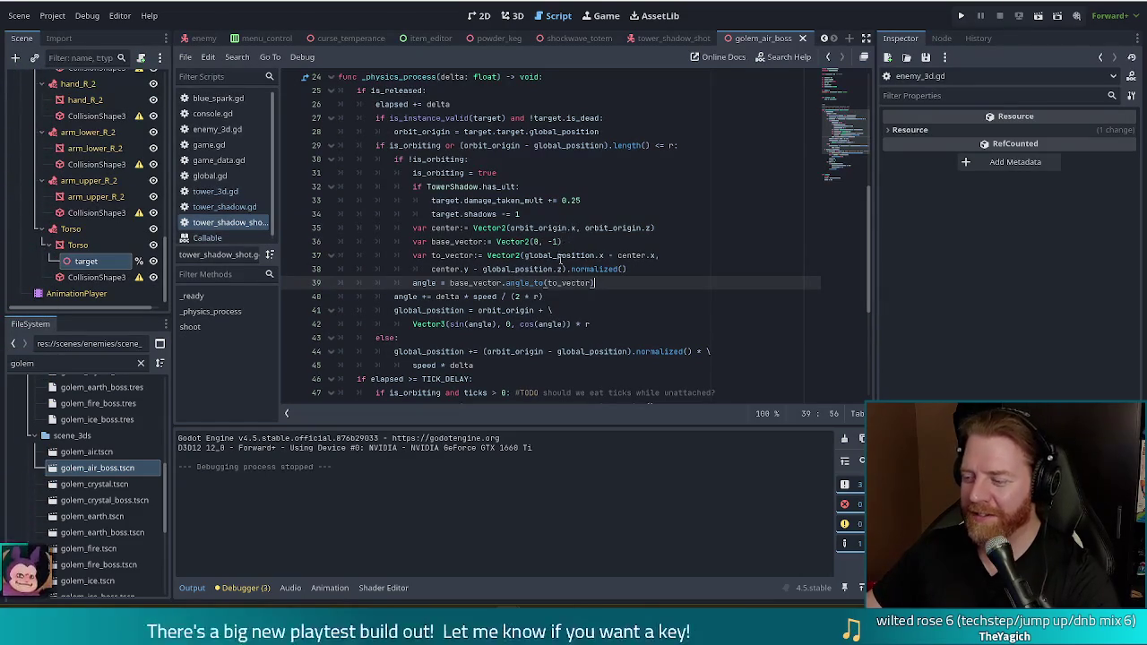
{"action": "mouse_move", "coordinate": [560, 259]}
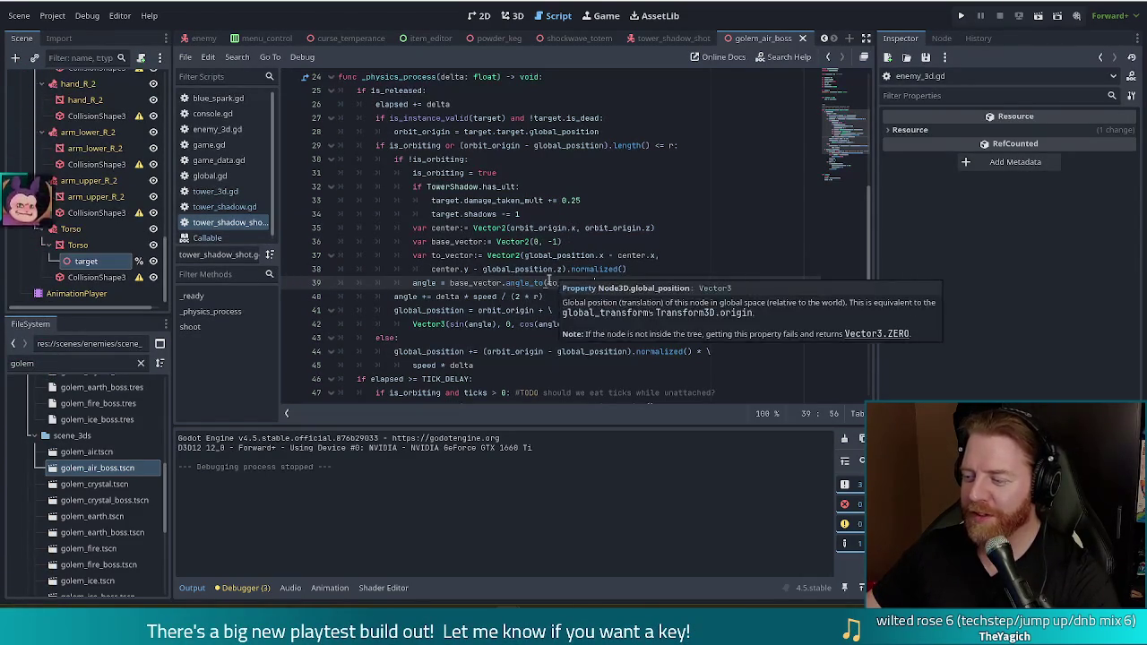
{"action": "mouse_move", "coordinate": [543, 285]}
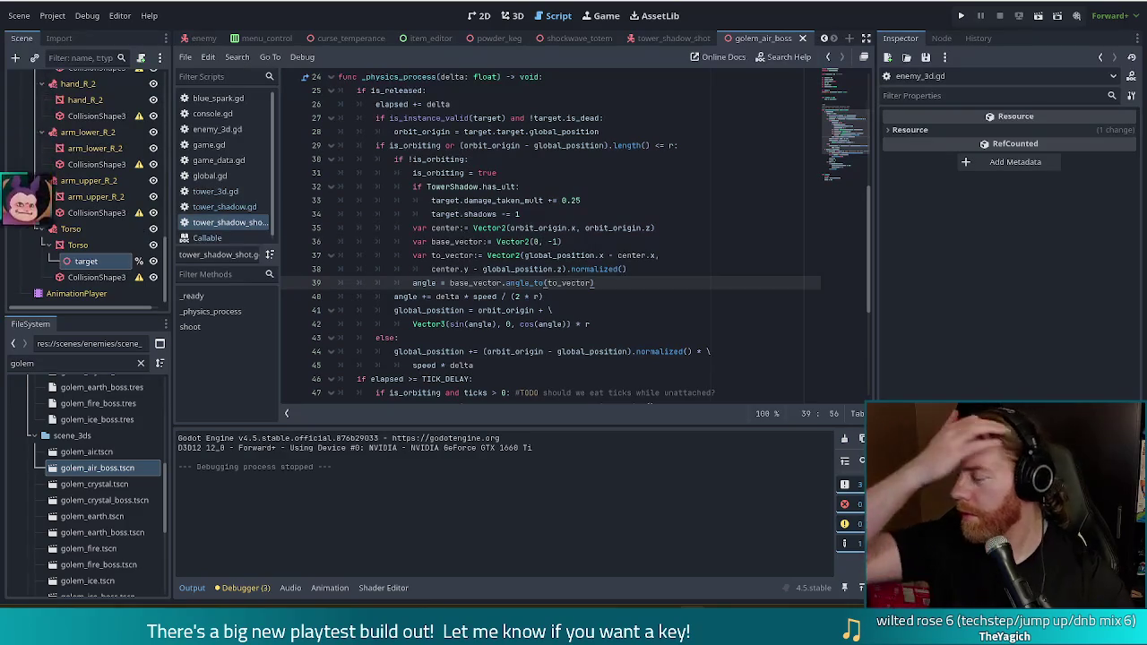
{"action": "left_click", "coordinate": [580, 188]}
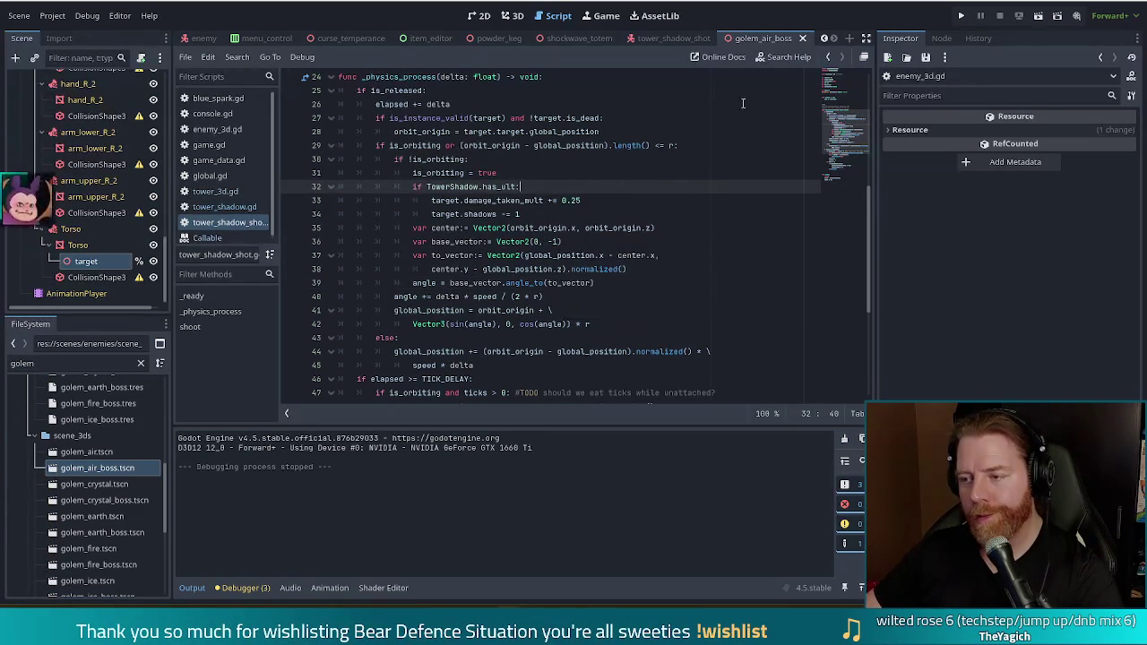
{"action": "scroll", "coordinate": [840, 126], "scroll_direction": "up", "scroll_amount": 3}
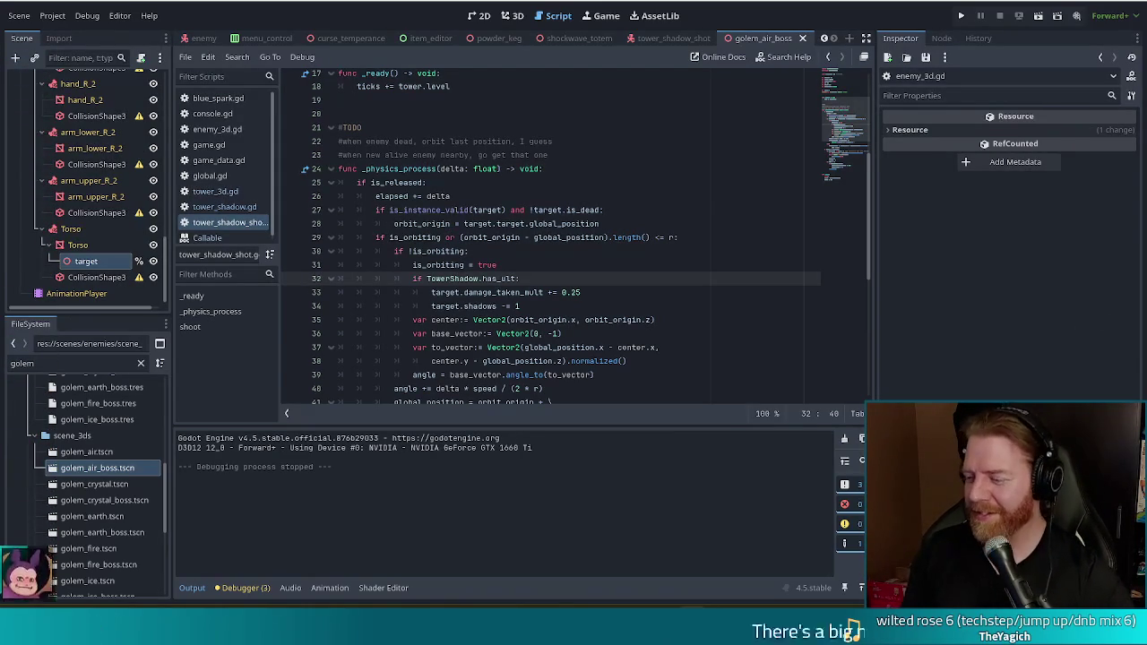
{"action": "key", "text": "Up"}
{"action": "key", "text": "Up"}
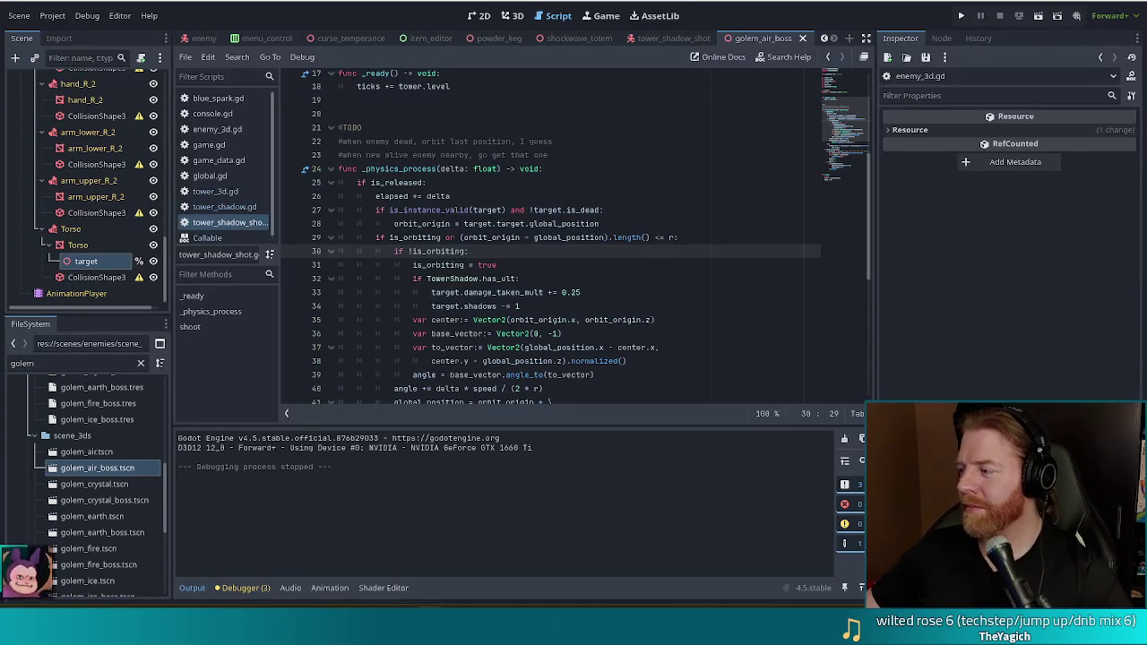
{"action": "left_click", "coordinate": [689, 307]}
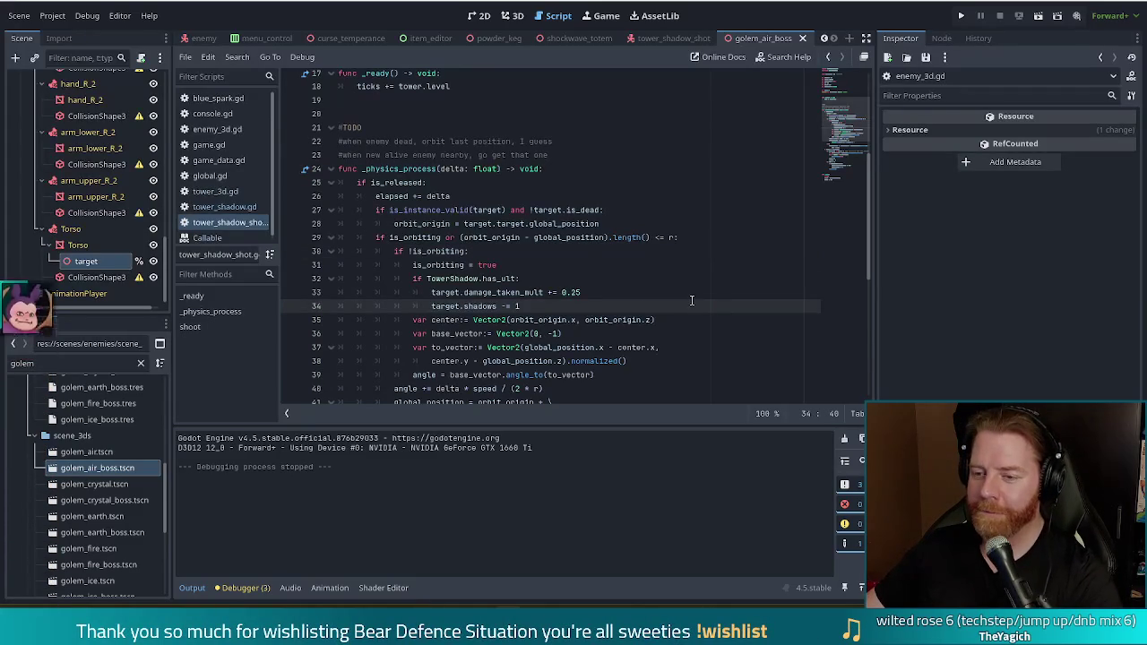
{"action": "scroll", "coordinate": [845, 132], "scroll_direction": "down", "scroll_amount": 1}
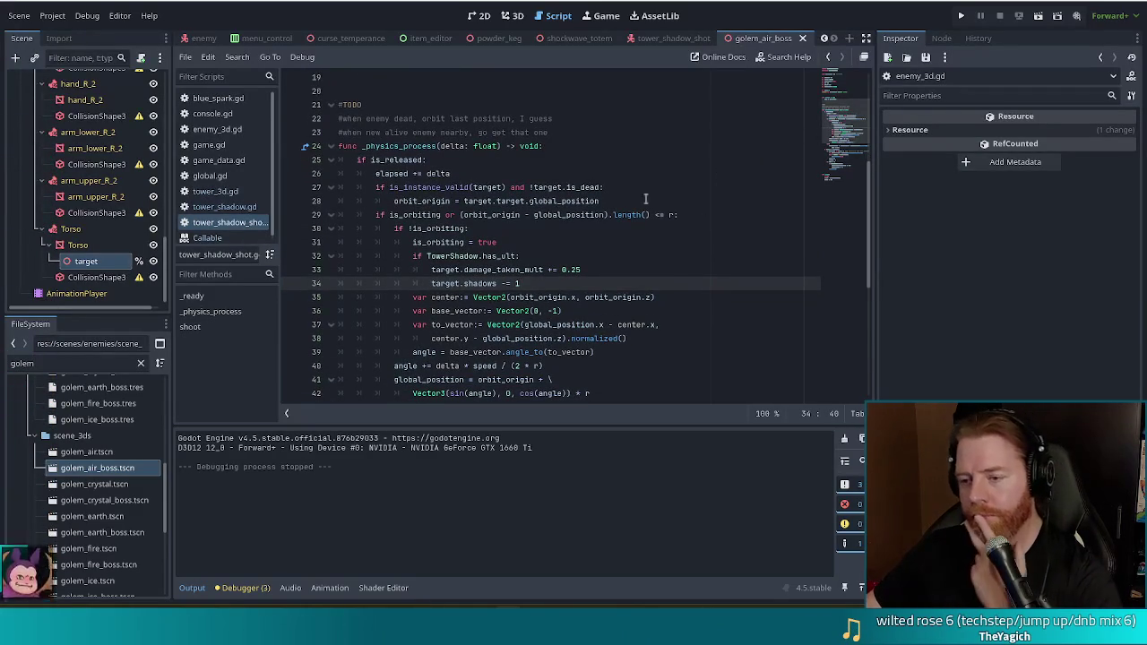
{"action": "left_click", "coordinate": [613, 199]}
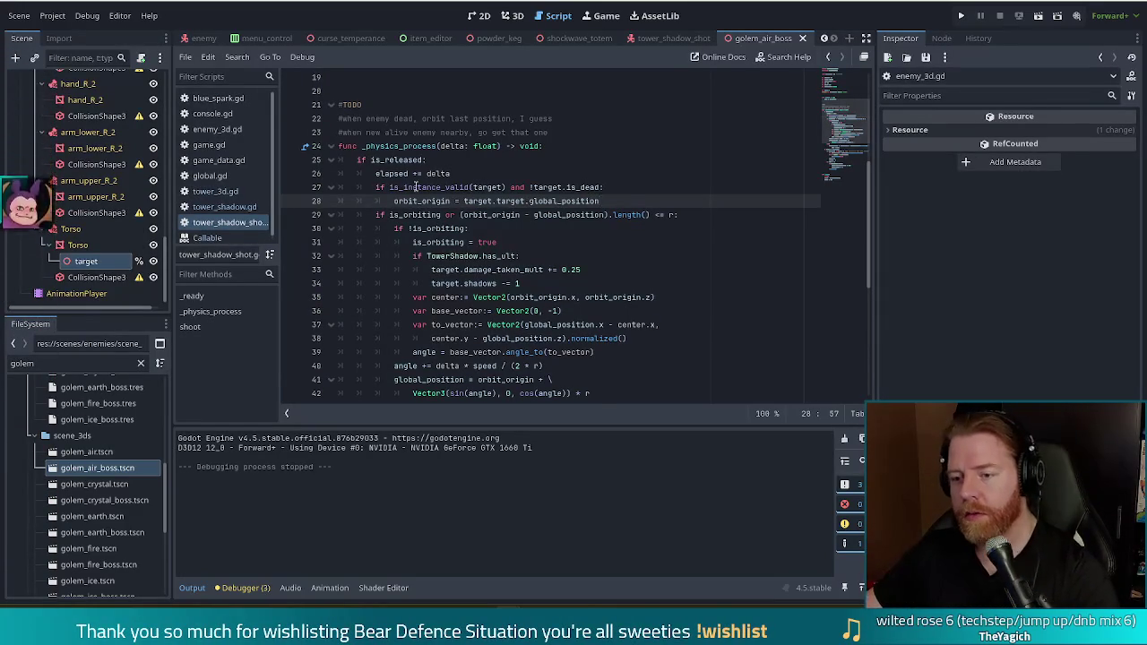
{"action": "left_click_drag", "start_coordinate": [409, 187], "coordinate": [482, 180]}
{"action": "left_click", "coordinate": [612, 200]}
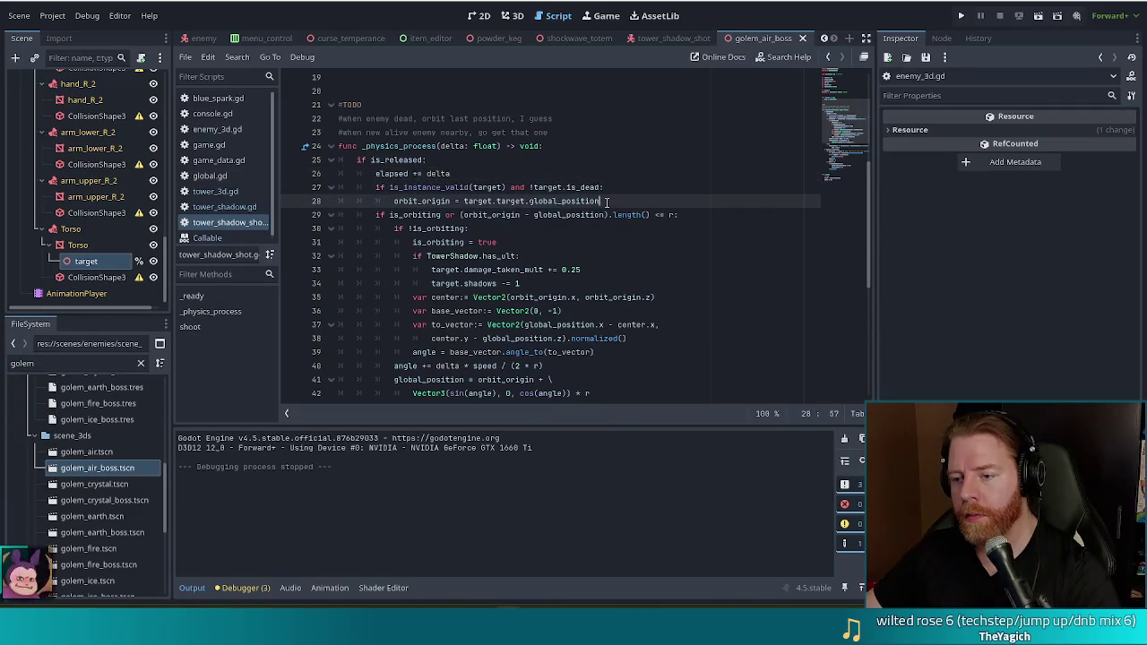
Below the orbit_origin line, add an else: branch holding pass #look for a new target
{"action": "key", "text": "Return"}
{"action": "type", "text": "else:"}
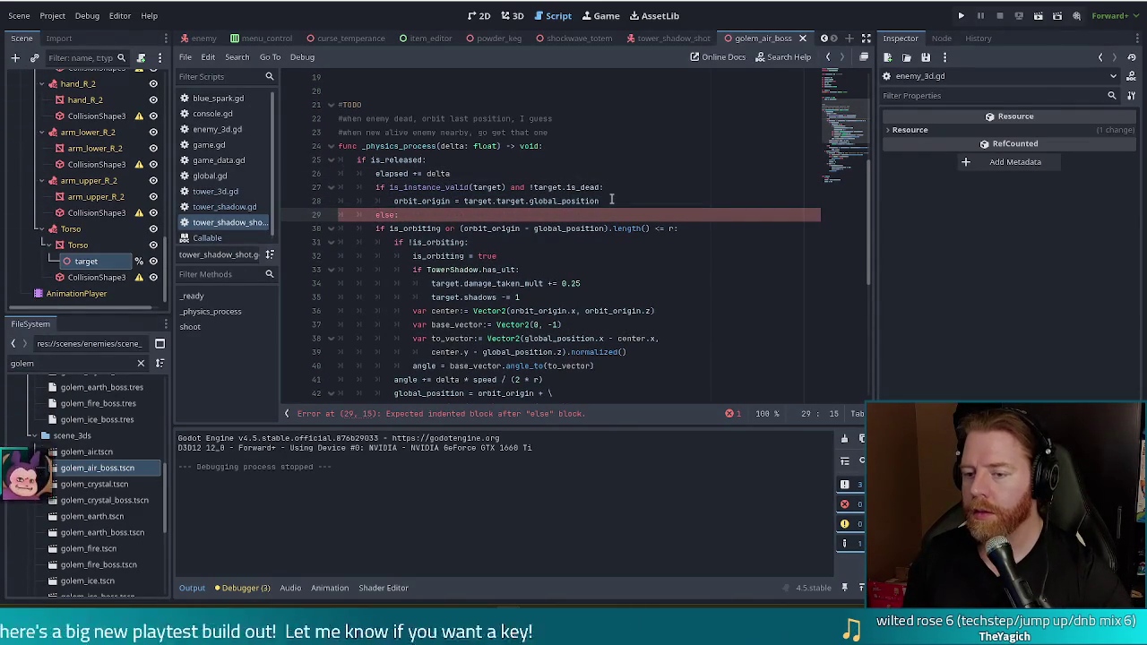
{"action": "key", "text": "Return"}
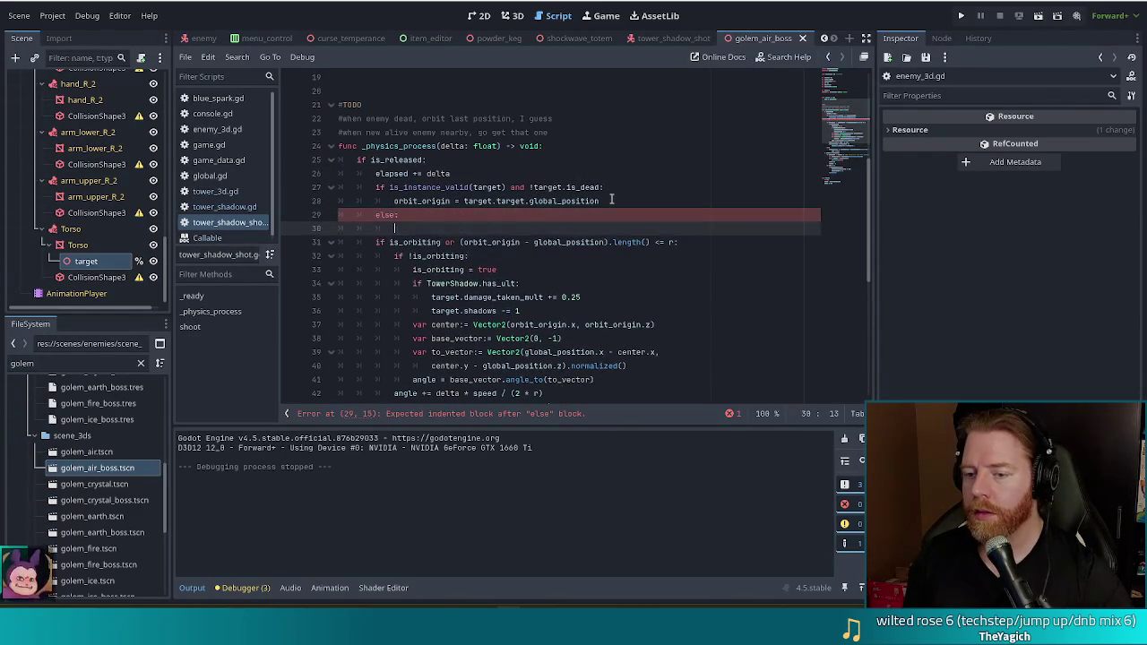
{"action": "type", "text": "pass"}
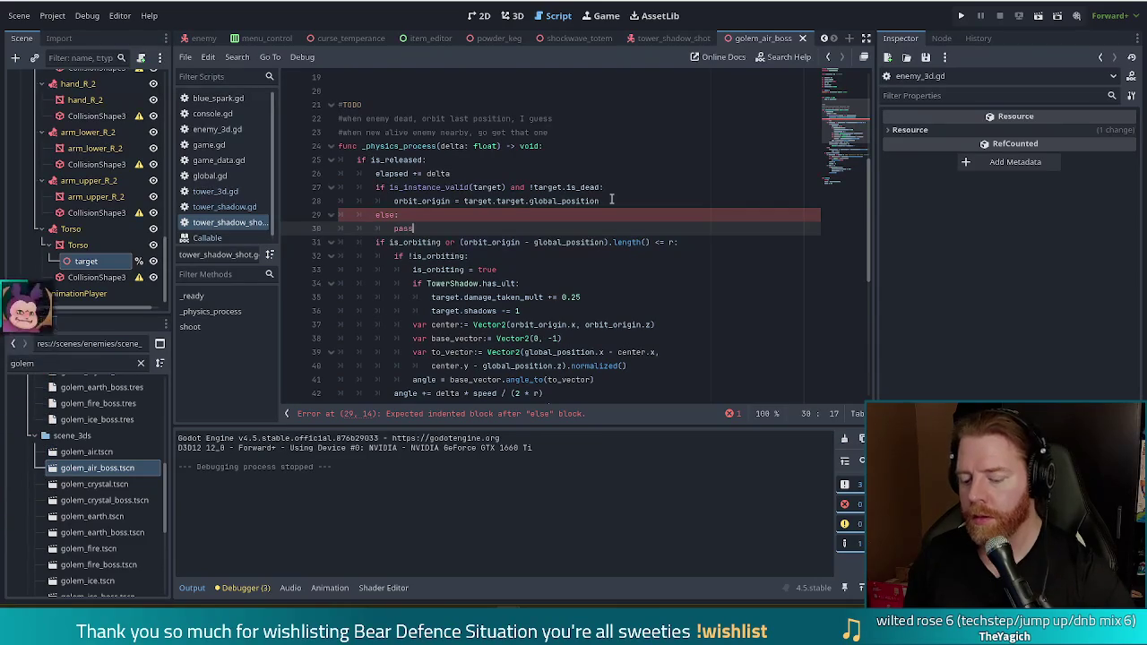
{"action": "type", "text": " #took for a ne"}
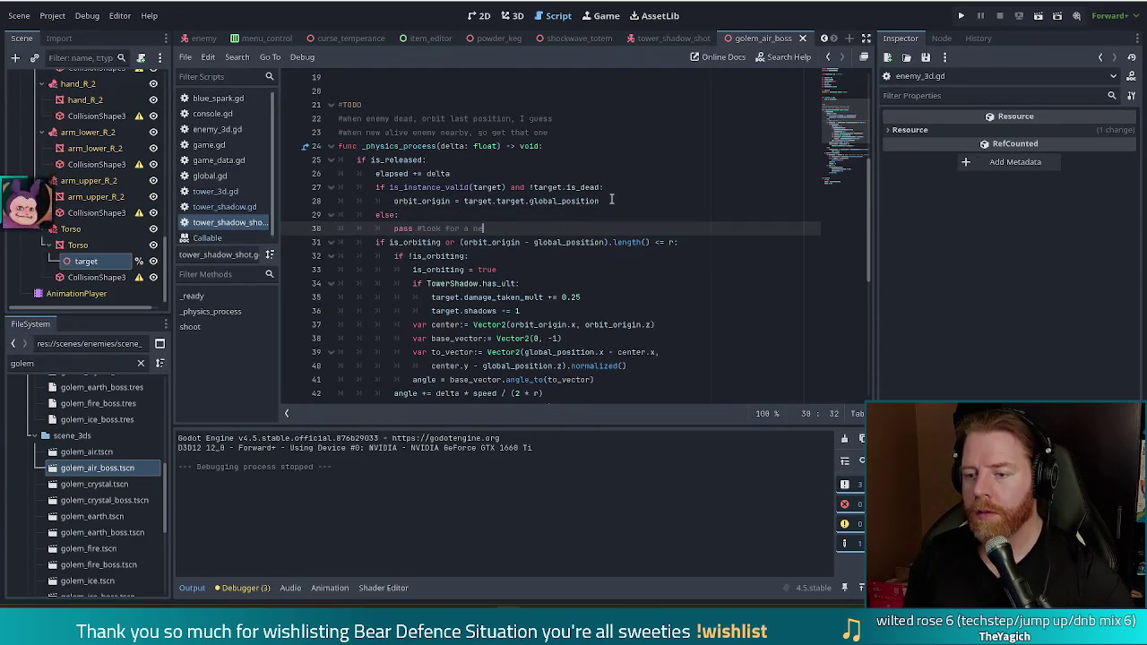
{"action": "type", "text": "get"}
{"action": "key", "text": "Return"}
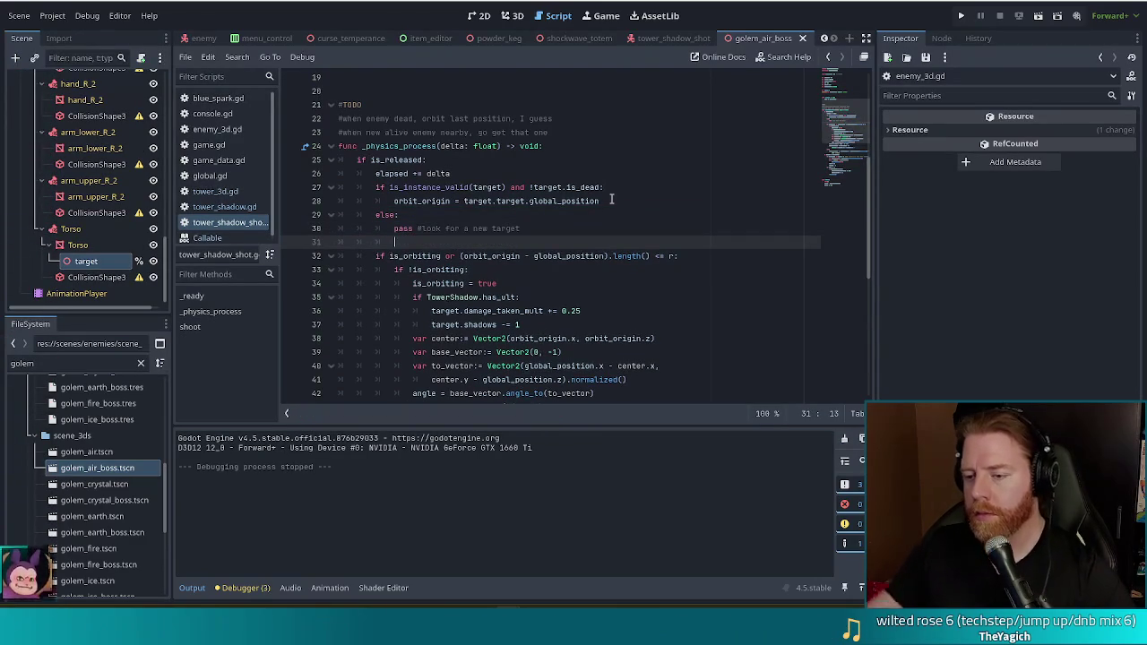
{"action": "scroll", "coordinate": [576, 195], "scroll_direction": "down", "scroll_amount": 1}
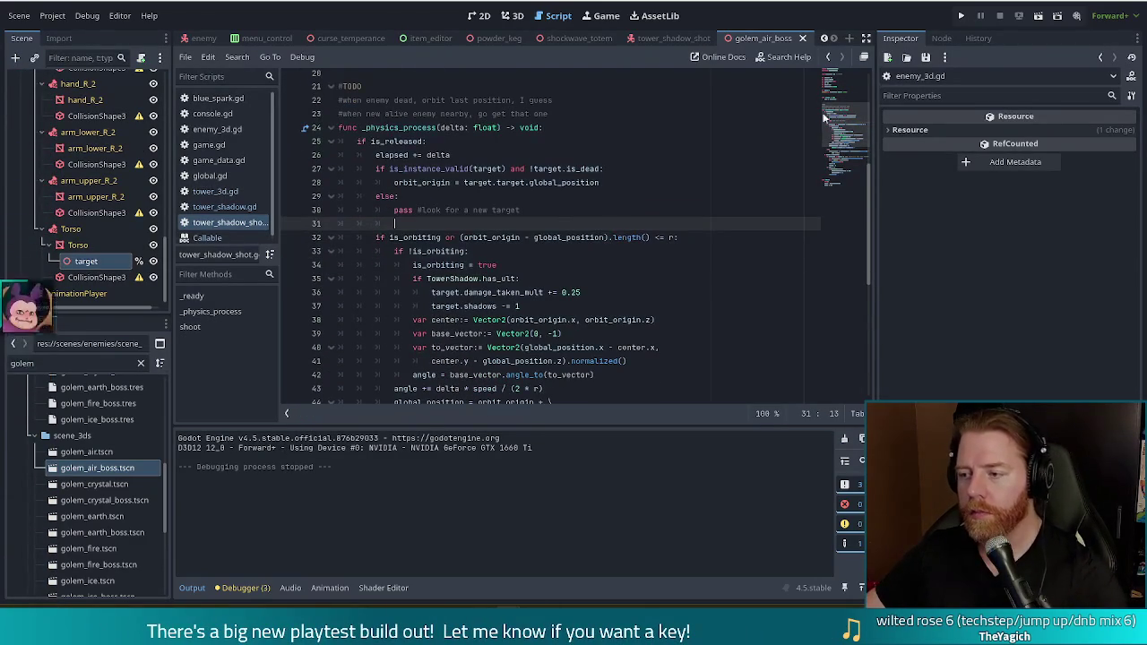
Inspect the nearby_bodies line and the receive_hit call in the orbiting branch
{"action": "scroll", "coordinate": [824, 134], "scroll_direction": "down", "scroll_amount": 6}
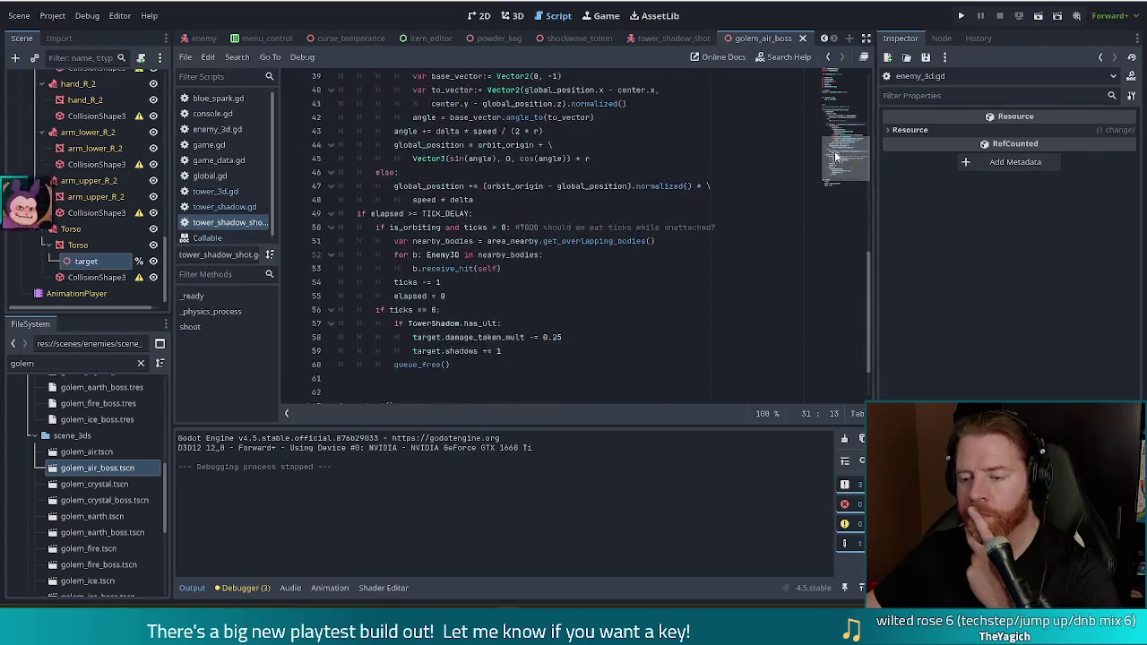
{"action": "scroll", "coordinate": [836, 152], "scroll_direction": "up", "scroll_amount": 2}
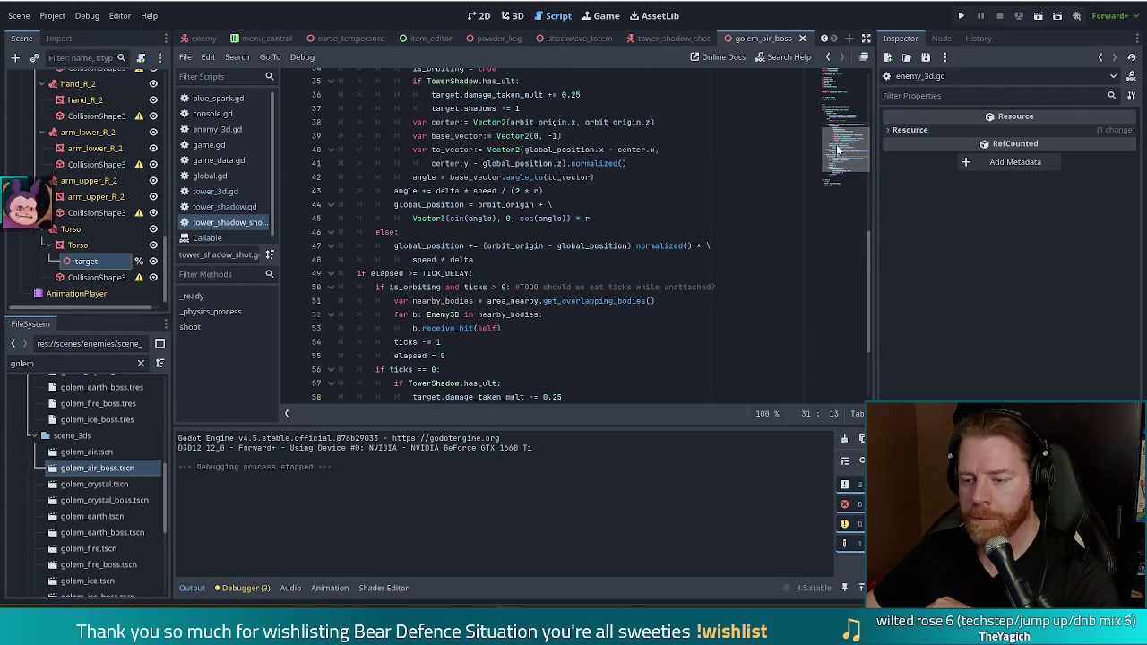
{"action": "scroll", "coordinate": [837, 150], "scroll_direction": "down", "scroll_amount": 1}
{"action": "left_click", "coordinate": [670, 264]}
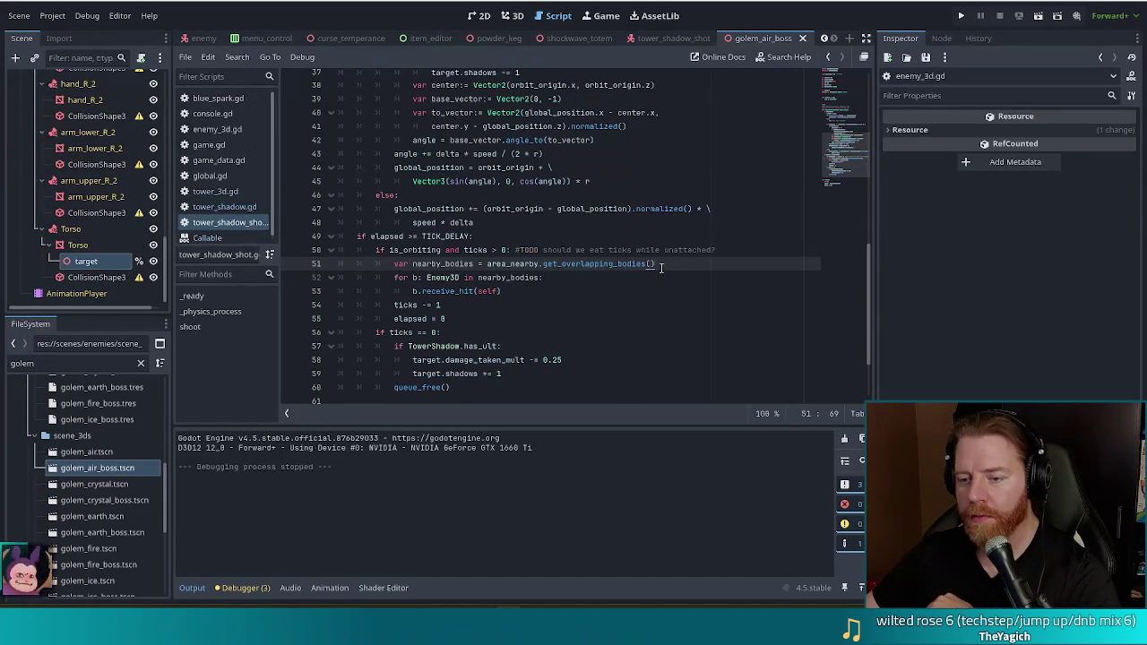
{"action": "left_click", "coordinate": [527, 292]}
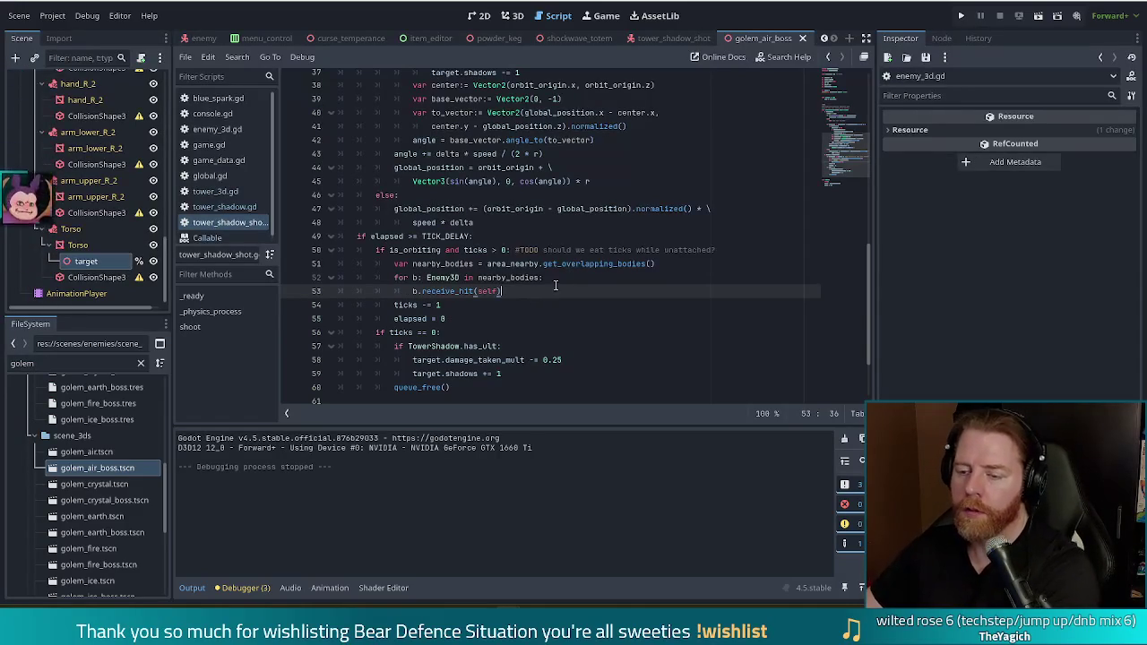
{"action": "left_click", "coordinate": [681, 267]}
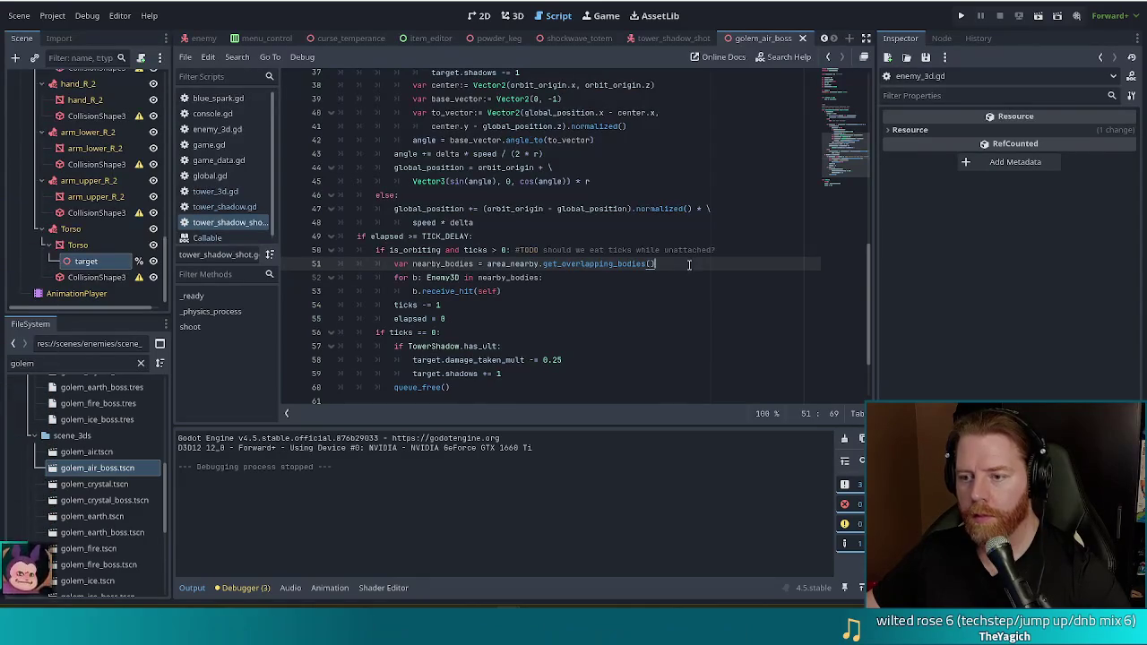
{"action": "scroll", "coordinate": [851, 158], "scroll_direction": "up", "scroll_amount": 1}
{"action": "scroll", "coordinate": [852, 152], "scroll_direction": "up", "scroll_amount": 3}
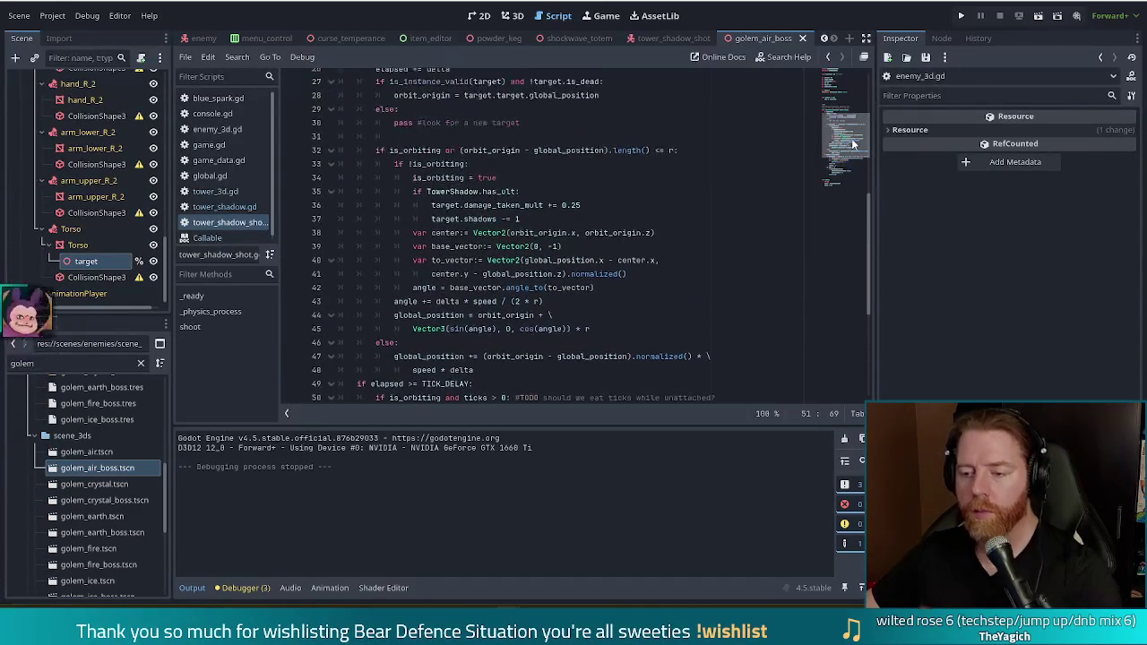
{"action": "scroll", "coordinate": [853, 144], "scroll_direction": "up", "scroll_amount": 1}
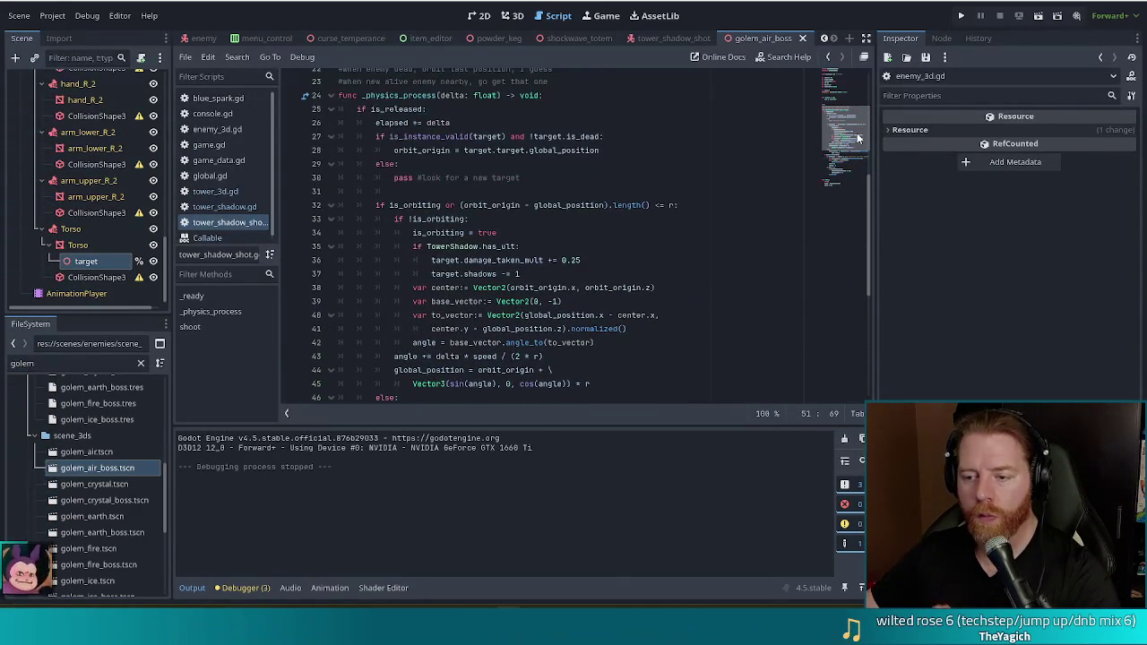
Select the line 51 nearby_bodies line, then jump to the else branch's pass line
{"action": "left_click_drag", "start_coordinate": [858, 139], "coordinate": [857, 172]}
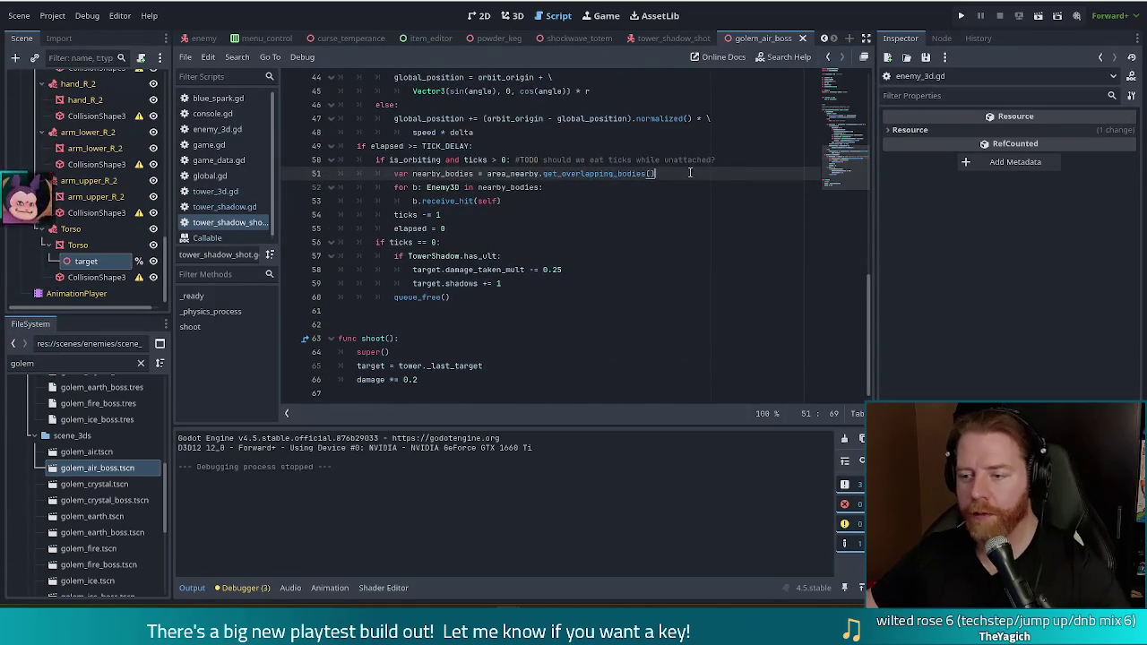
{"action": "left_click", "coordinate": [737, 163], "text": "shift"}
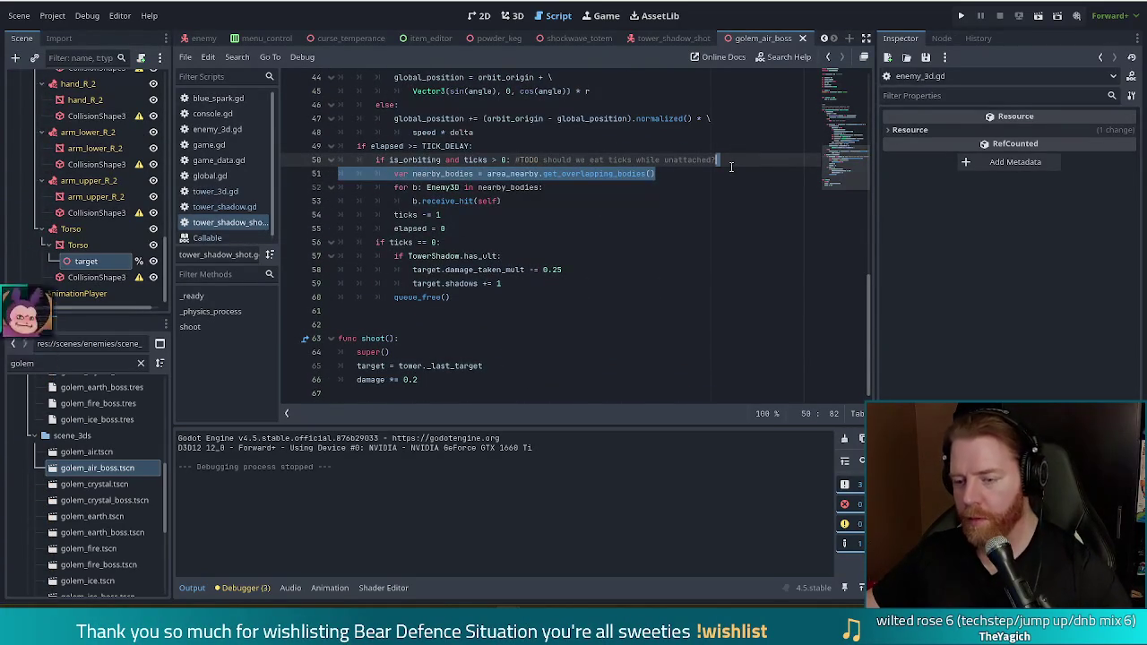
{"action": "left_click", "coordinate": [595, 185]}
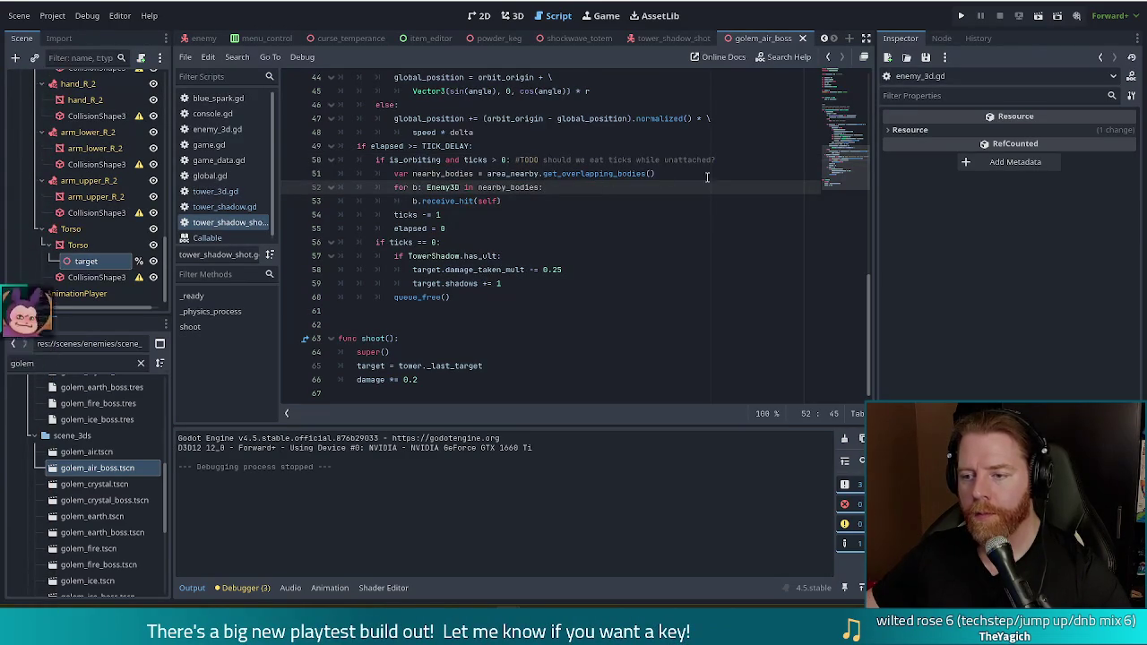
{"action": "left_click_drag", "start_coordinate": [664, 179], "coordinate": [752, 164]}
{"action": "key", "text": "ctrl+c"}
{"action": "scroll", "coordinate": [767, 159], "scroll_direction": "up", "scroll_amount": 9}
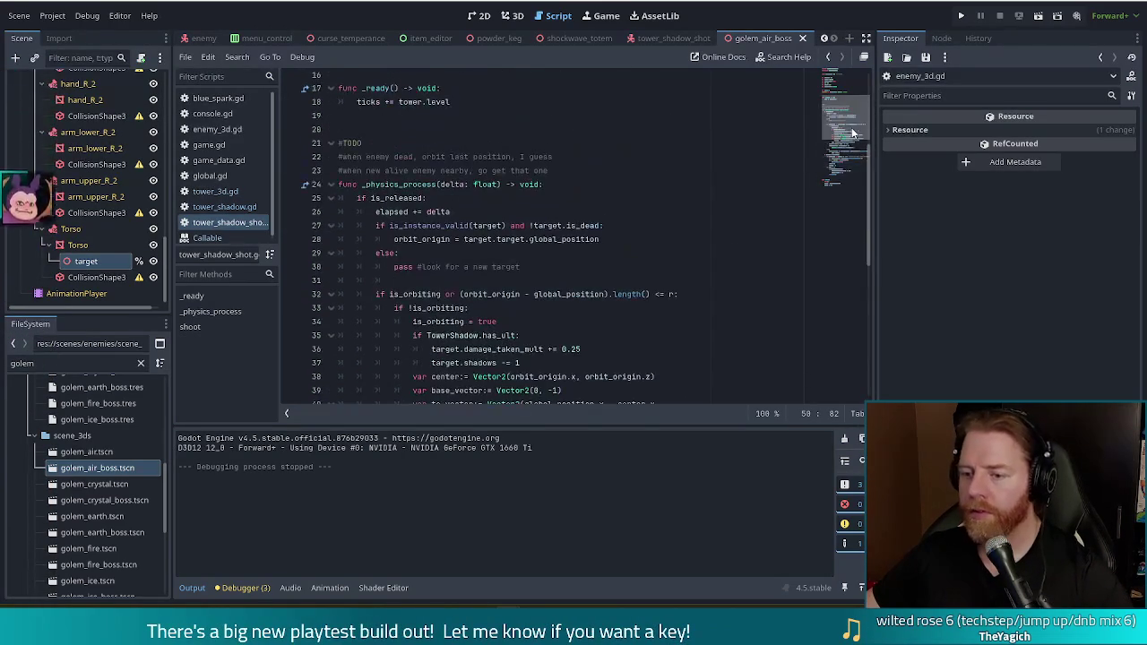
{"action": "left_click", "coordinate": [537, 266]}
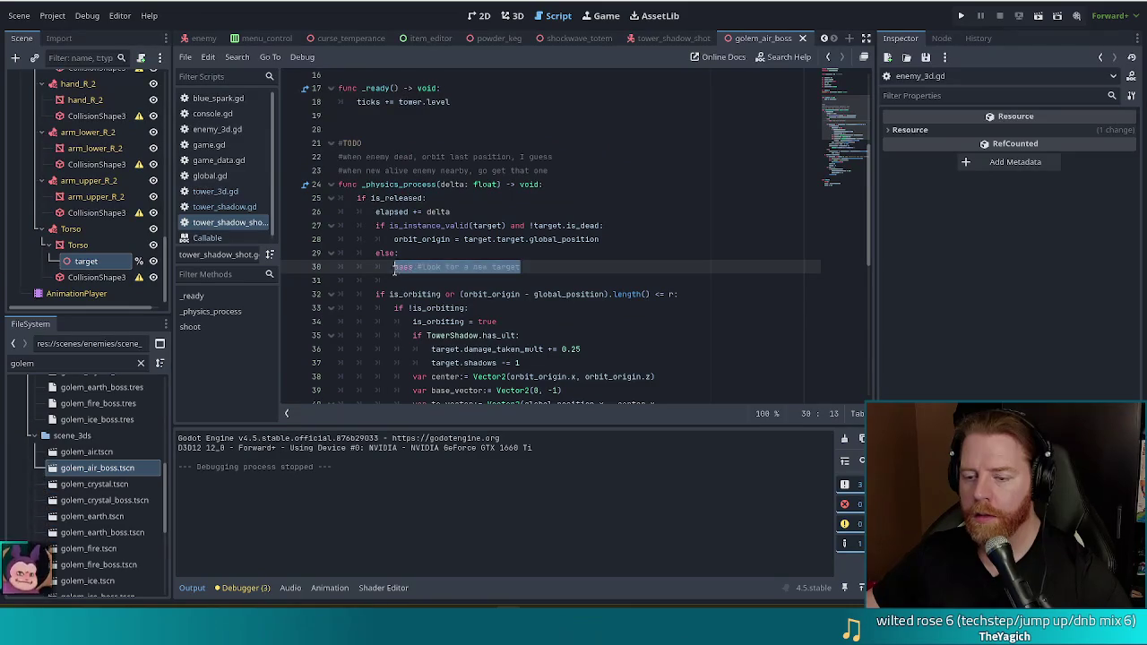
Replace the pass placeholder with the pasted nearby_bodies line and remove the leftover blank line
{"action": "key", "text": "shift+Home"}
{"action": "key", "text": "ctrl+v"}
{"action": "key", "text": "ctrl+shift+Return"}
{"action": "key", "text": "ctrl+shift+k"}
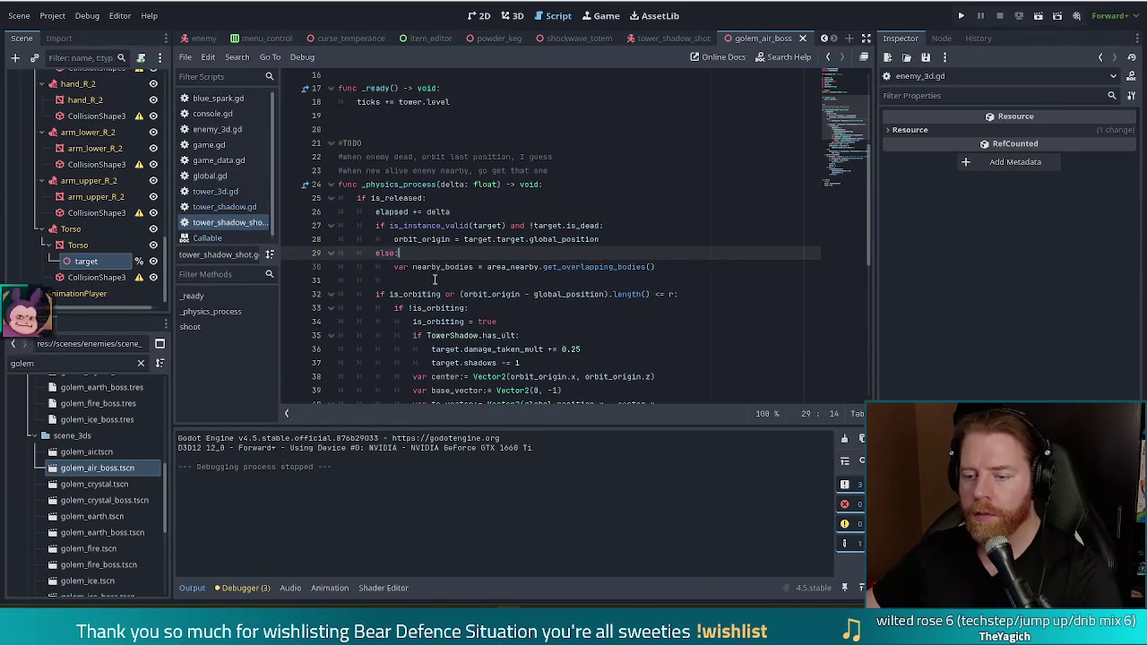
{"action": "left_click_drag", "start_coordinate": [457, 279], "coordinate": [691, 267]}
{"action": "key", "text": "BackSpace"}
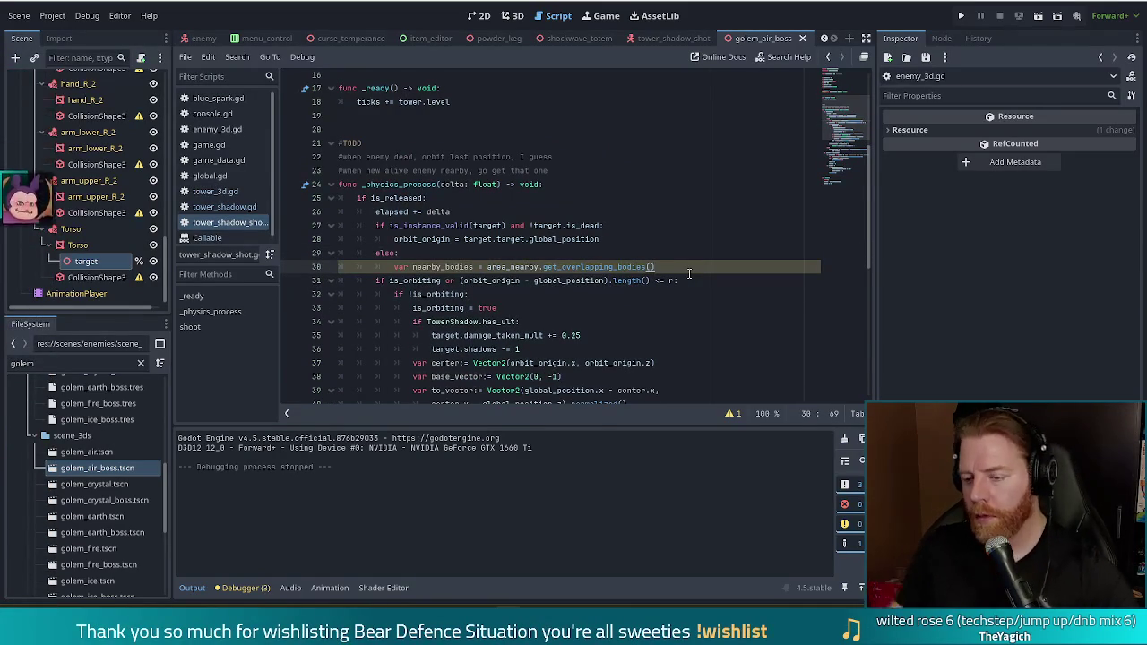
Add target = nearby_bodies[0] beneath it, save the script, and run the project
{"action": "key", "text": "Return"}
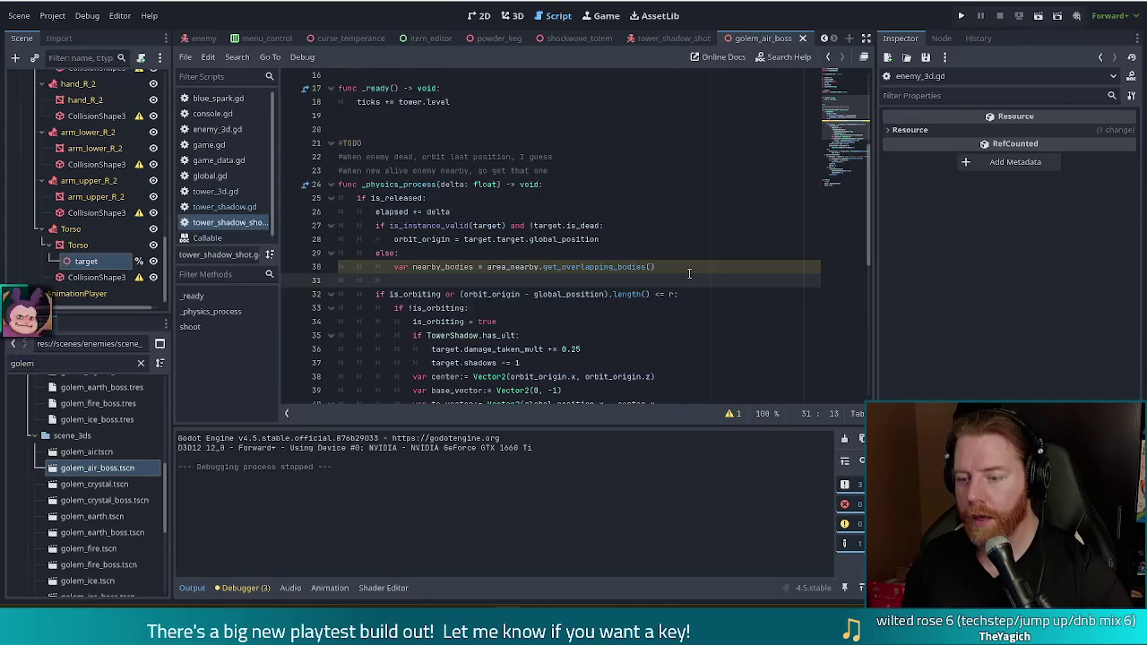
{"action": "type", "text": "tar"}
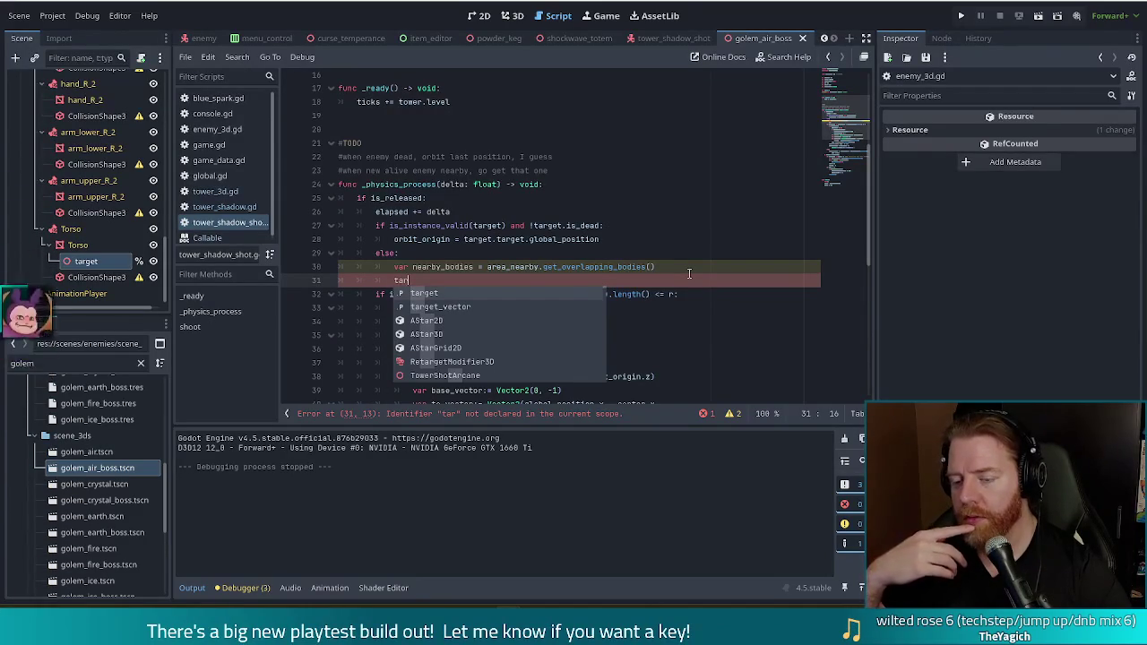
{"action": "key", "text": "Return"}
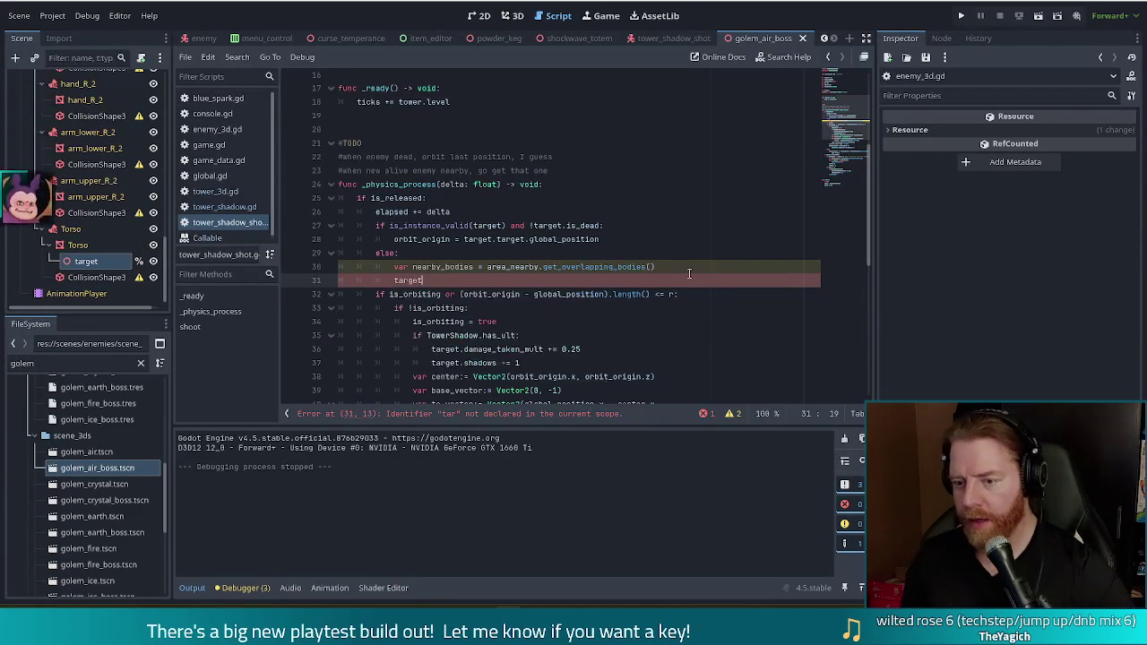
{"action": "type", "text": " = nearby_bodies[0"}
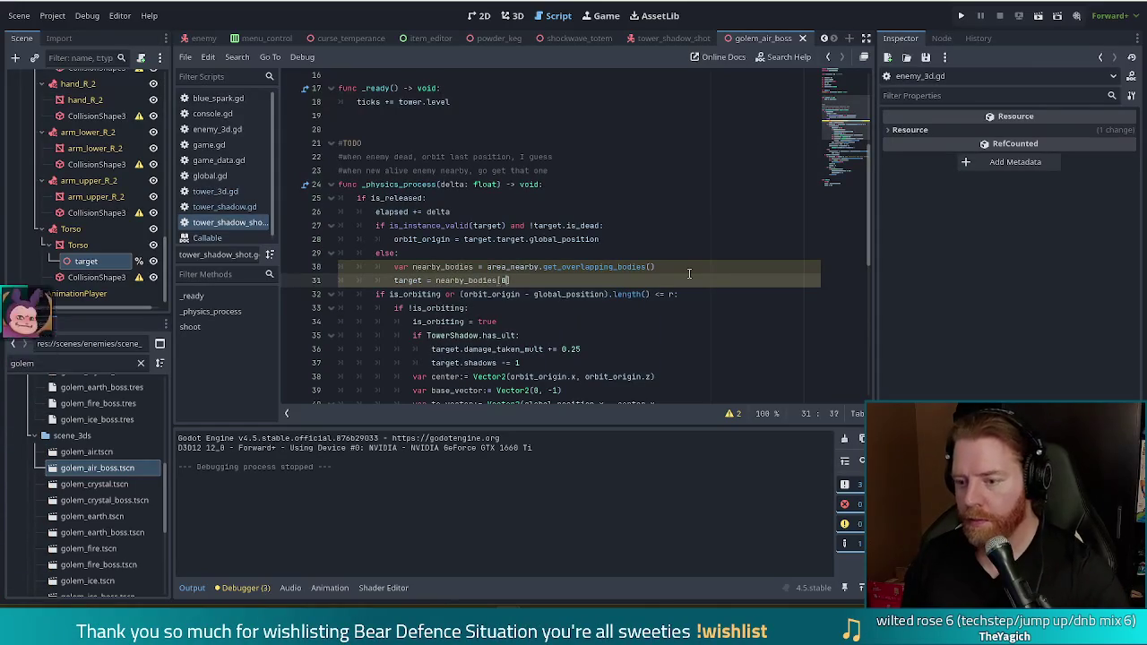
{"action": "key", "text": "ctrl+s"}
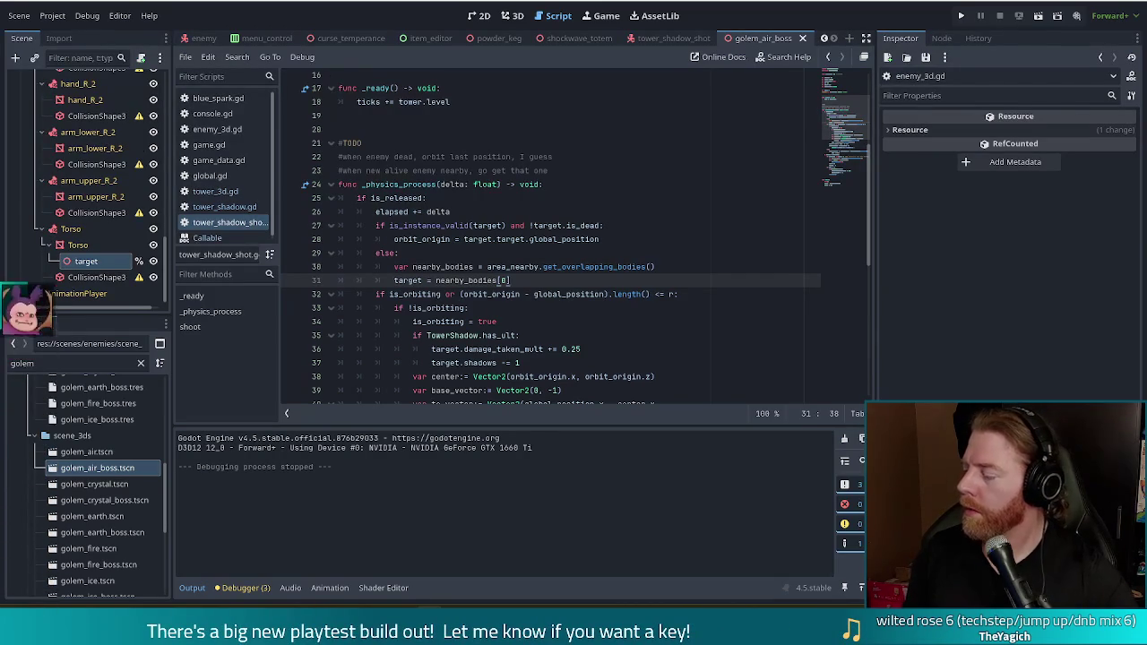
{"action": "left_click", "coordinate": [961, 15]}
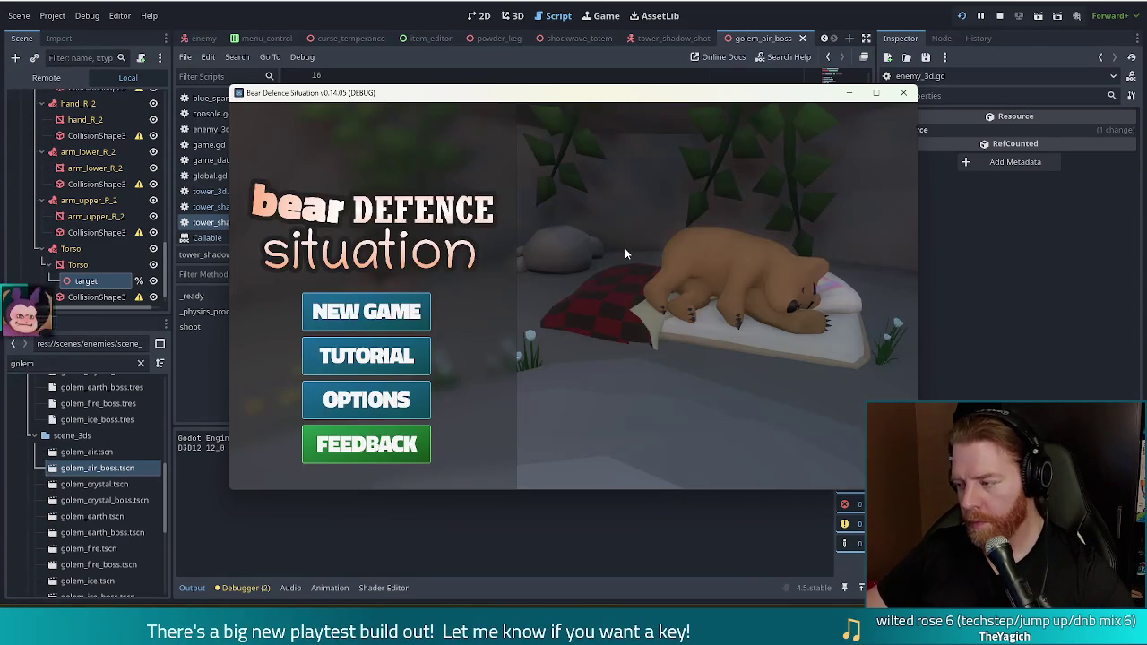
Start a new game, buy the Key for 5 gold from the bear's shop, and pick the 8 of Earth
{"action": "left_click", "coordinate": [375, 309]}
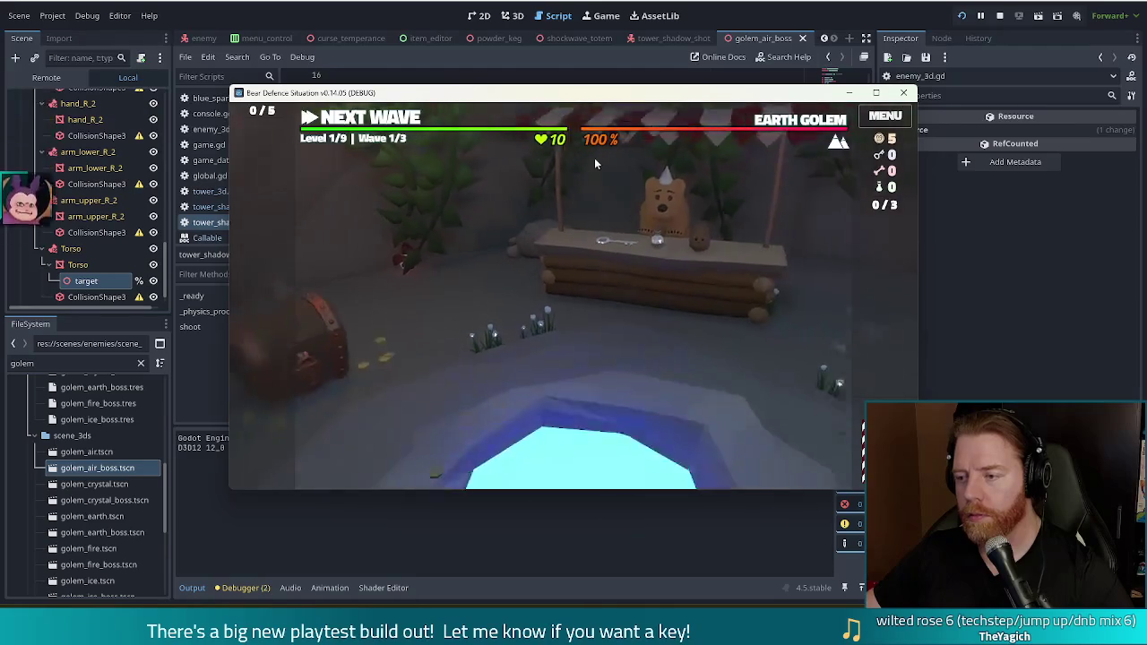
{"action": "left_click", "coordinate": [588, 231]}
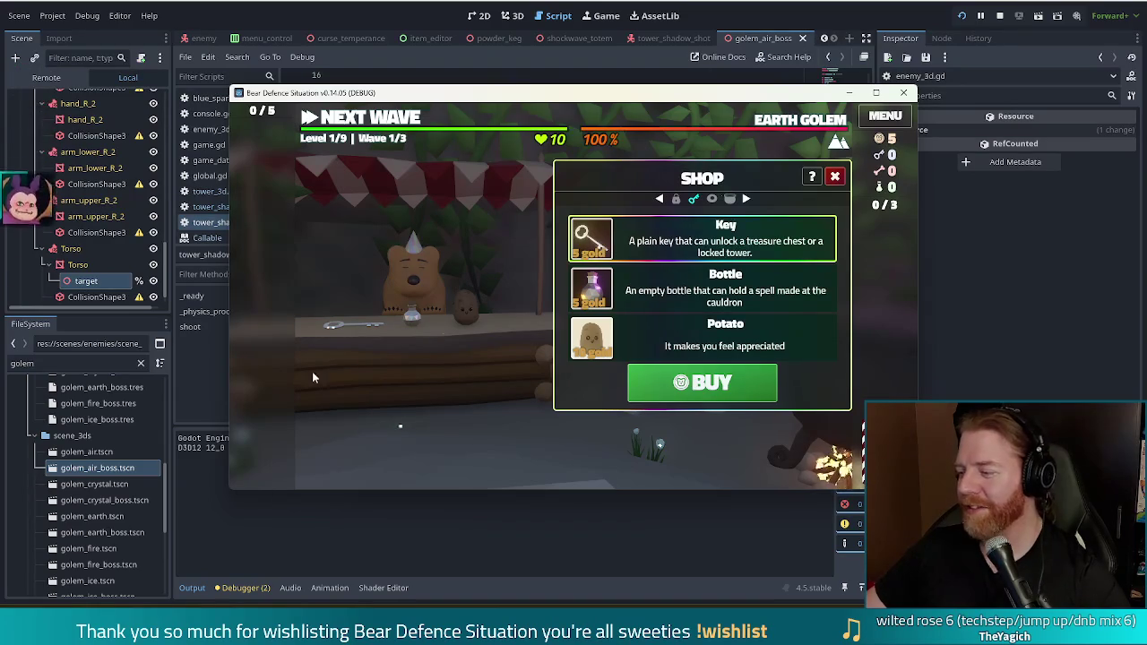
{"action": "left_click", "coordinate": [702, 382]}
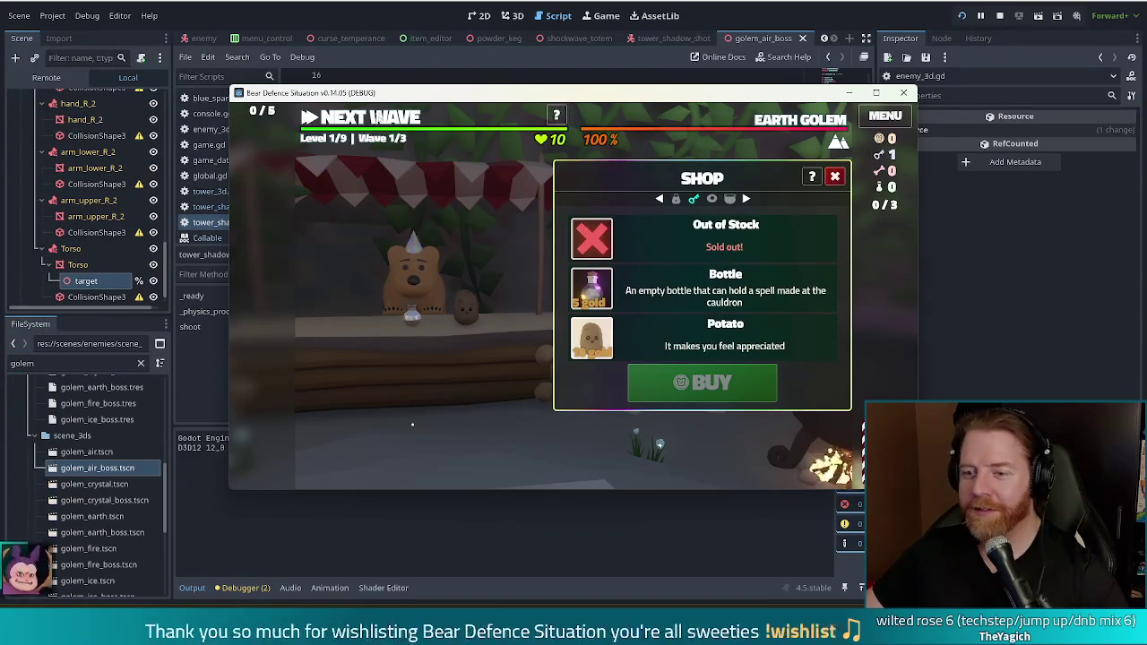
{"action": "key", "text": "Escape"}
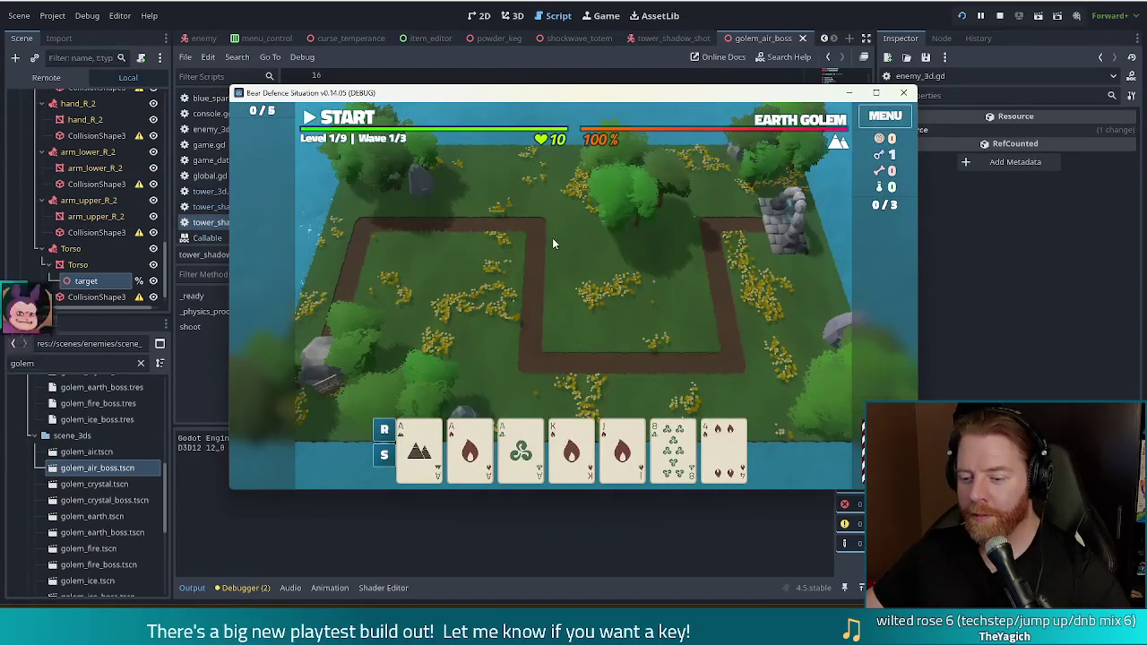
{"action": "left_click", "coordinate": [673, 448]}
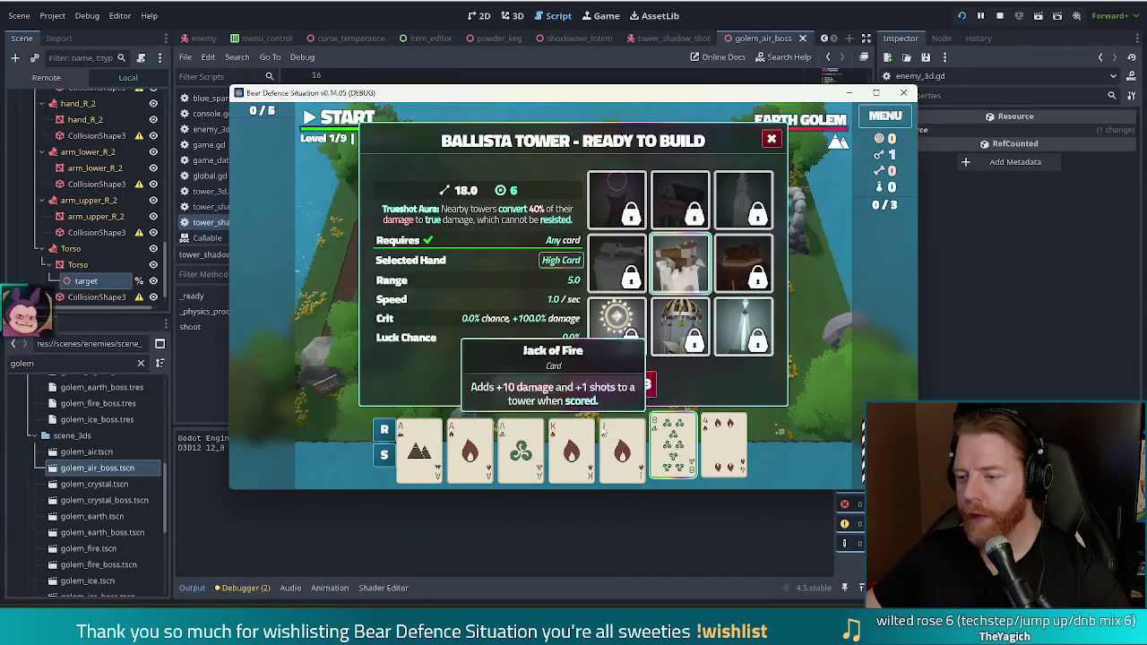
Switch the tower choice to Shadow Tower and discard the 8 and 10 of Earth
{"action": "left_click", "coordinate": [616, 199]}
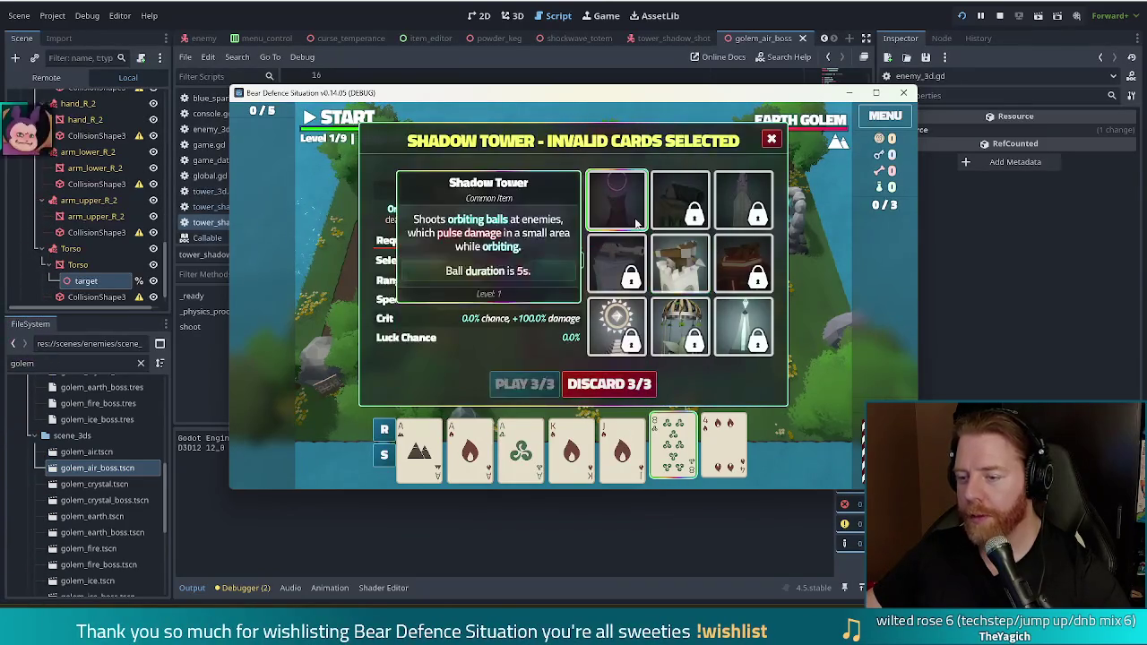
{"action": "left_click", "coordinate": [624, 383]}
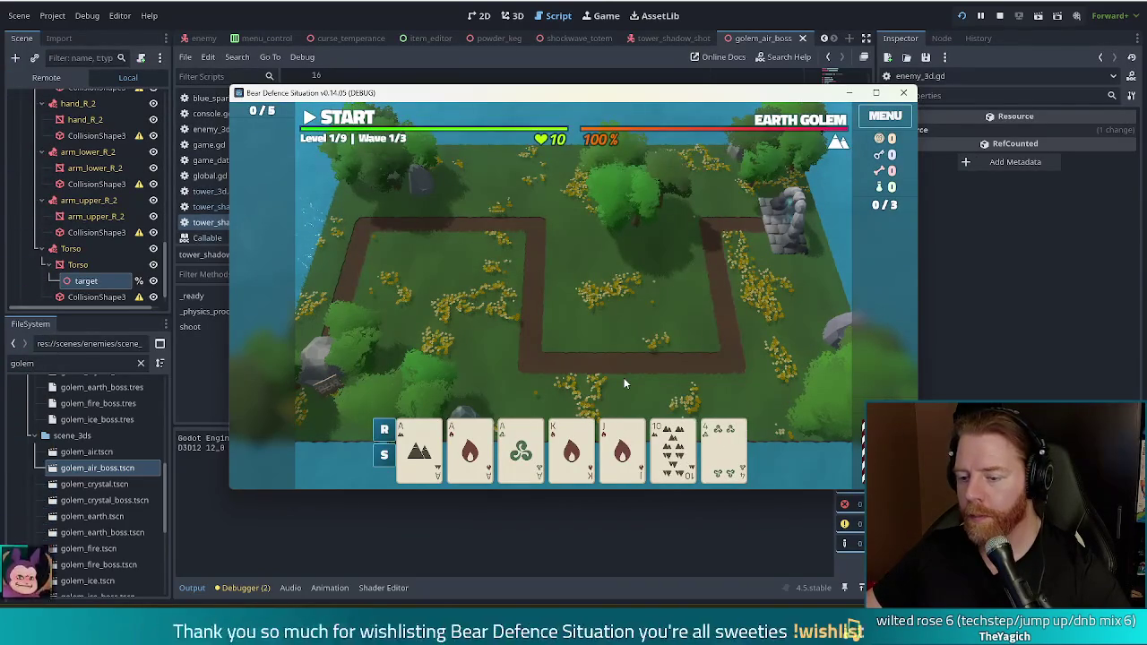
{"action": "left_click", "coordinate": [687, 466]}
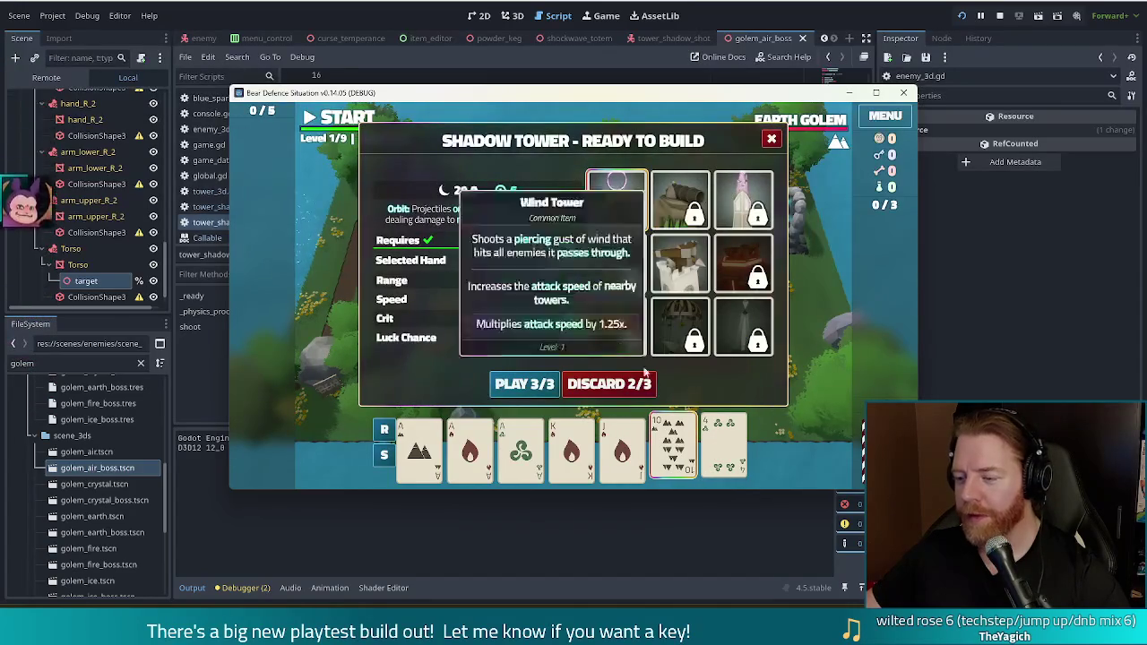
{"action": "left_click", "coordinate": [609, 383]}
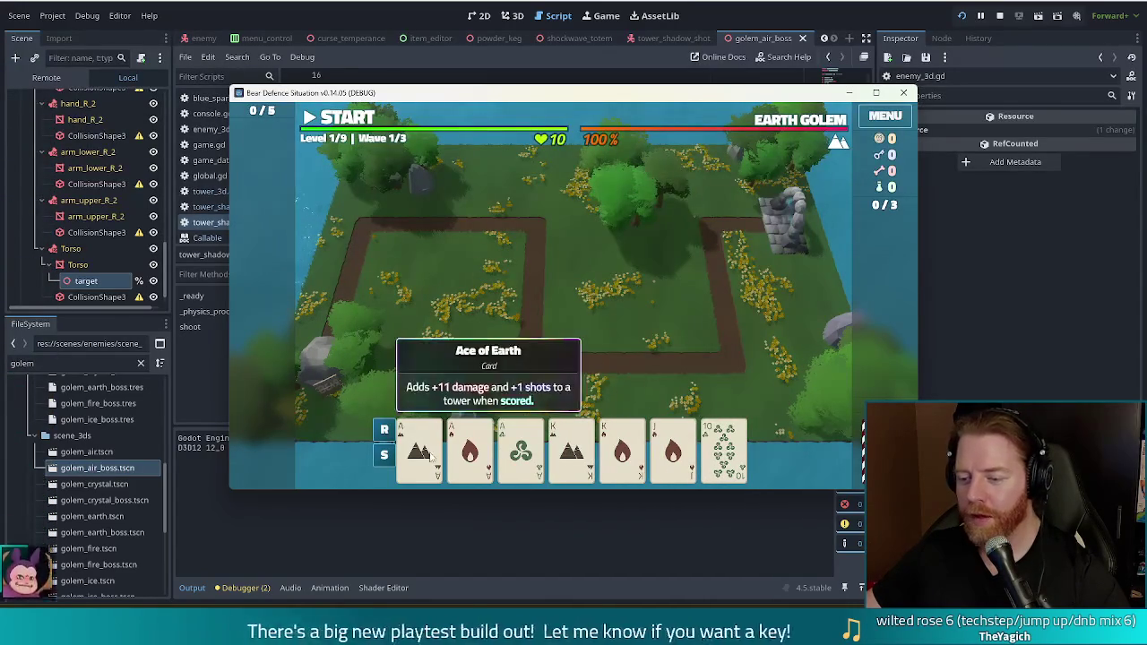
Play a full house and place the Shadow Tower near the path's upper right
{"action": "left_click", "coordinate": [419, 448]}
{"action": "left_click", "coordinate": [470, 448]}
{"action": "left_click", "coordinate": [521, 448]}
{"action": "left_click", "coordinate": [571, 449]}
{"action": "left_click", "coordinate": [618, 453]}
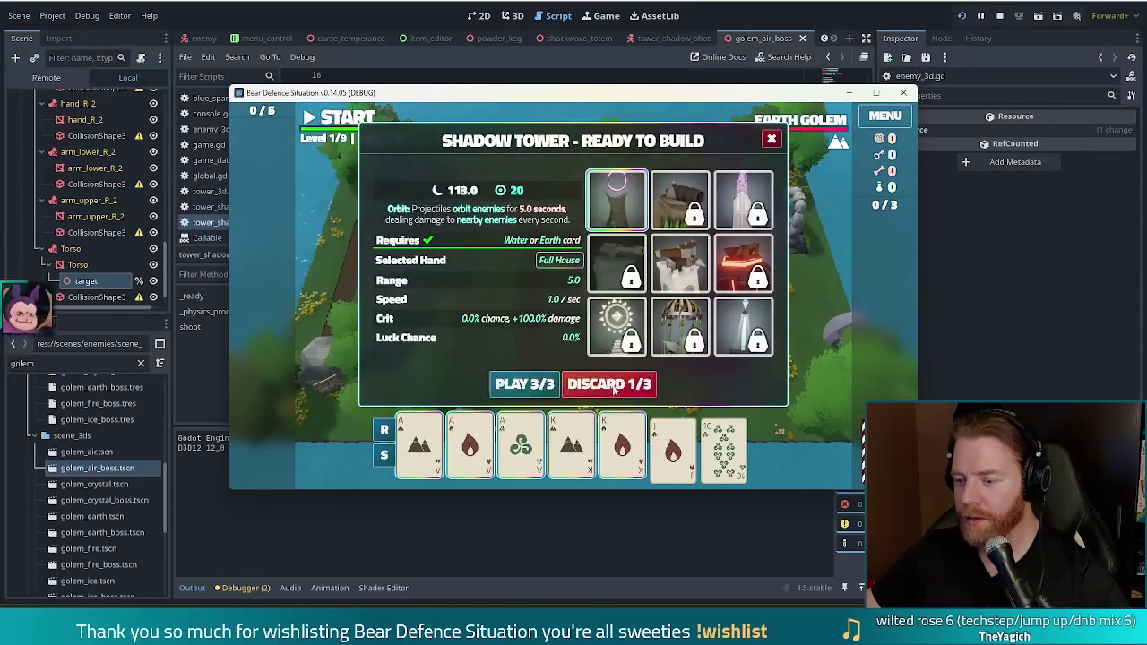
{"action": "left_click", "coordinate": [522, 385]}
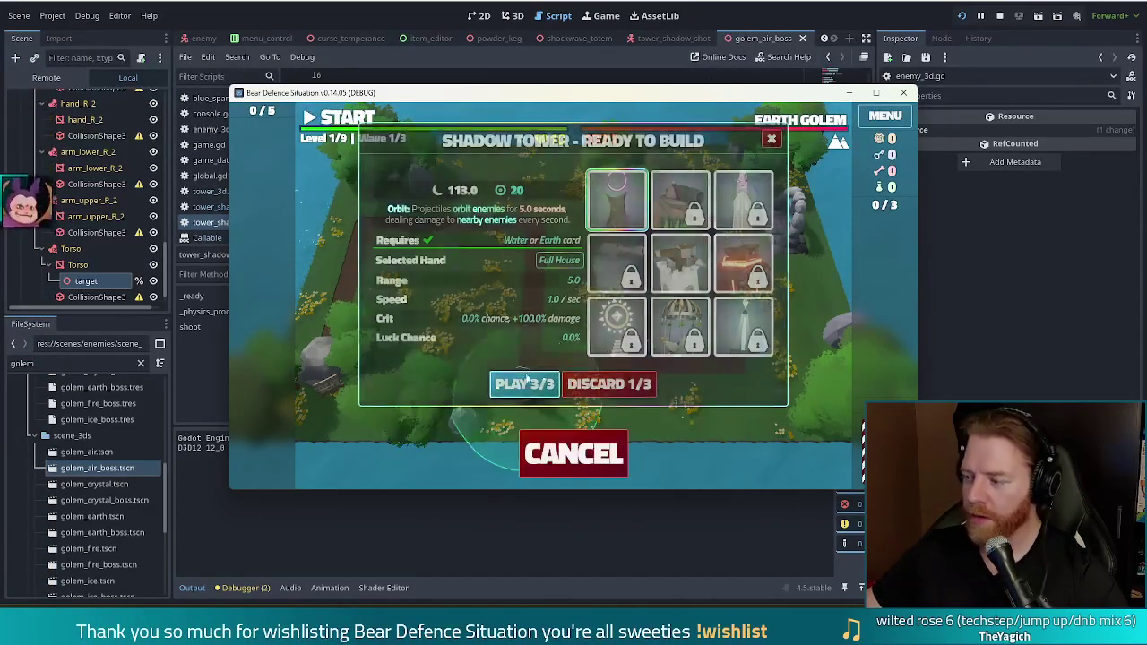
{"action": "left_click", "coordinate": [695, 235]}
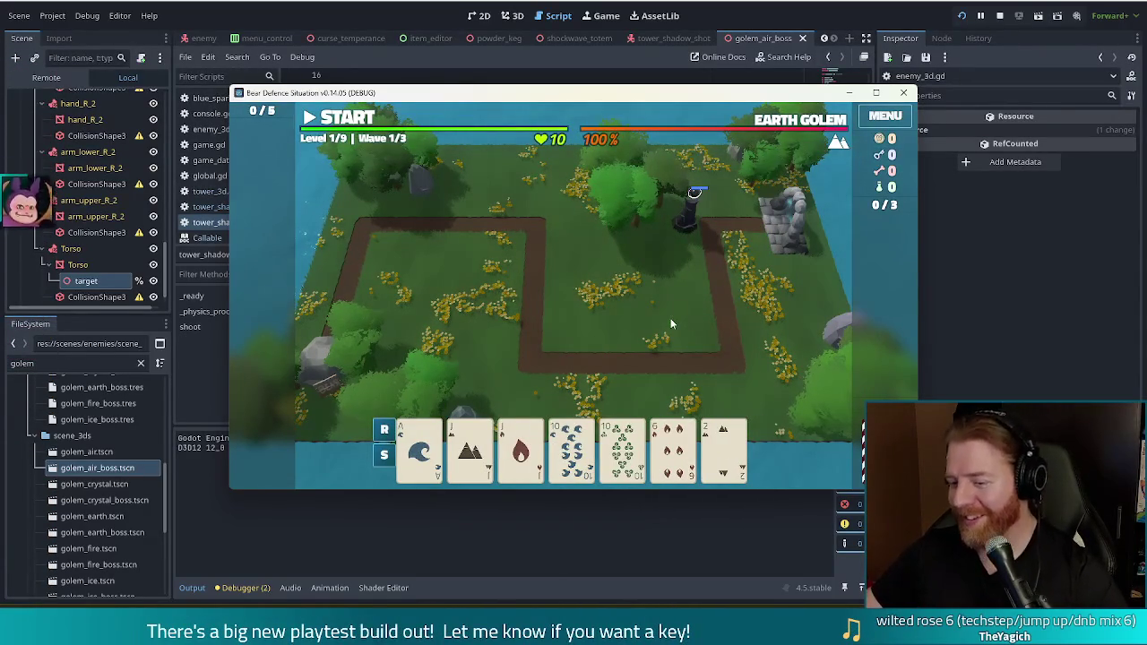
Play Two Pair for a second Shadow Tower inside the left bend, then discard the 9
{"action": "left_click", "coordinate": [469, 445]}
{"action": "left_click", "coordinate": [521, 445]}
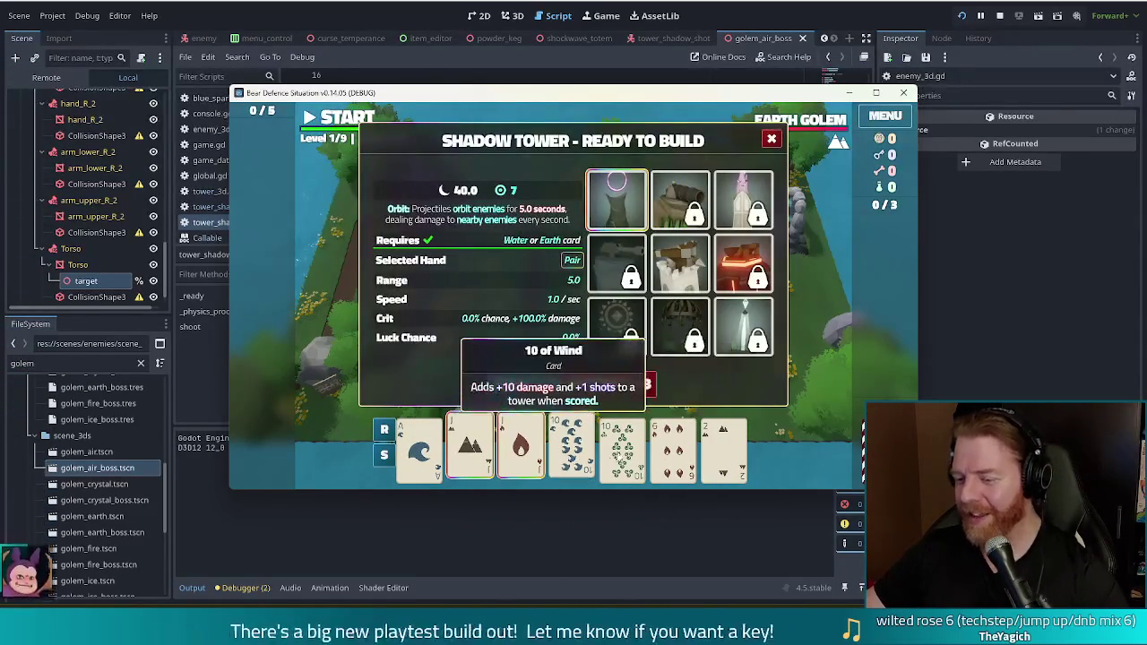
{"action": "left_click", "coordinate": [571, 445]}
{"action": "left_click", "coordinate": [622, 445]}
{"action": "left_click", "coordinate": [524, 384]}
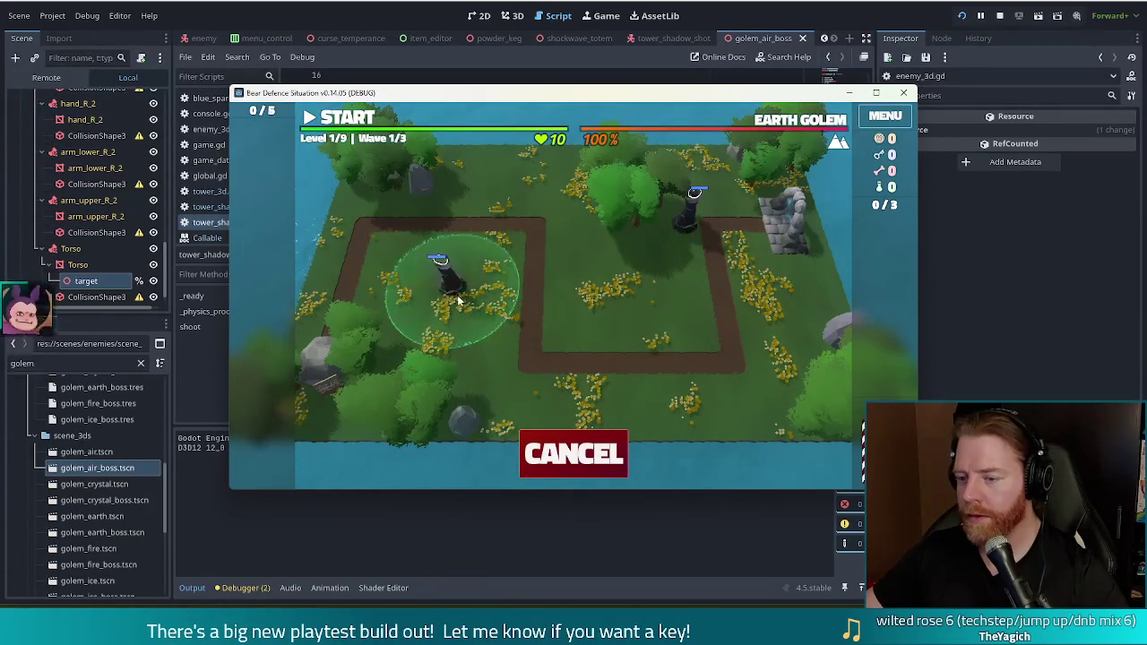
{"action": "left_click", "coordinate": [516, 274]}
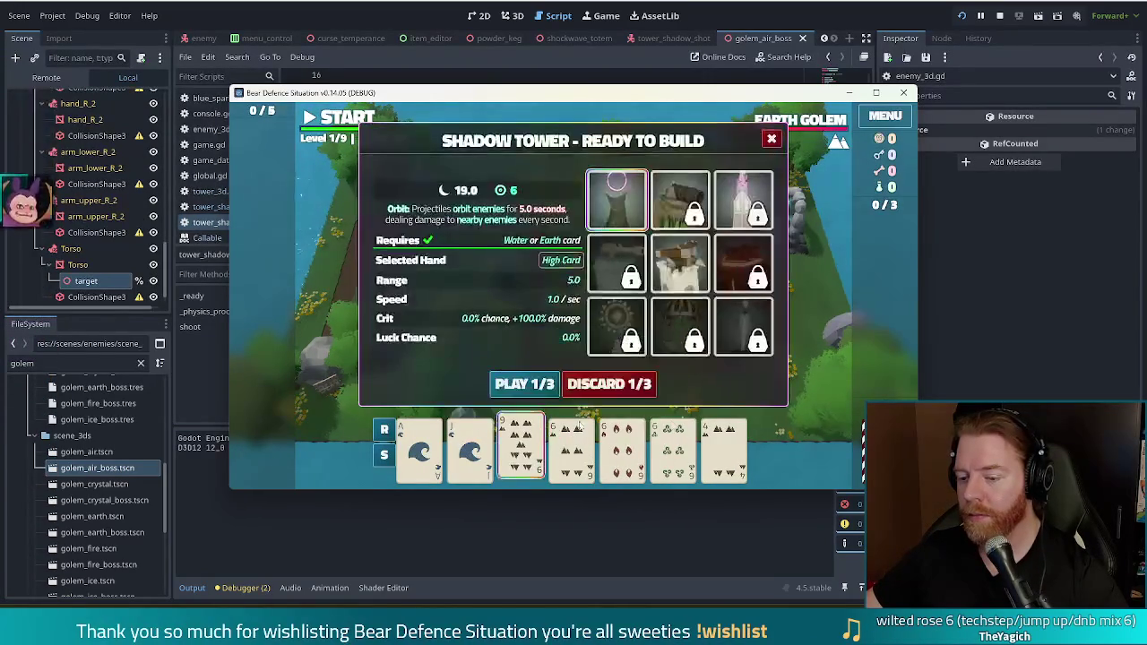
{"action": "left_click", "coordinate": [635, 384]}
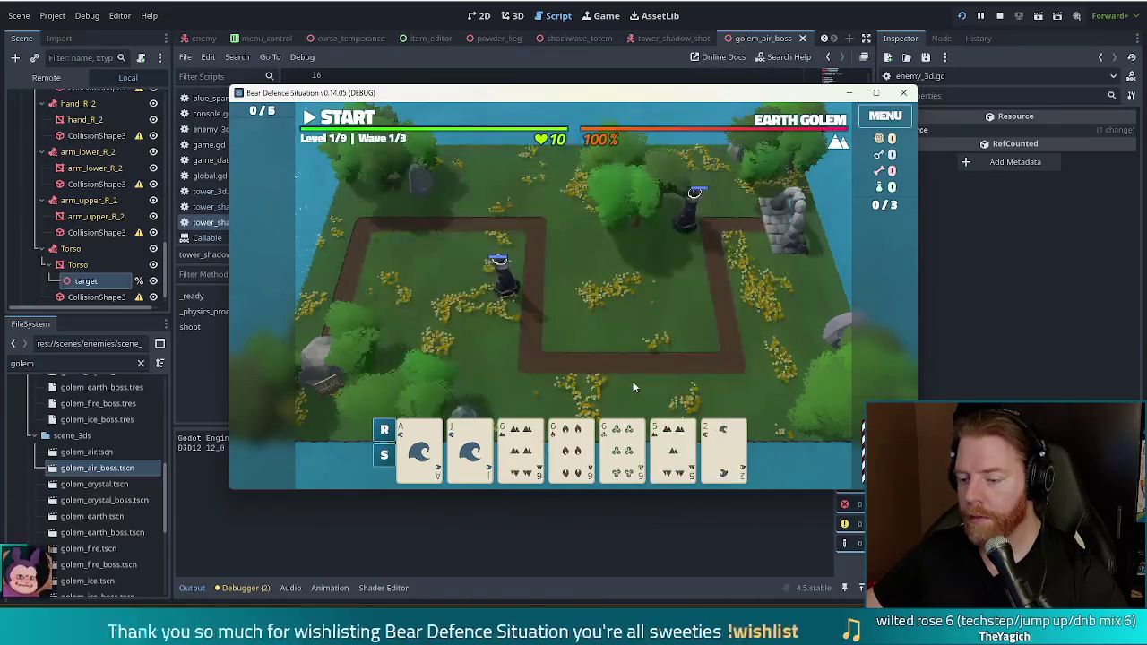
Pause the wave and build a Three of a Kind Shadow Tower from three 6 cards beside the upper path
{"action": "left_click", "coordinate": [673, 448]}
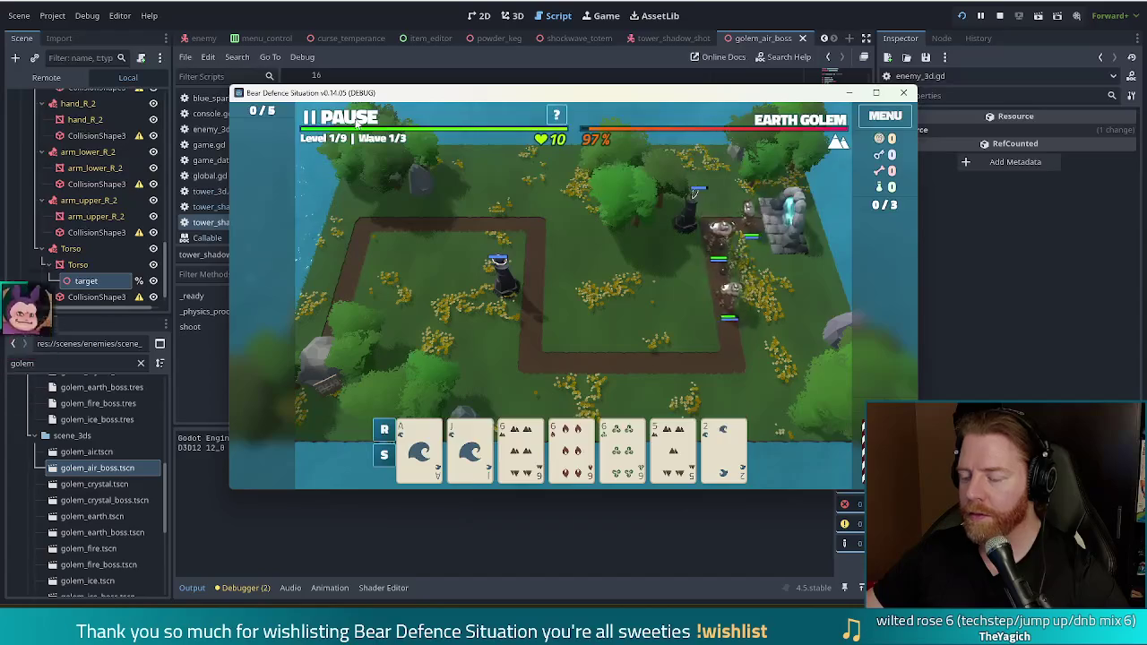
{"action": "left_click", "coordinate": [357, 119]}
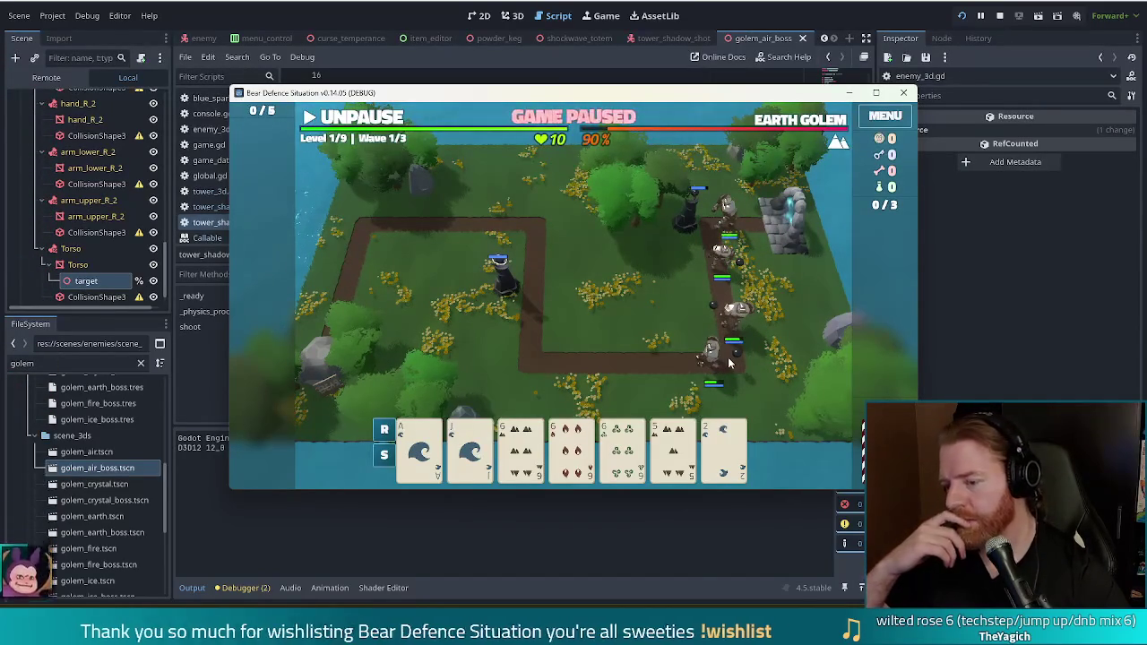
{"action": "left_click", "coordinate": [621, 448]}
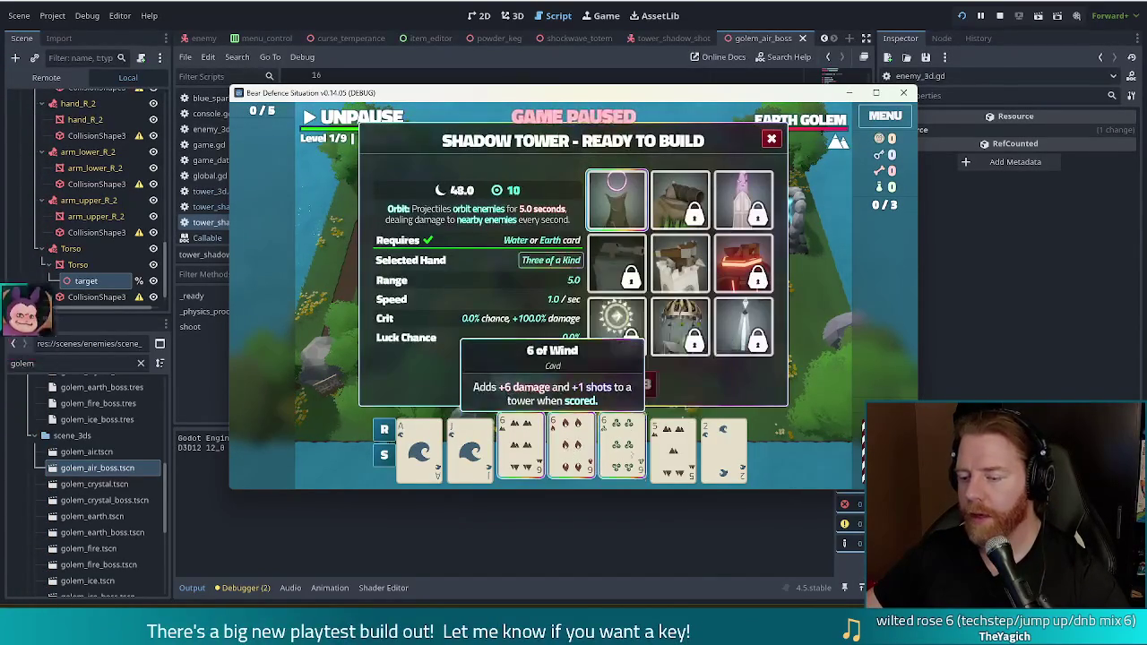
{"action": "left_click", "coordinate": [536, 385]}
{"action": "left_click", "coordinate": [518, 309]}
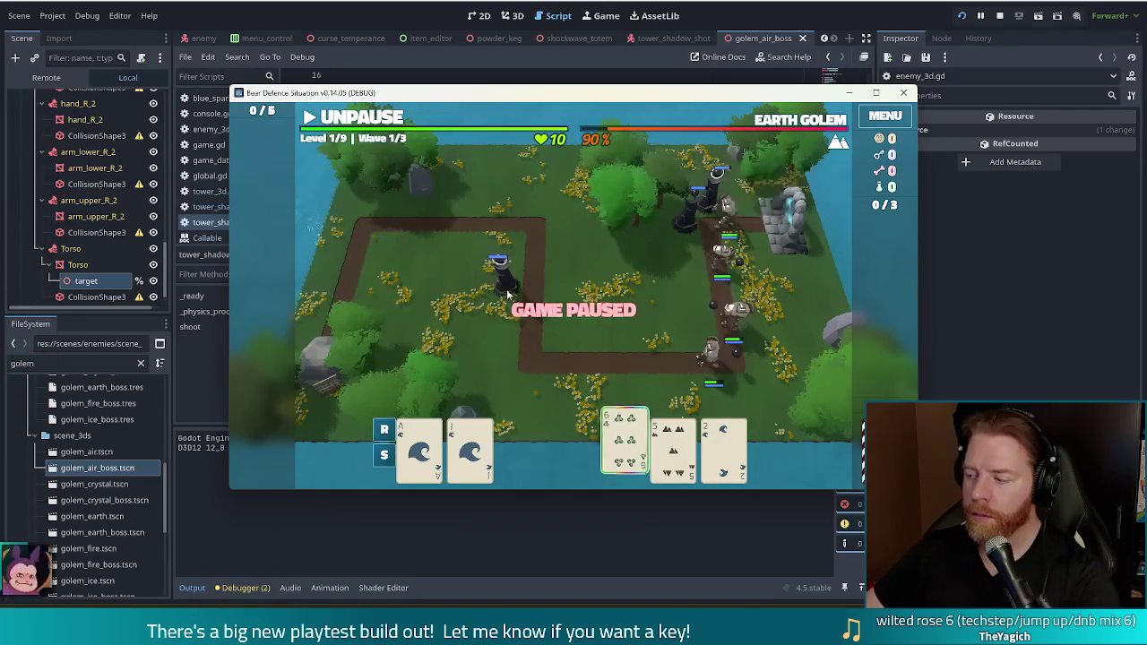
Check the new Shadow Tower's stats, then unpause the wave
{"action": "left_click", "coordinate": [686, 231]}
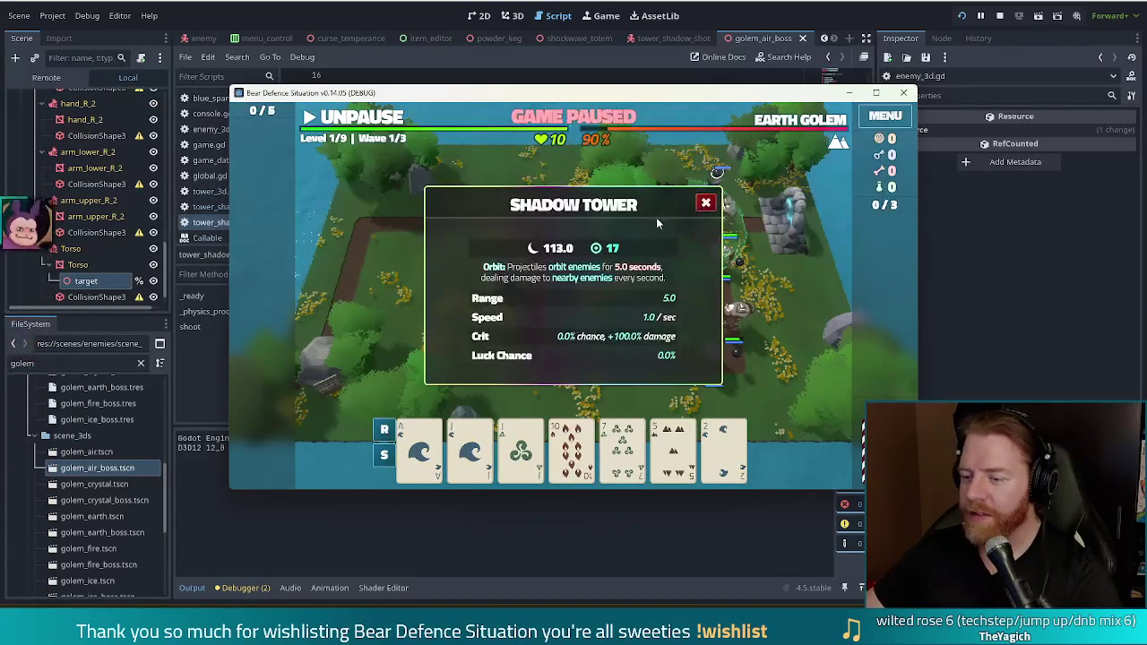
{"action": "left_click", "coordinate": [706, 206]}
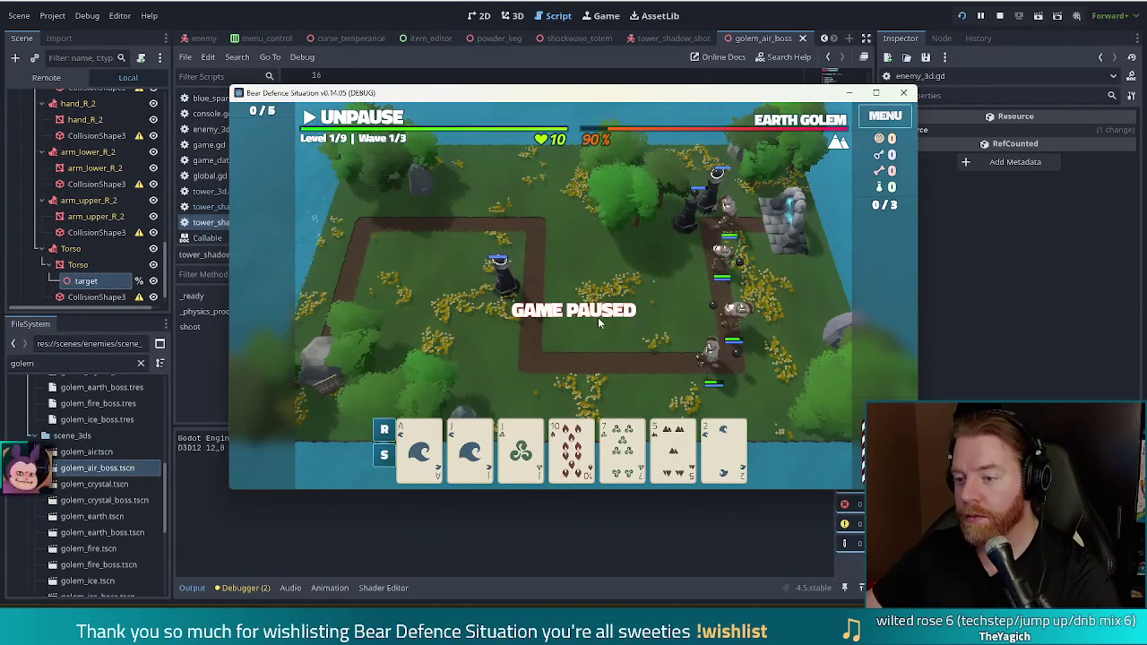
{"action": "left_click", "coordinate": [380, 121]}
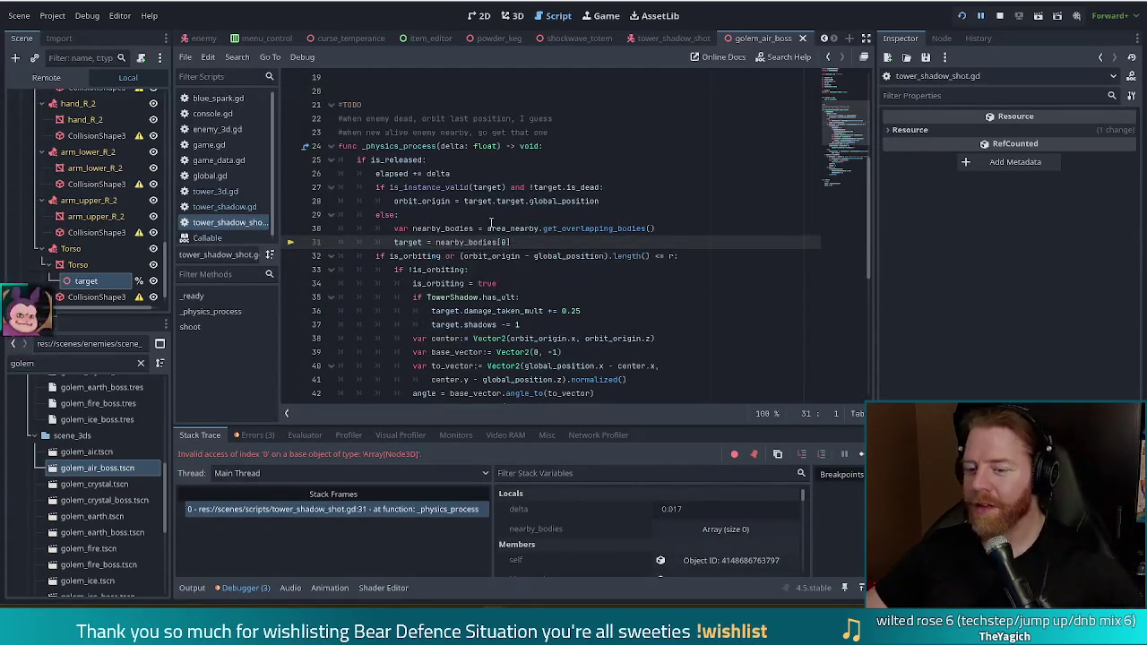
On line 31, put 'target = nearby_bodies[0]' inside an 'if nearby_bodies.size() > 0:' block
{"action": "mouse_move", "coordinate": [491, 223]}
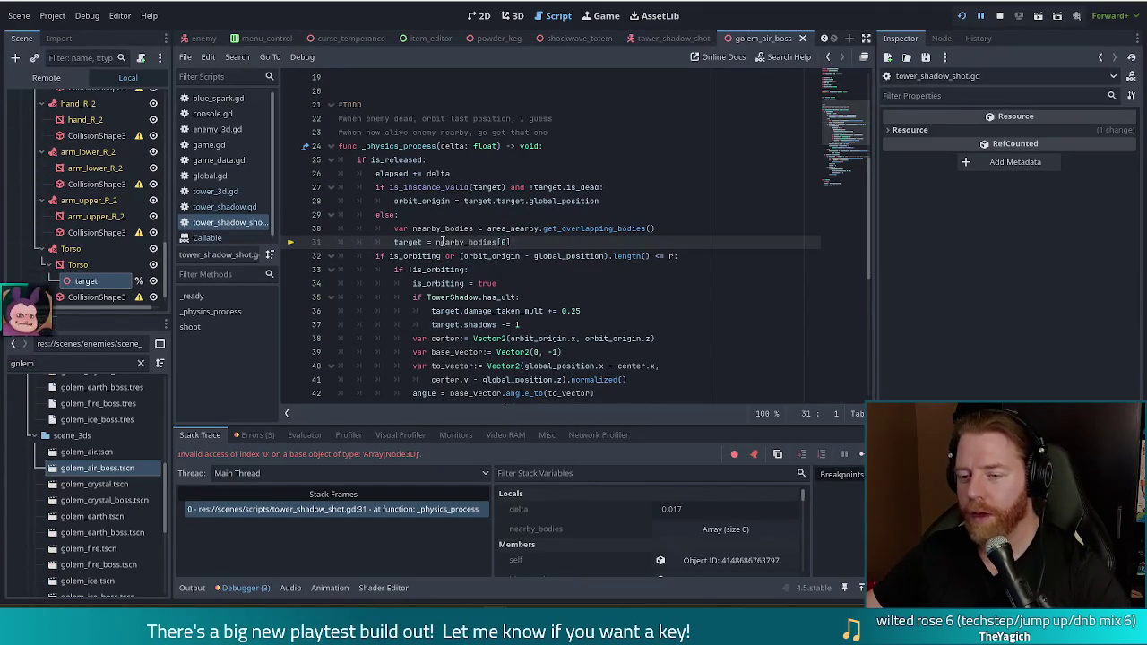
{"action": "type", "text": "if "}
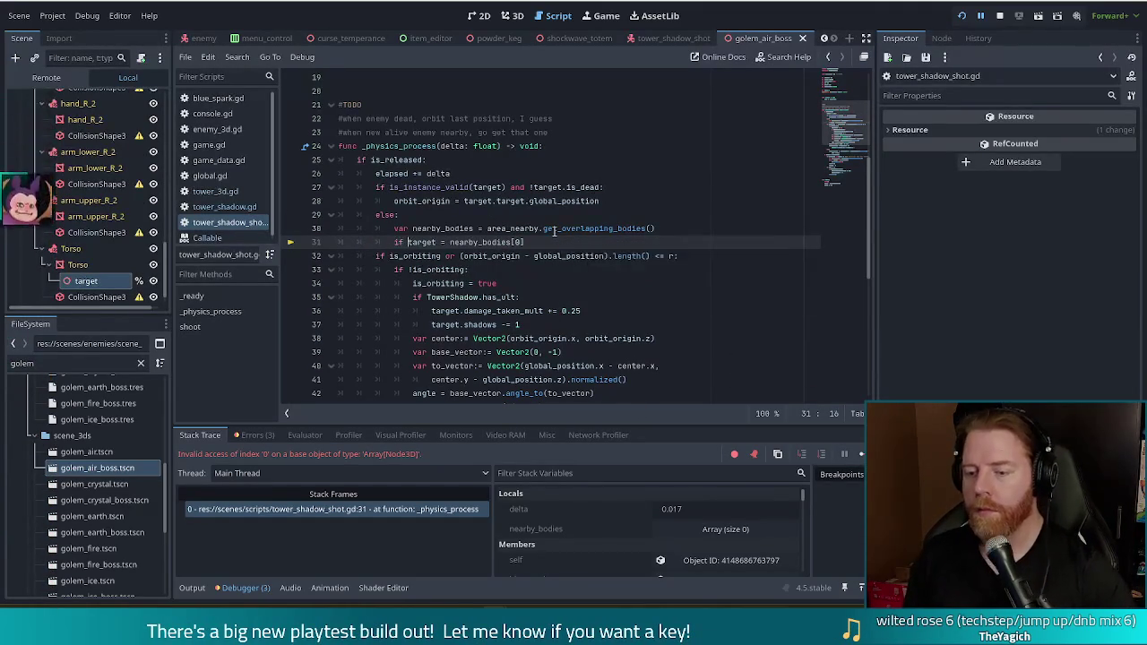
{"action": "type", "text": "nearby_b"}
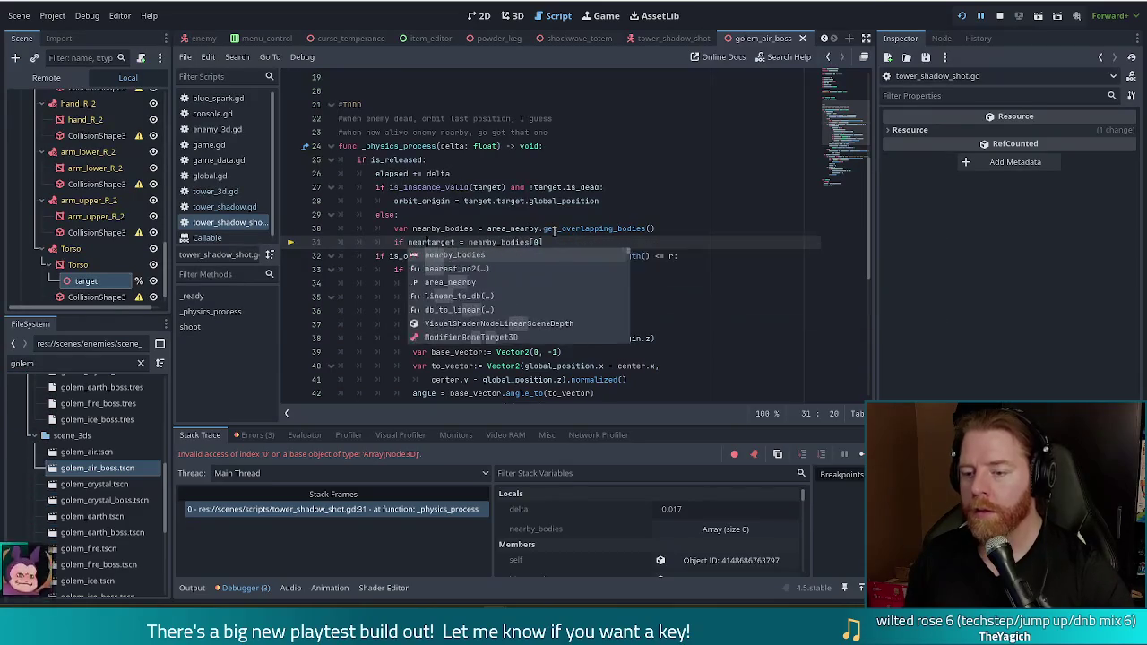
{"action": "key", "text": "Tab"}
{"action": "type", "text": ".si"}
{"action": "key", "text": "Tab"}
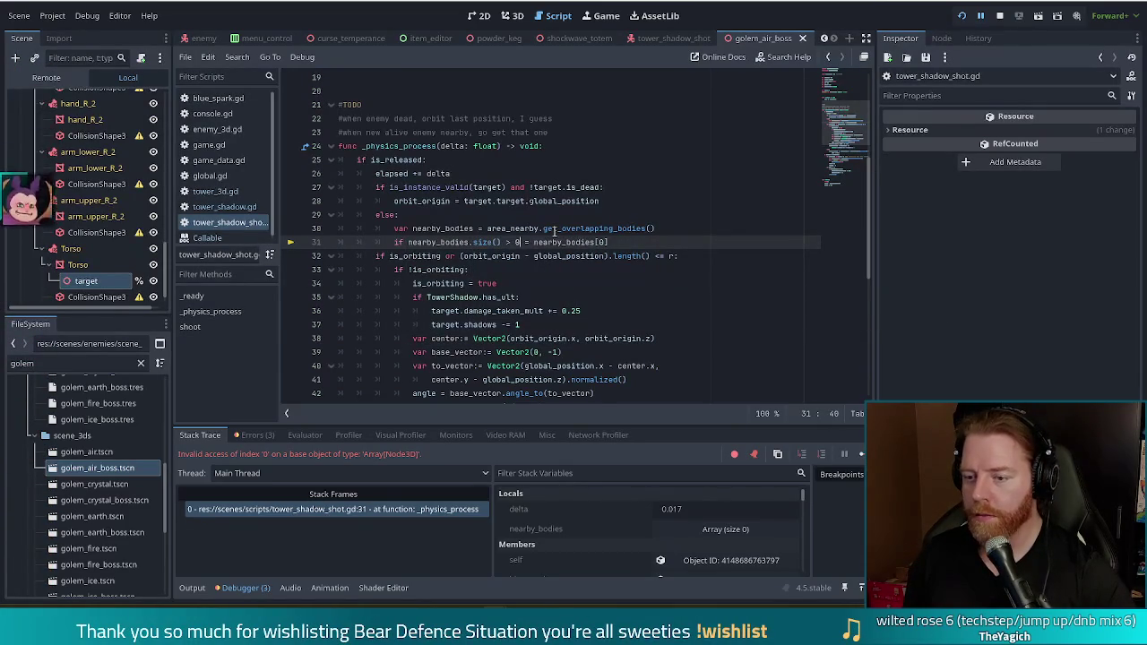
{"action": "key", "text": "Return"}
{"action": "type", "text": "arget"}
{"action": "left_click", "coordinate": [538, 242]}
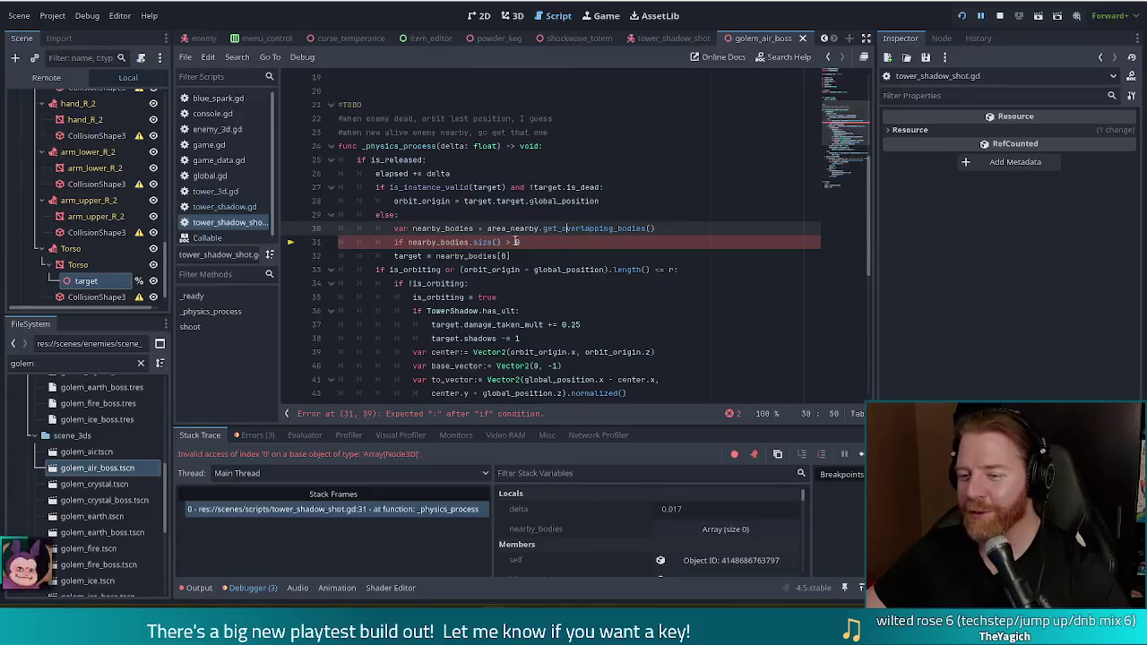
{"action": "type", "text": ":"}
{"action": "key", "text": "Down"}
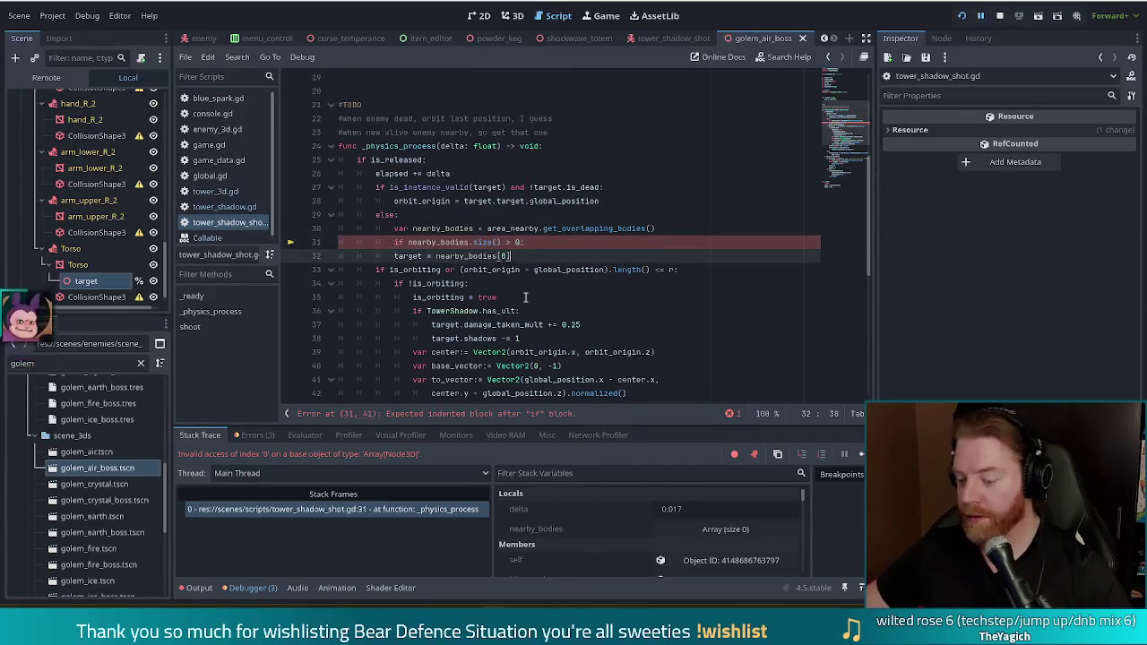
{"action": "left_click", "coordinate": [546, 227]}
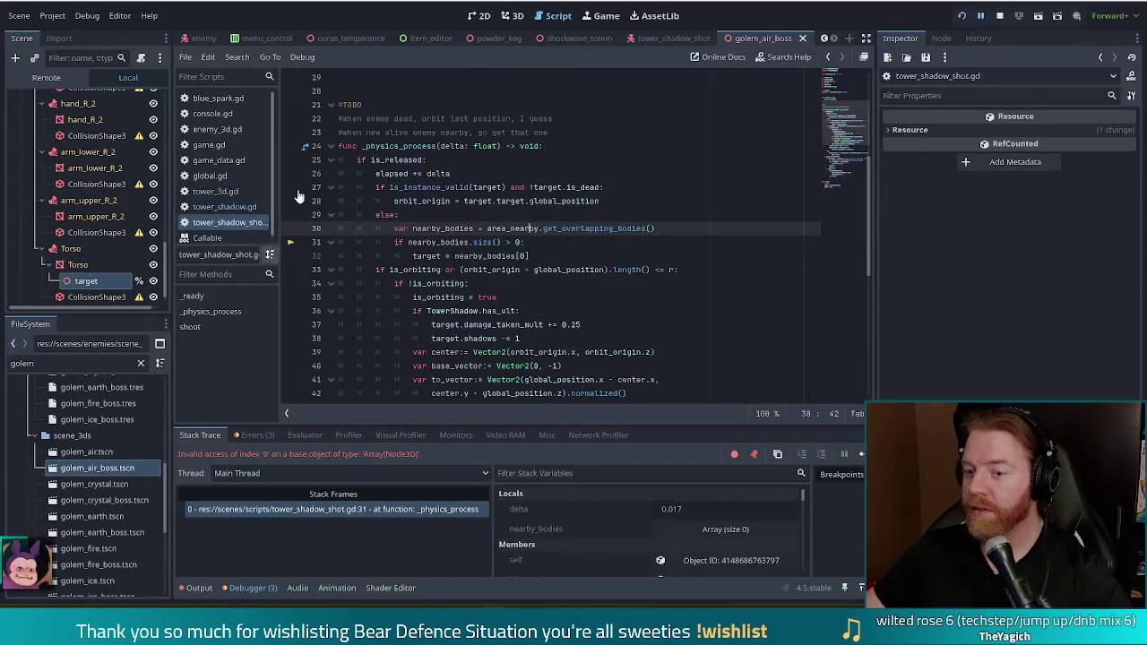
Resume the fixed game, discard for new cards, and place a Two Pair Shadow Tower left of the first tower
{"action": "left_click", "coordinate": [844, 454]}
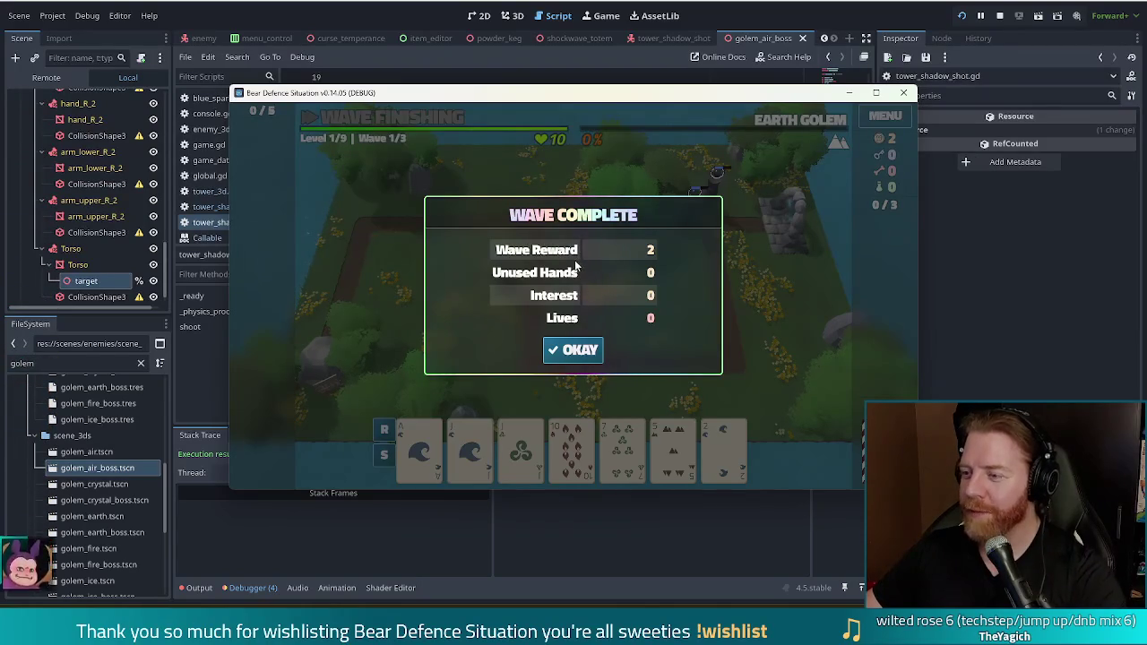
{"action": "left_click", "coordinate": [578, 347]}
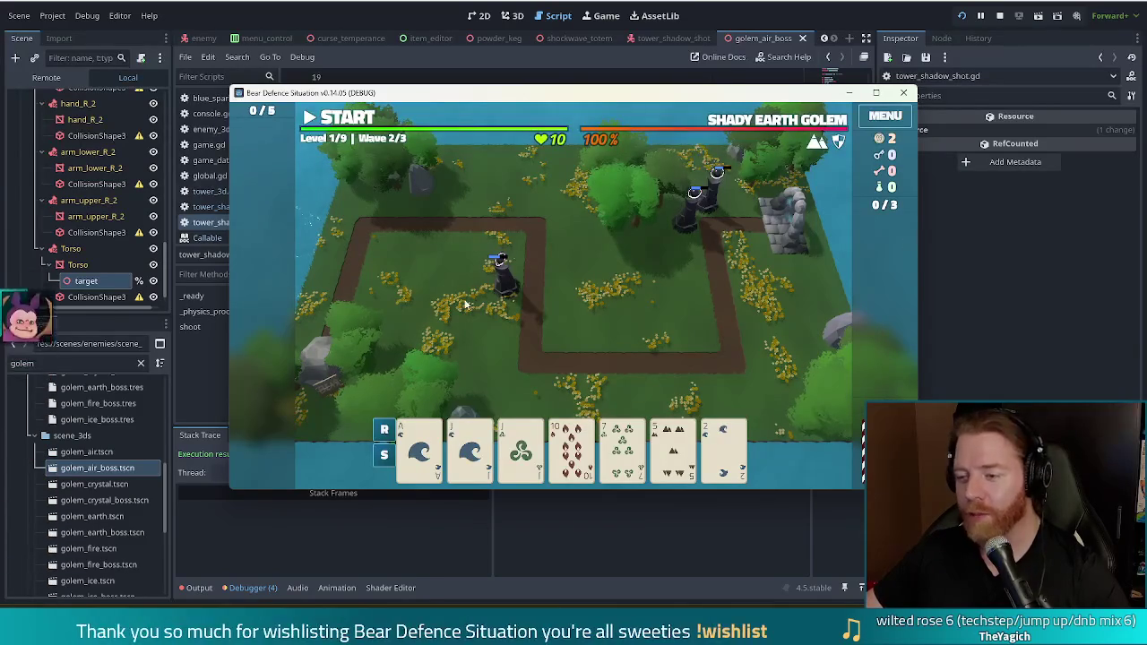
{"action": "left_click", "coordinate": [638, 453]}
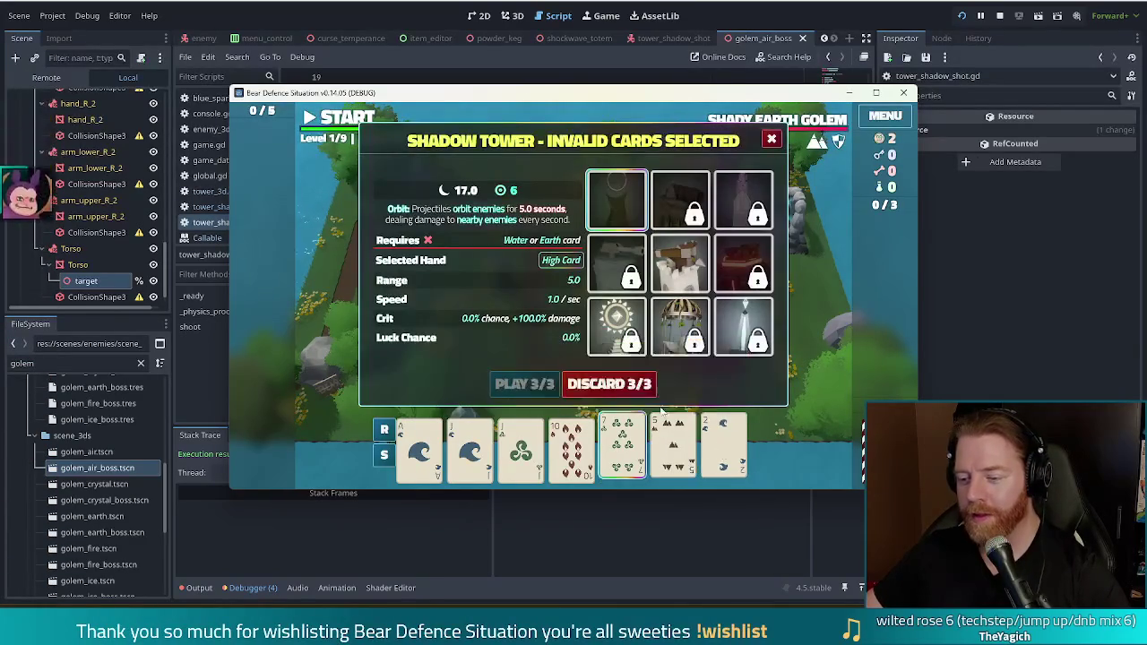
{"action": "left_click", "coordinate": [607, 385]}
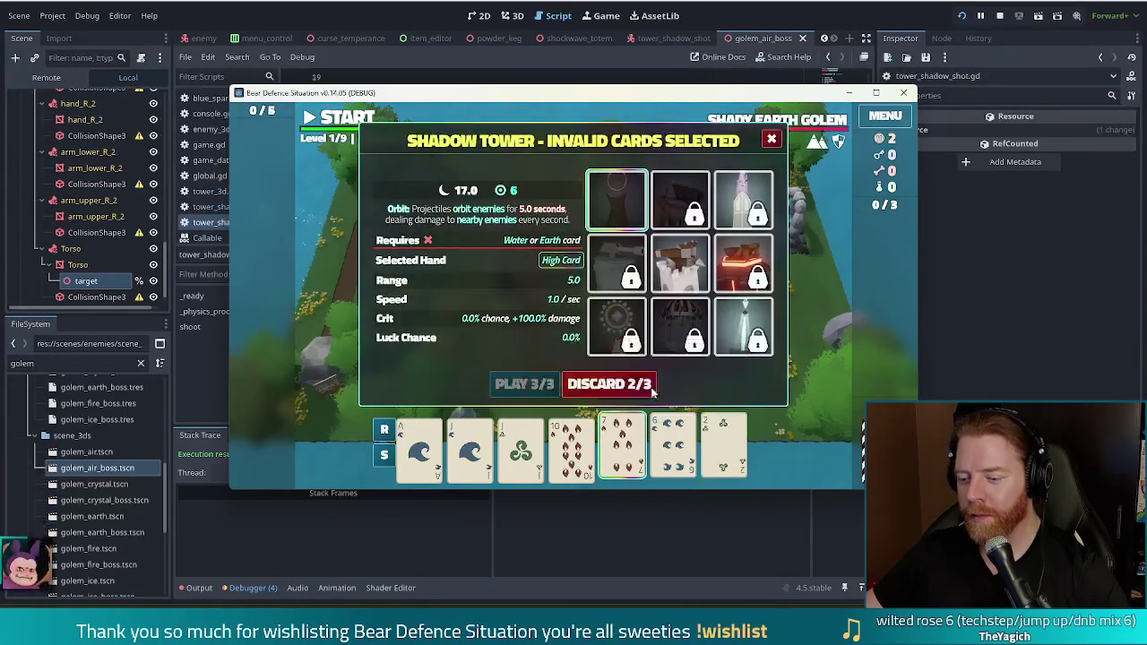
{"action": "left_click", "coordinate": [612, 386]}
{"action": "left_click", "coordinate": [524, 453]}
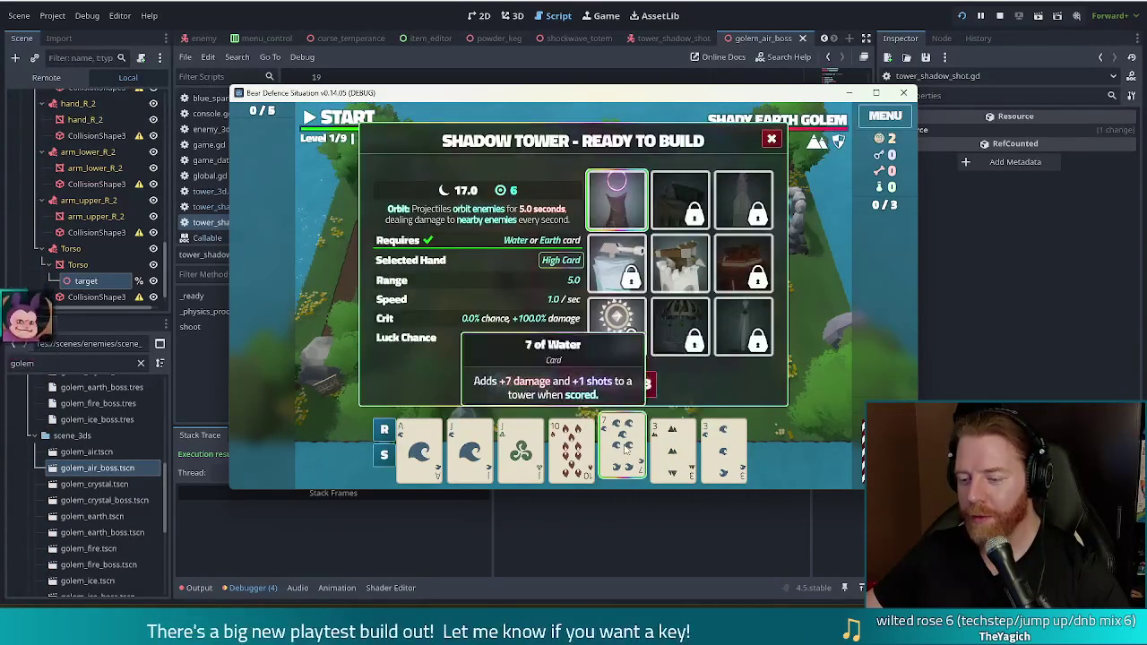
{"action": "left_click", "coordinate": [477, 460]}
{"action": "left_click", "coordinate": [477, 460]}
{"action": "left_click", "coordinate": [521, 448]}
{"action": "left_click", "coordinate": [673, 448]}
{"action": "left_click", "coordinate": [724, 448]}
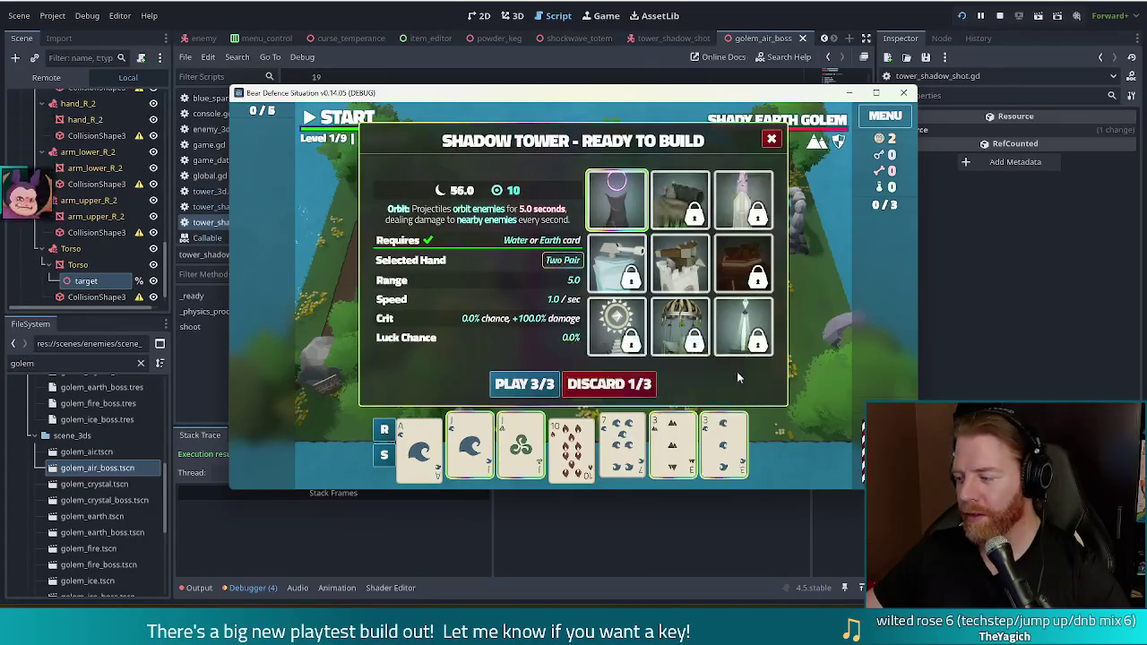
{"action": "left_click", "coordinate": [515, 385]}
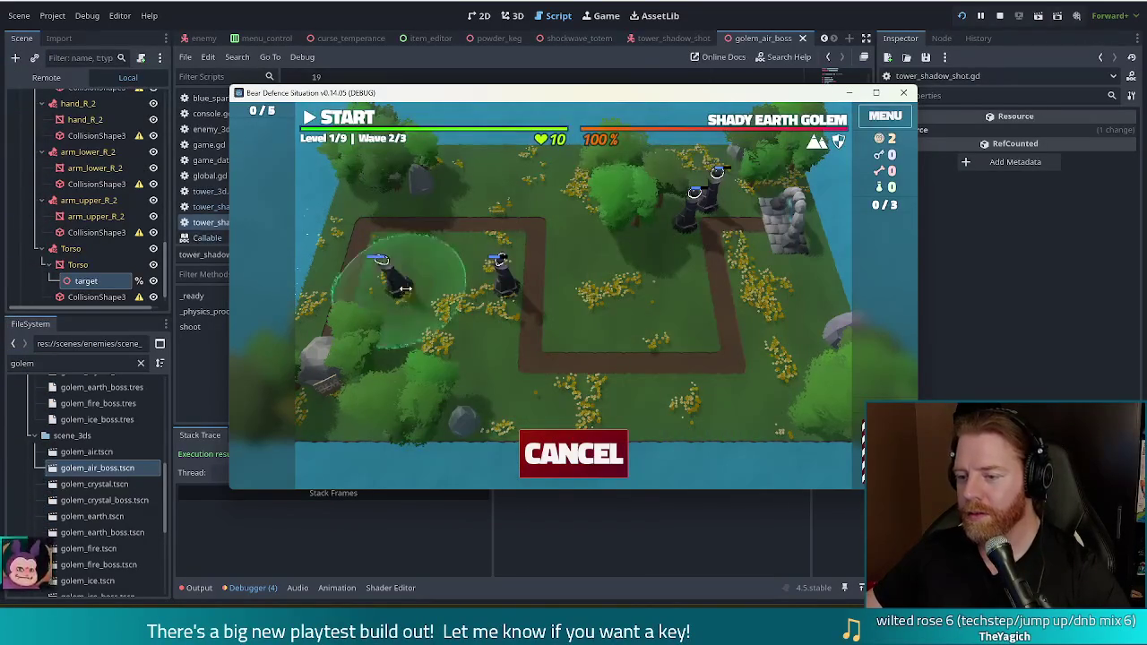
{"action": "left_click", "coordinate": [559, 285]}
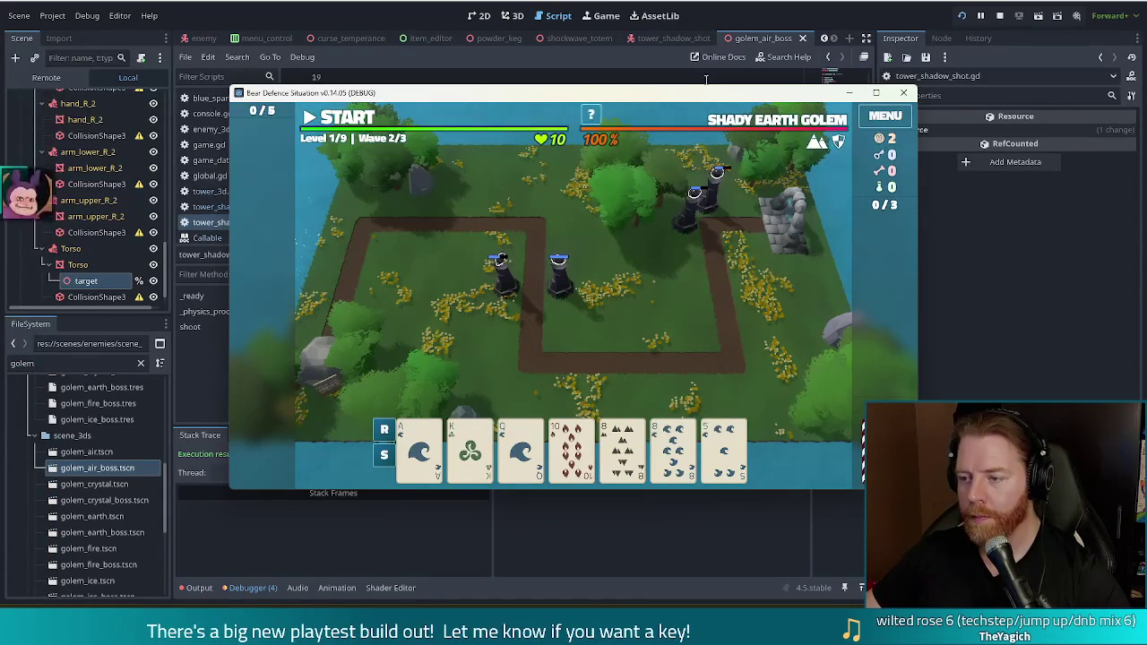
Discard the 10 of Fire and place a Pair (8 of Earth, 8 of Water) Shadow Tower, then stop the game with F8
{"action": "left_click", "coordinate": [674, 448]}
{"action": "left_click", "coordinate": [578, 421]}
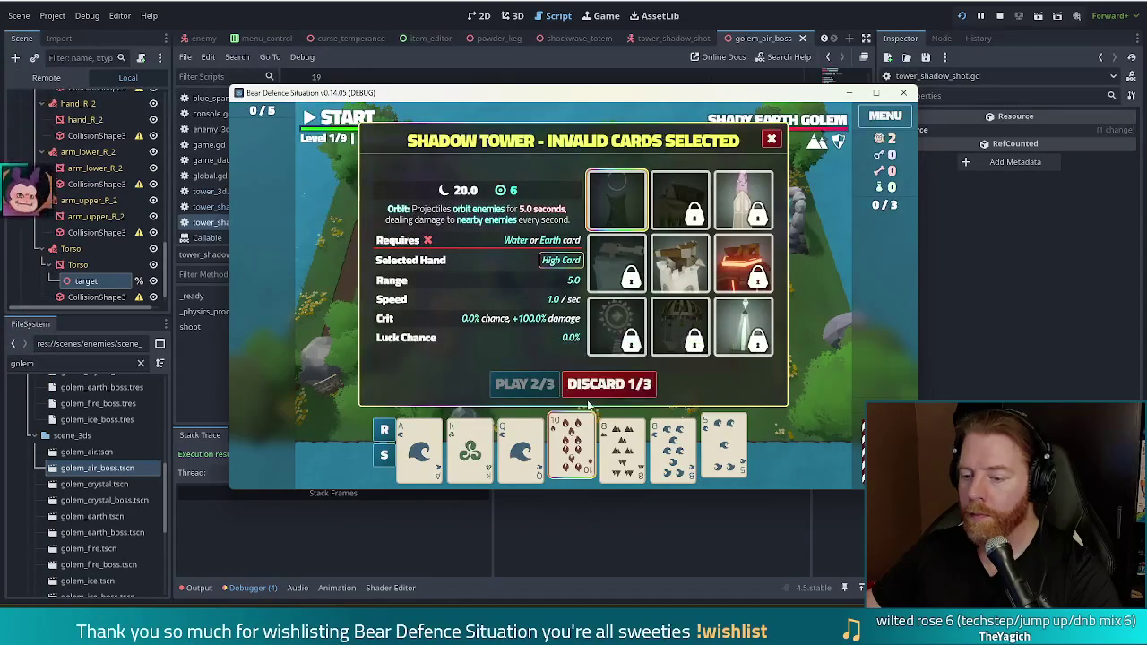
{"action": "left_click", "coordinate": [625, 387]}
{"action": "left_click", "coordinate": [622, 448]}
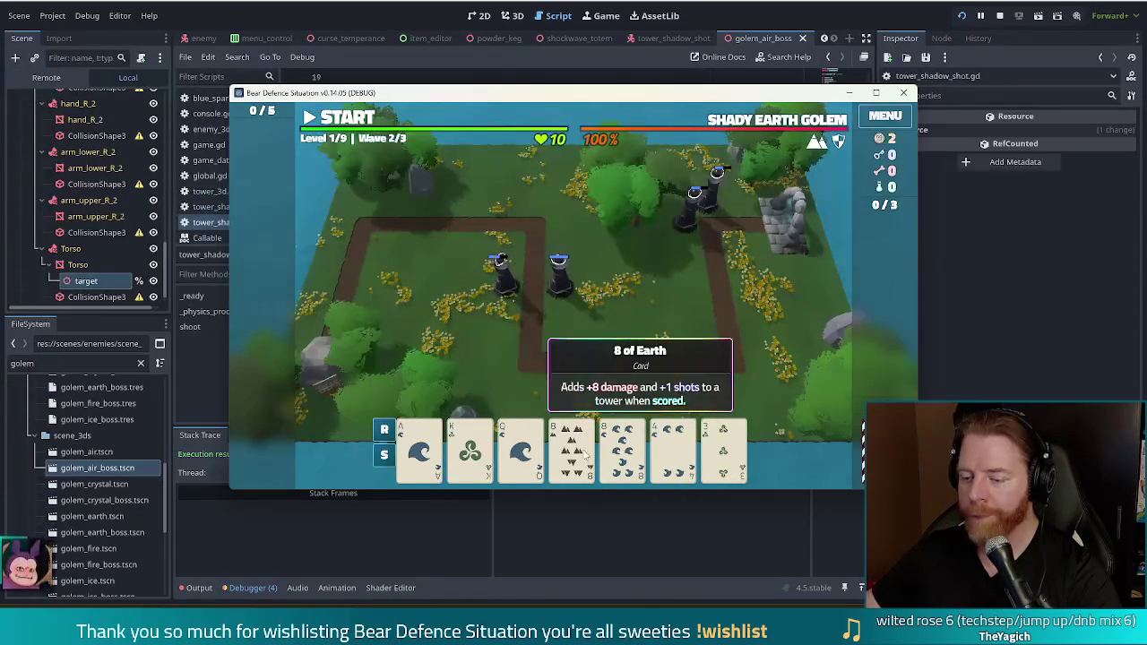
{"action": "left_click", "coordinate": [572, 448]}
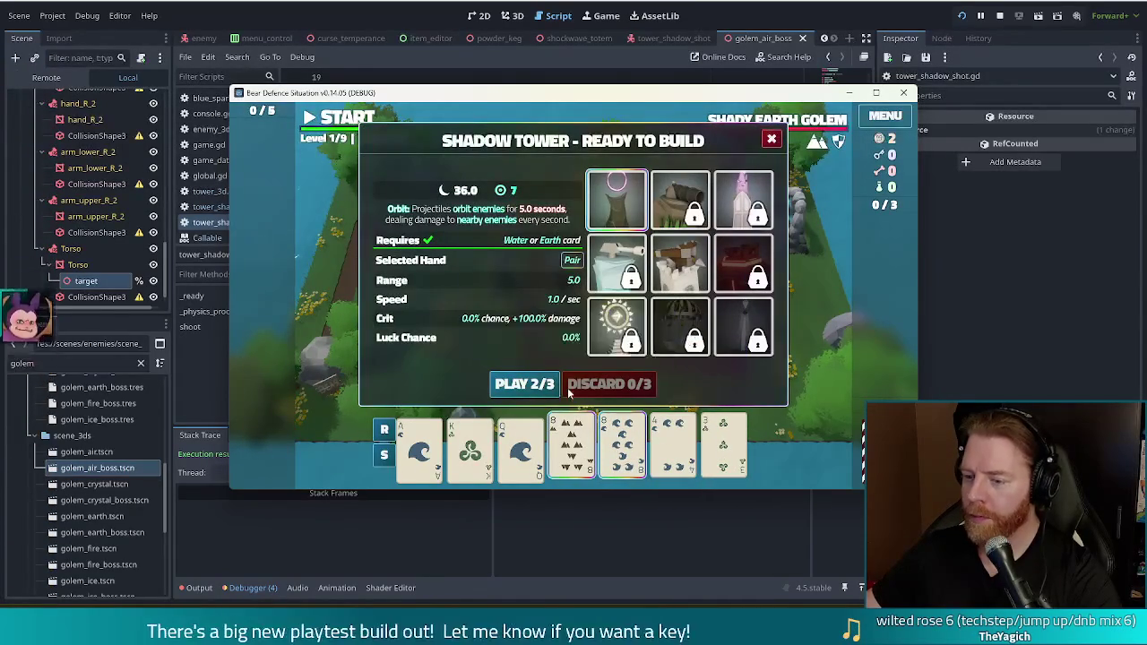
{"action": "left_click", "coordinate": [537, 390]}
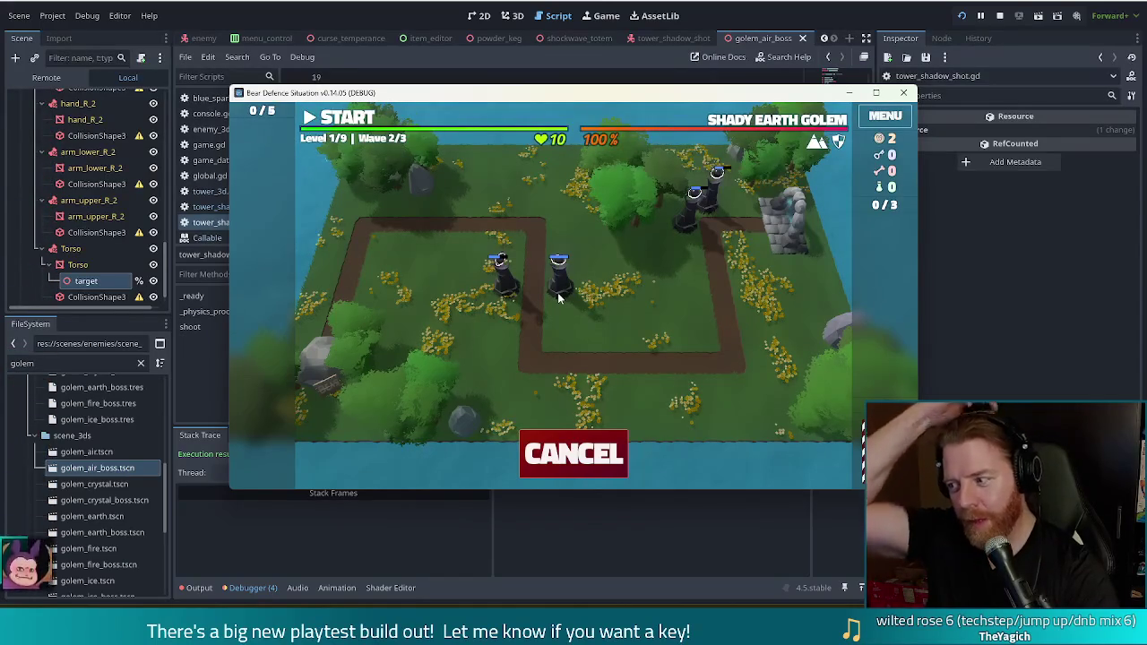
{"action": "left_click", "coordinate": [561, 276]}
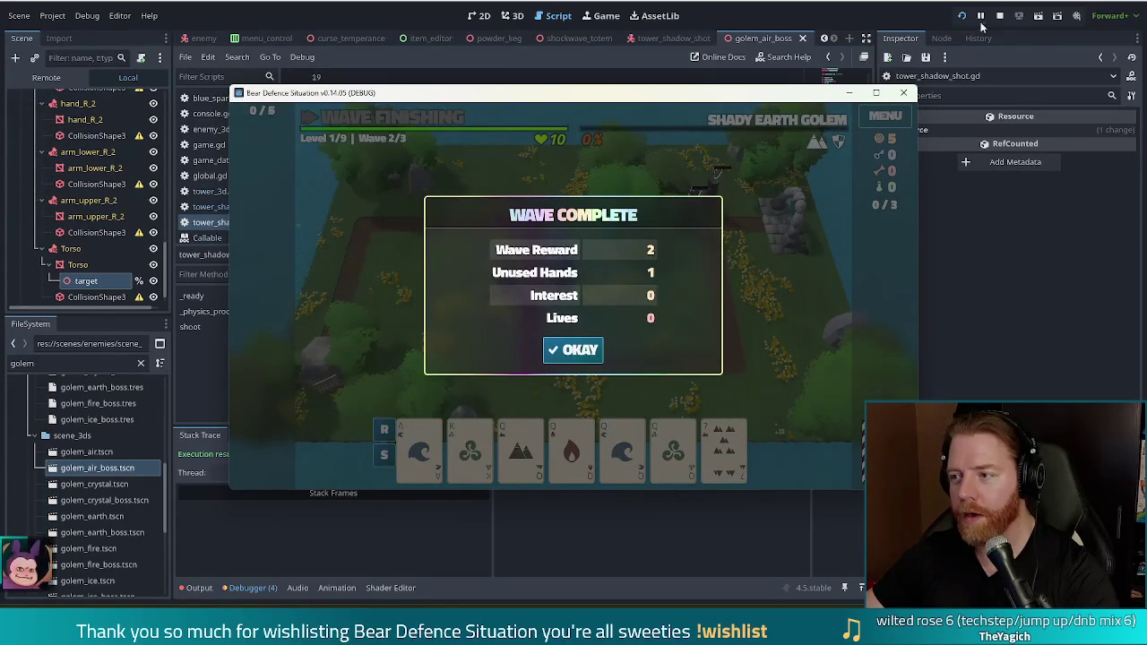
{"action": "key", "text": "F8"}
{"action": "left_click", "coordinate": [498, 243]}
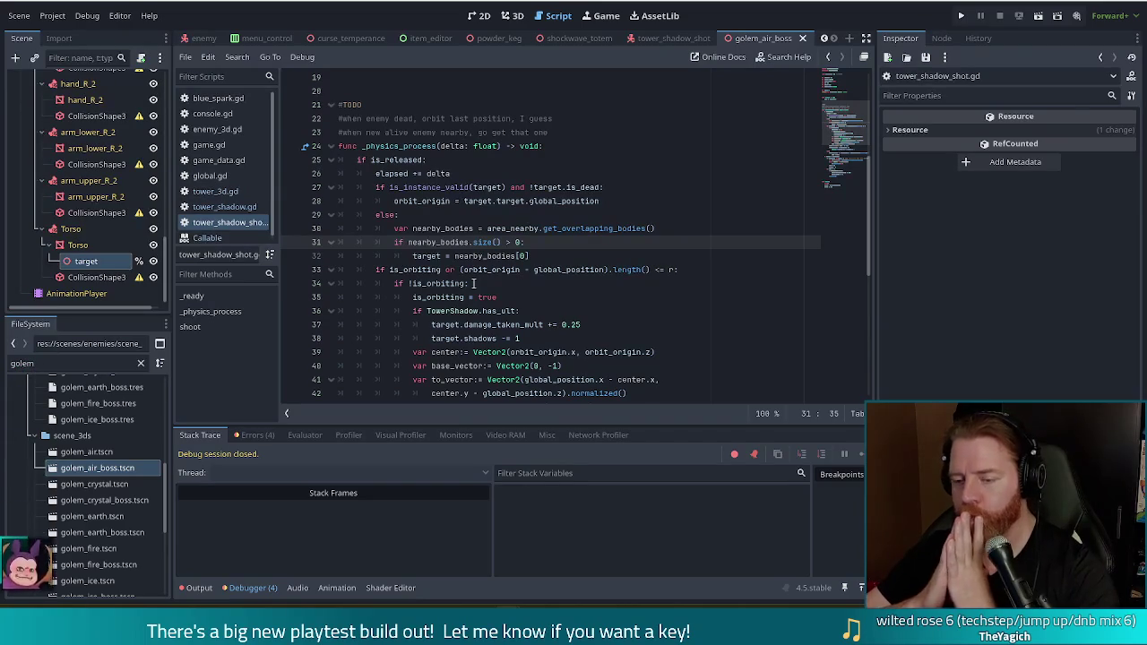
{"action": "mouse_move", "coordinate": [398, 215]}
{"action": "left_mouse_down"}
{"action": "mouse_move", "coordinate": [448, 235]}
{"action": "mouse_move", "coordinate": [460, 254]}
{"action": "left_mouse_up"}
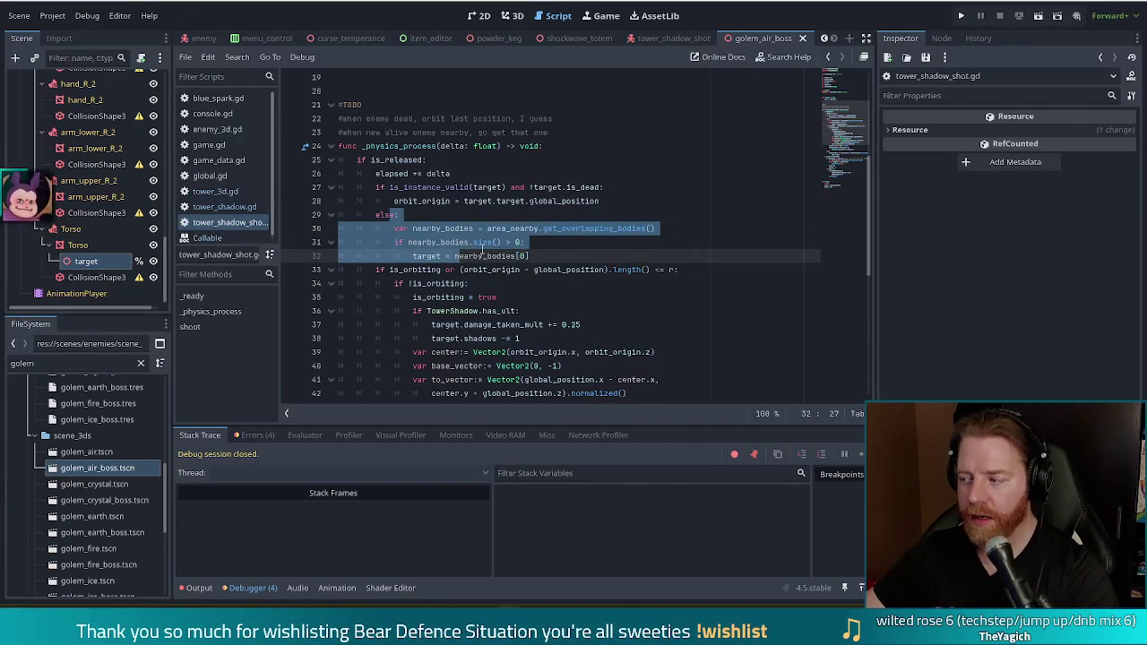
{"action": "mouse_move", "coordinate": [482, 246]}
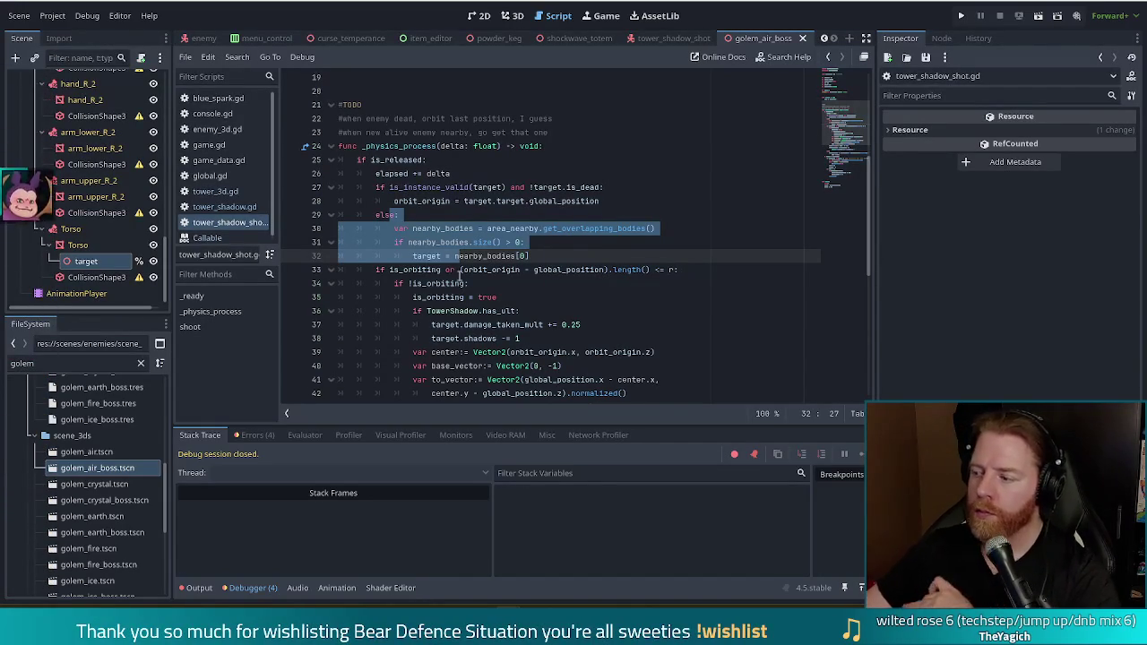
{"action": "double_click", "coordinate": [22, 363]}
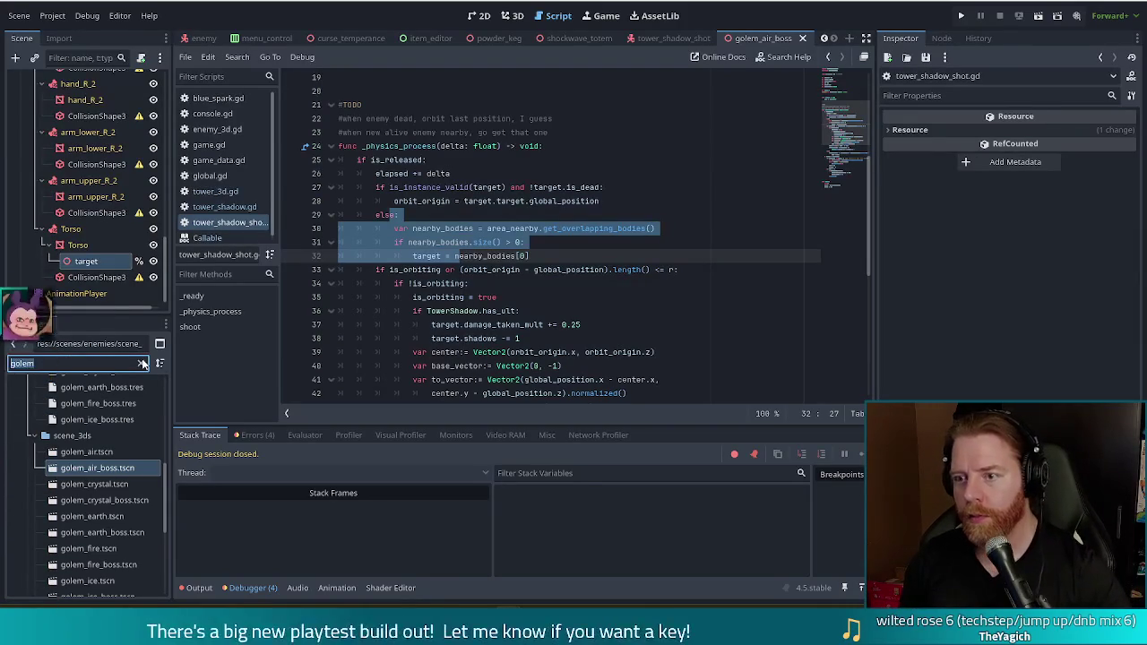
Filter the FileSystem for tower_arcane and open tower_arcane.tres in the Inspector
{"action": "type", "text": "ar"}
{"action": "key", "text": "BackSpace"}
{"action": "key", "text": "BackSpace"}
{"action": "type", "text": "tower_ar"}
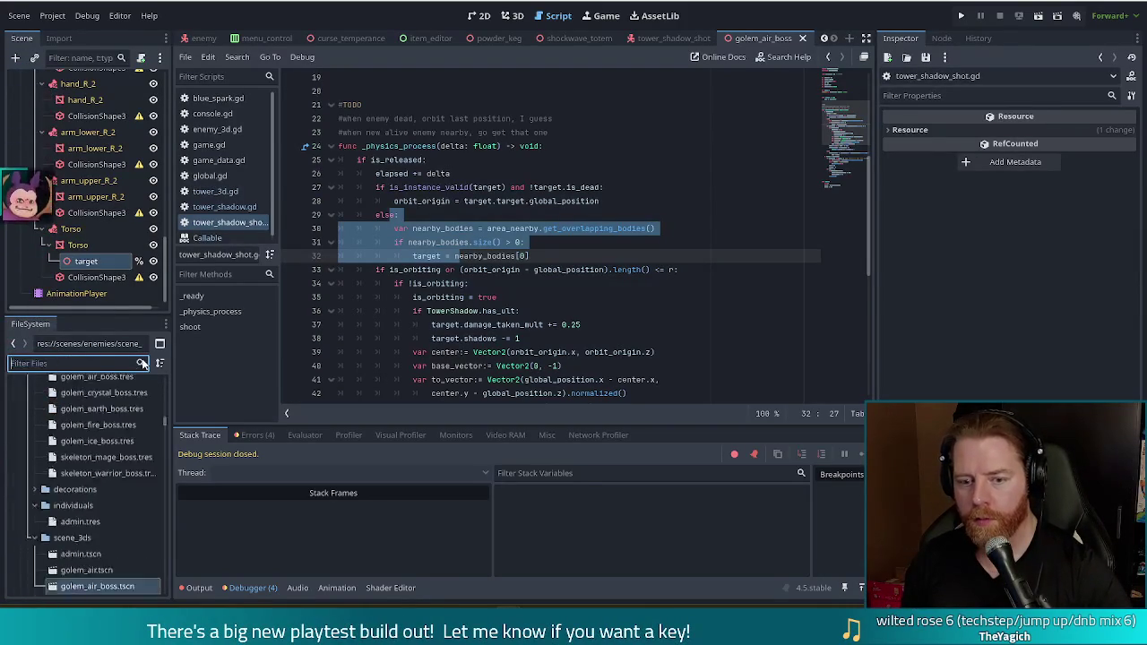
{"action": "type", "text": "cane"}
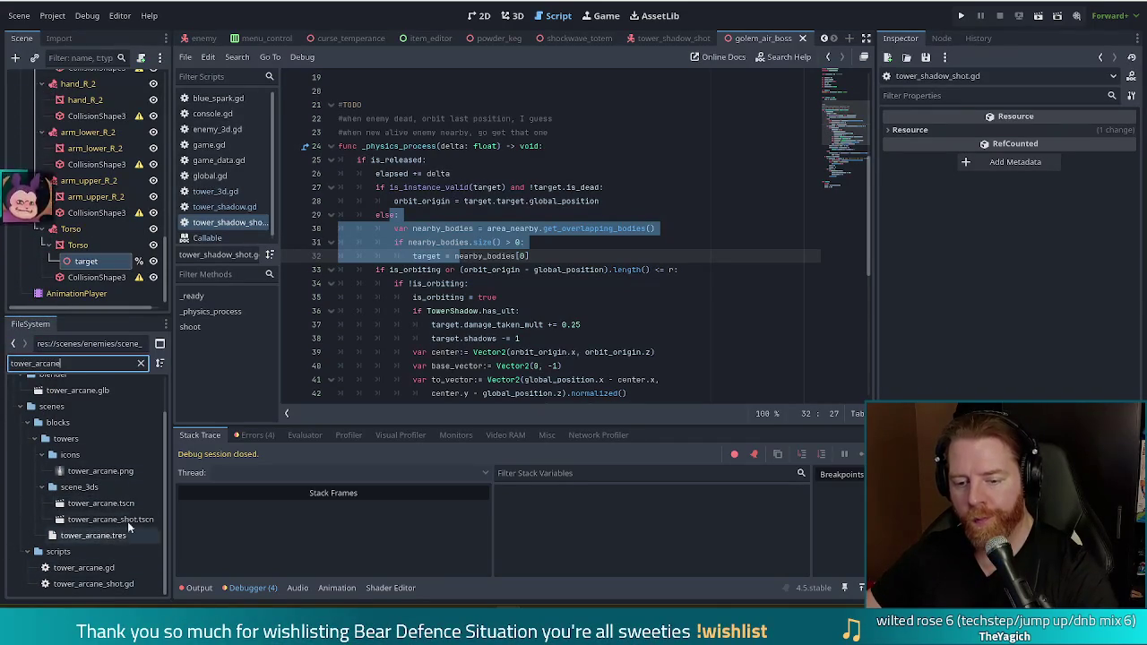
{"action": "left_click", "coordinate": [103, 538]}
{"action": "double_click", "coordinate": [103, 538]}
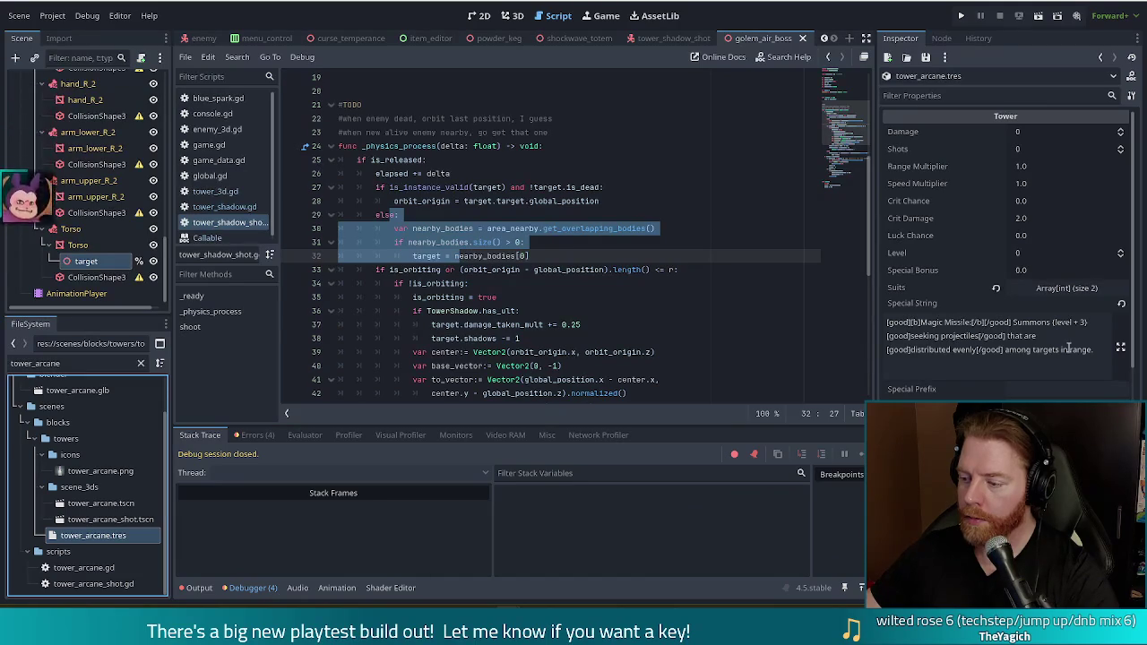
Read the Ultimate String description in the Inspector, then open tower_arcane_shot.gd
{"action": "scroll", "coordinate": [1053, 269], "scroll_direction": "down", "scroll_amount": 5}
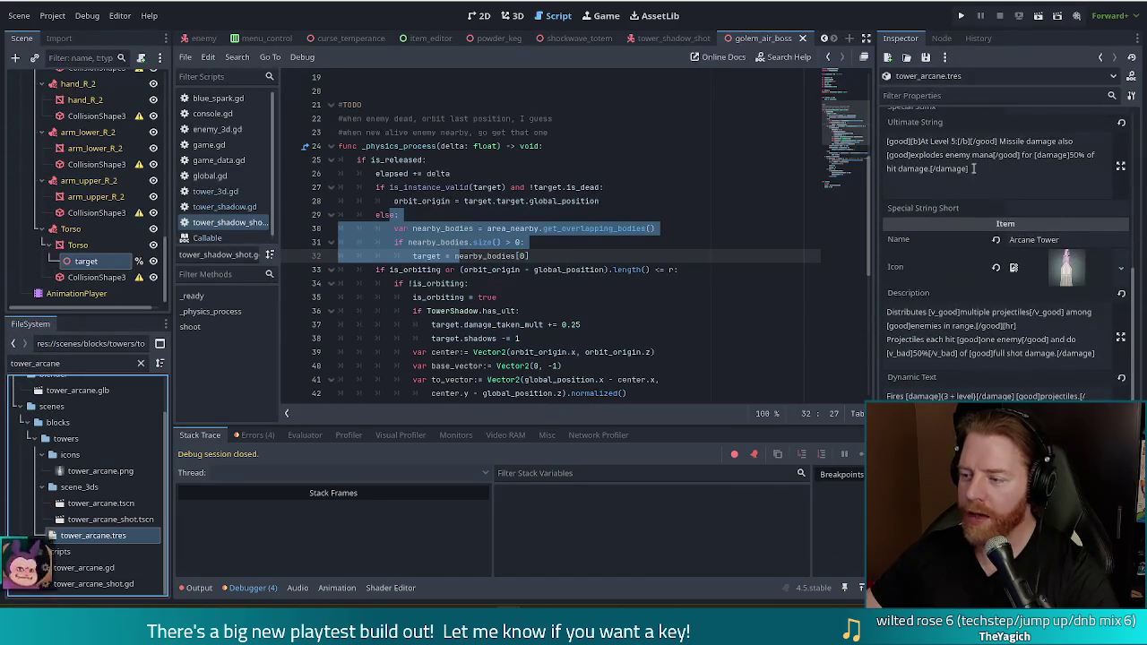
{"action": "left_click", "coordinate": [973, 168]}
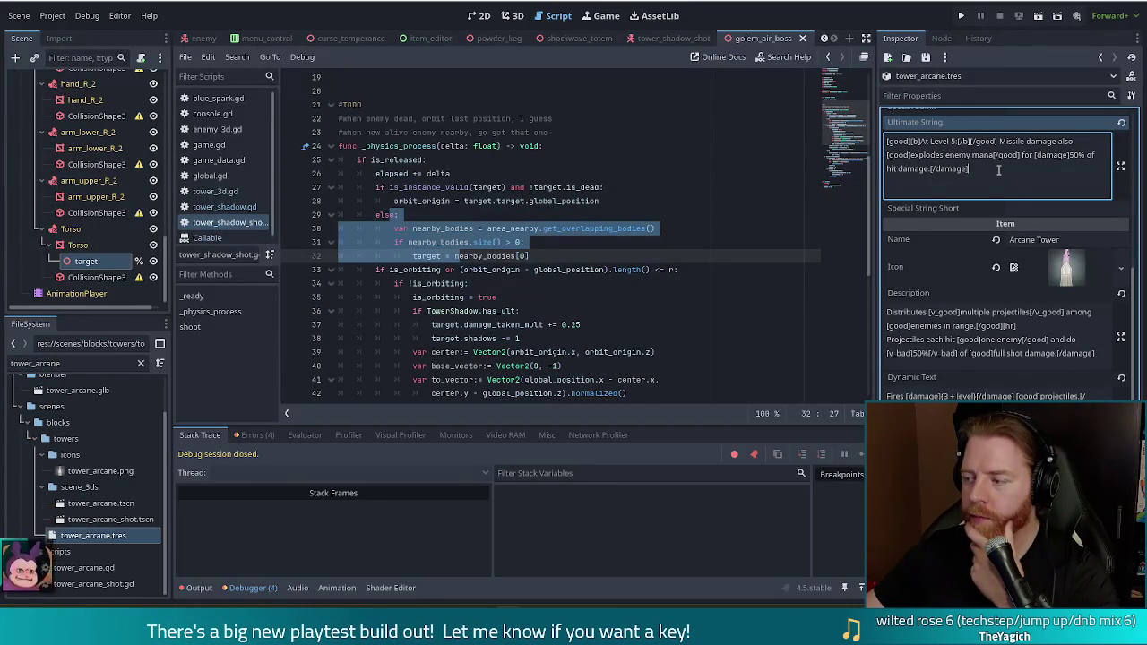
{"action": "left_click_drag", "start_coordinate": [992, 171], "coordinate": [862, 144]}
{"action": "left_click", "coordinate": [1052, 184]}
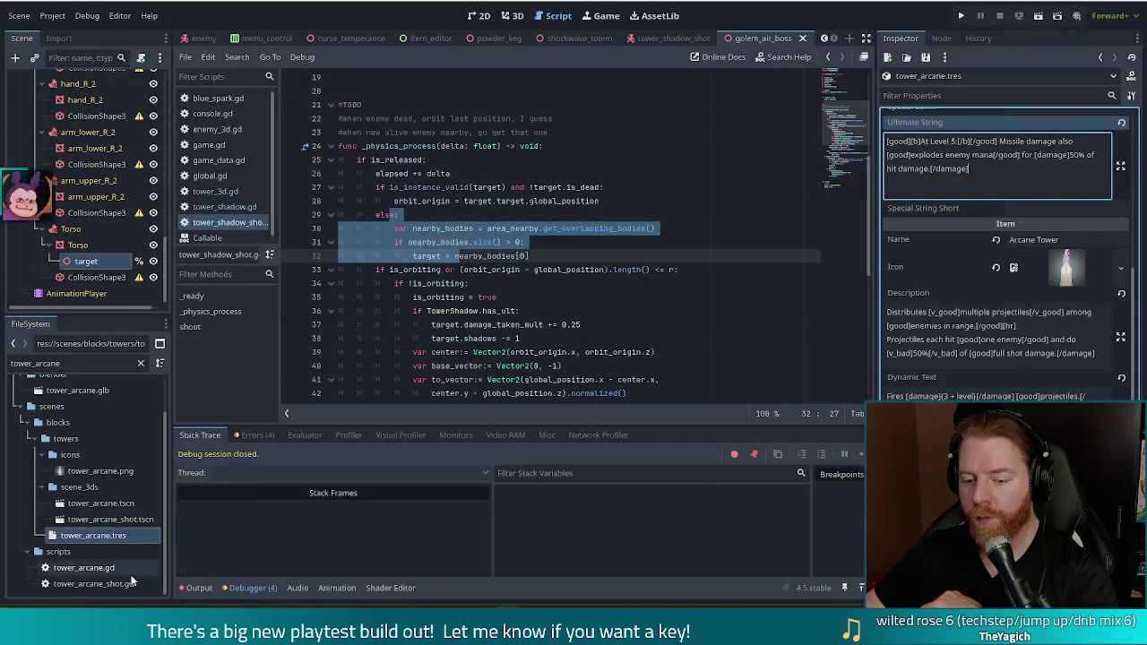
{"action": "double_click", "coordinate": [104, 584]}
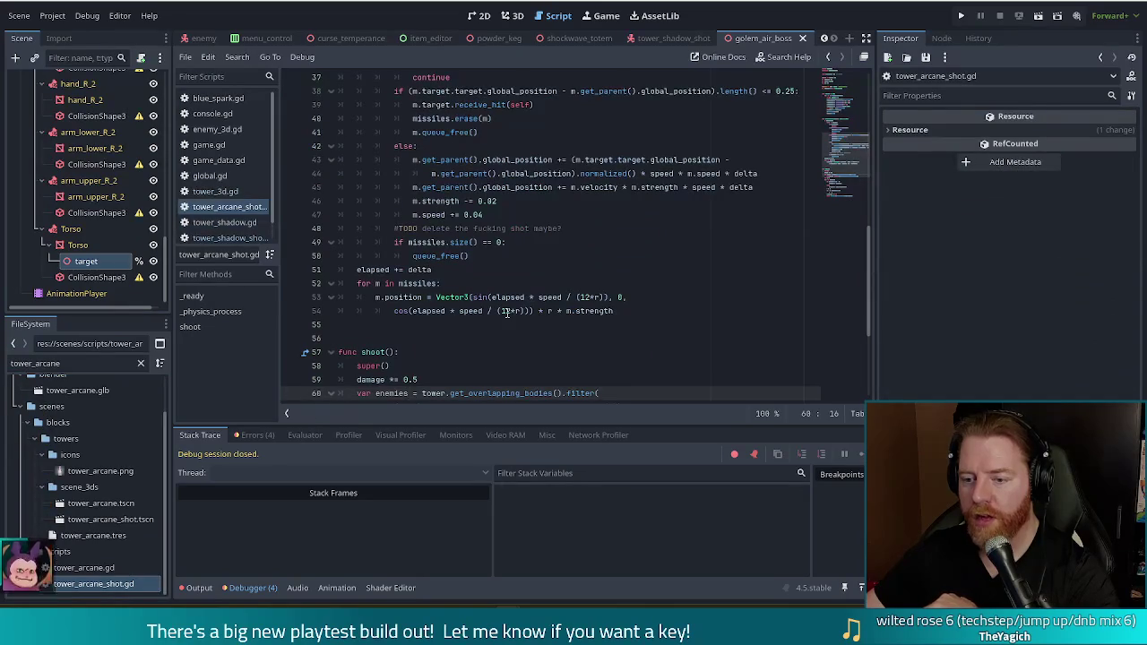
Inspect the missile hit, removal and receive_hit lines in tower_arcane_shot.gd
{"action": "scroll", "coordinate": [854, 130], "scroll_direction": "up", "scroll_amount": 4}
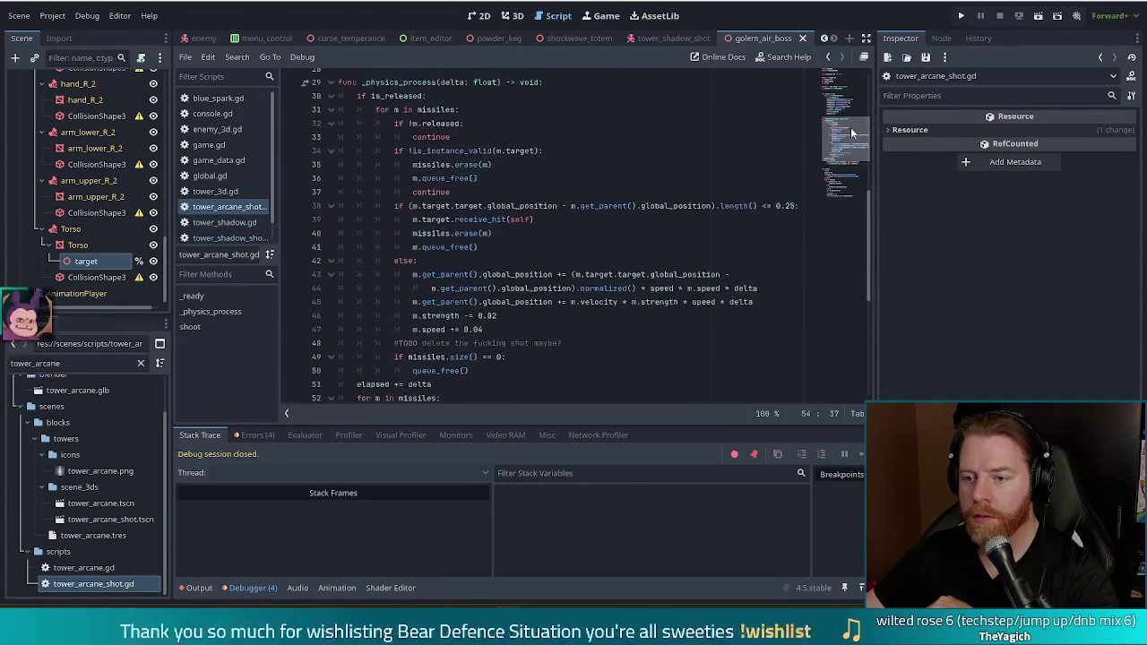
{"action": "mouse_move", "coordinate": [854, 130]}
{"action": "left_mouse_down"}
{"action": "mouse_move", "coordinate": [839, 172]}
{"action": "mouse_move", "coordinate": [849, 84]}
{"action": "mouse_move", "coordinate": [842, 134]}
{"action": "left_mouse_up"}
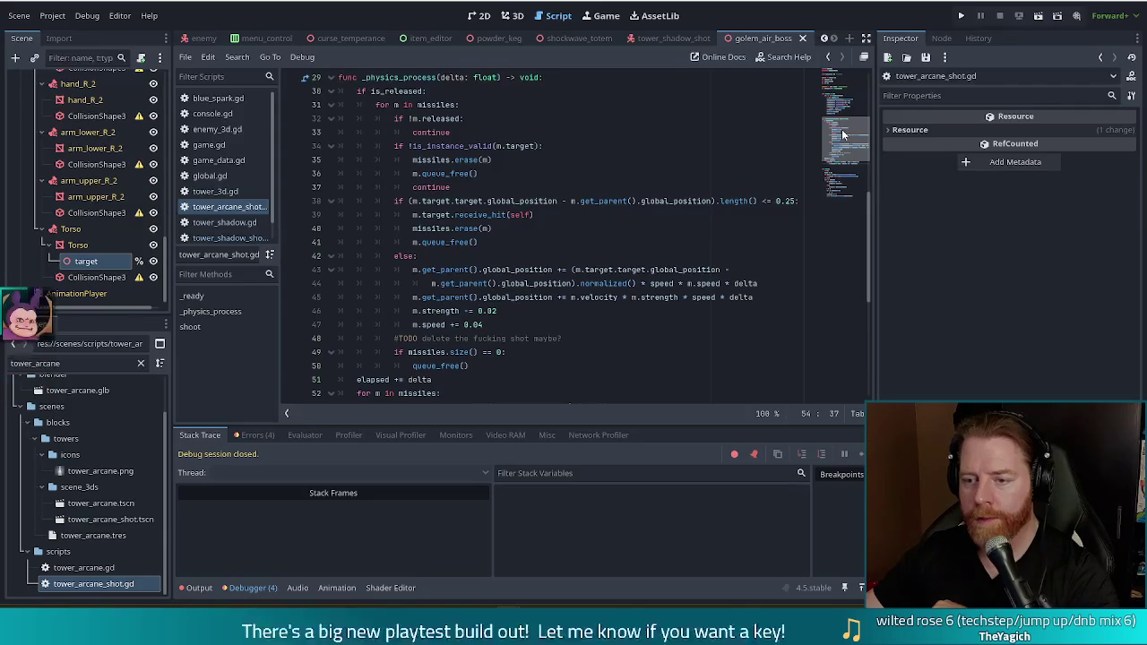
{"action": "mouse_move", "coordinate": [843, 134]}
{"action": "left_mouse_down"}
{"action": "mouse_move", "coordinate": [839, 148]}
{"action": "mouse_move", "coordinate": [843, 130]}
{"action": "left_mouse_up"}
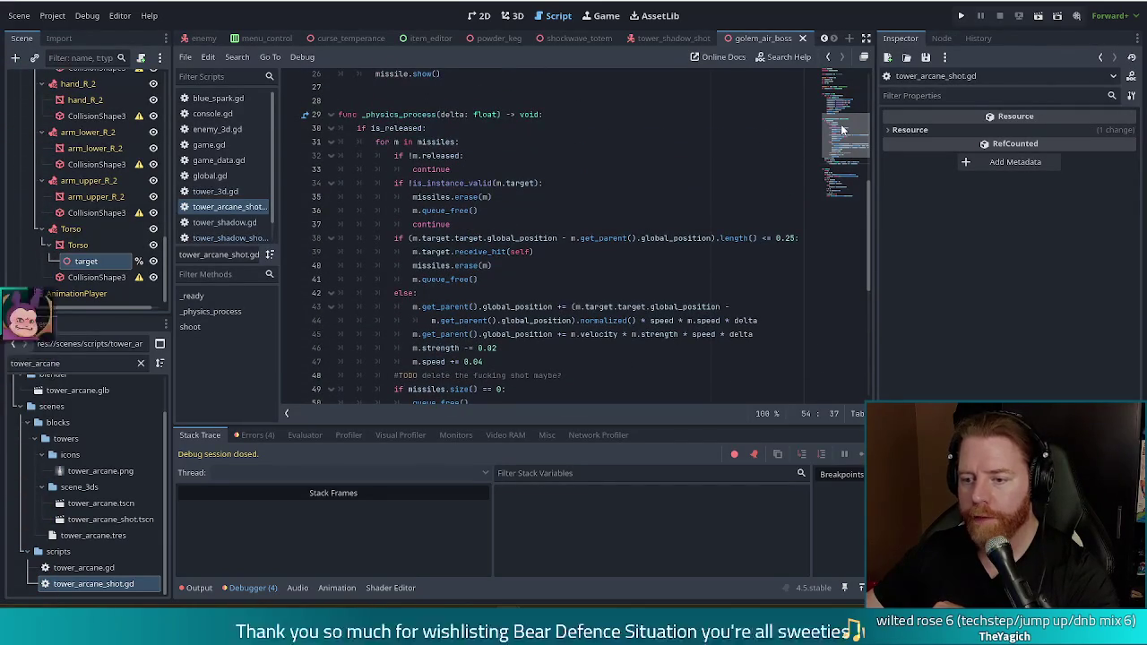
{"action": "left_click", "coordinate": [514, 239]}
{"action": "left_click", "coordinate": [485, 265]}
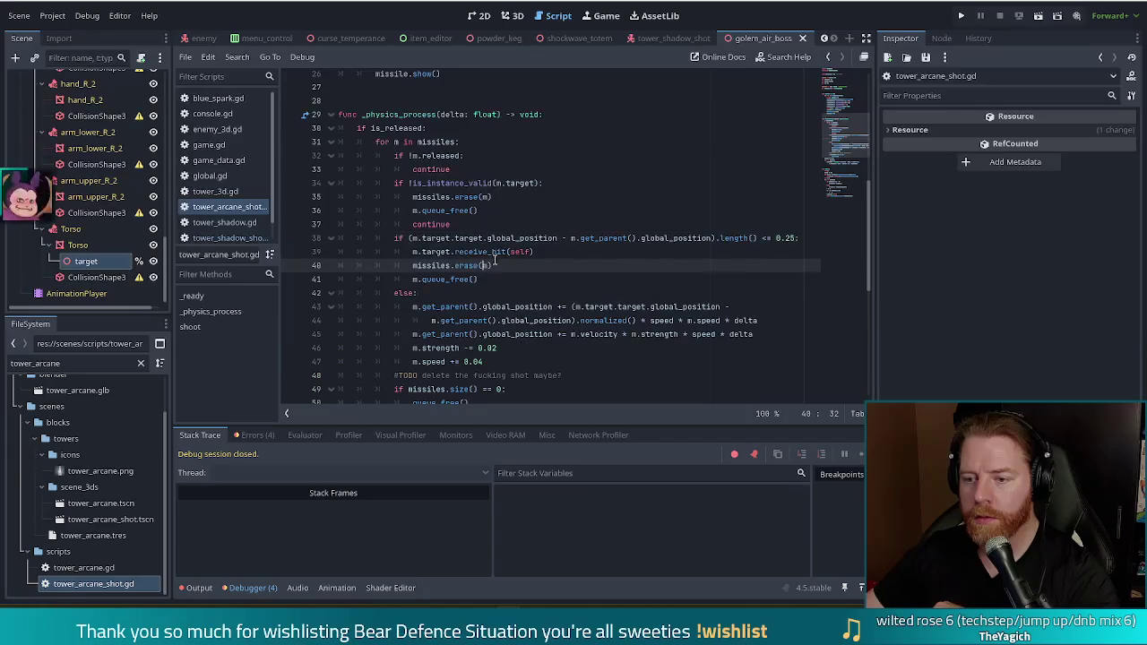
{"action": "left_click", "coordinate": [520, 252]}
Scroll to the _ready missile setup and start a project-wide Find in Files search
{"action": "scroll", "coordinate": [852, 139], "scroll_direction": "down", "scroll_amount": 2}
{"action": "mouse_move", "coordinate": [851, 139]}
{"action": "left_mouse_down"}
{"action": "mouse_move", "coordinate": [848, 64]}
{"action": "mouse_move", "coordinate": [854, 108]}
{"action": "mouse_move", "coordinate": [856, 96]}
{"action": "left_mouse_up"}
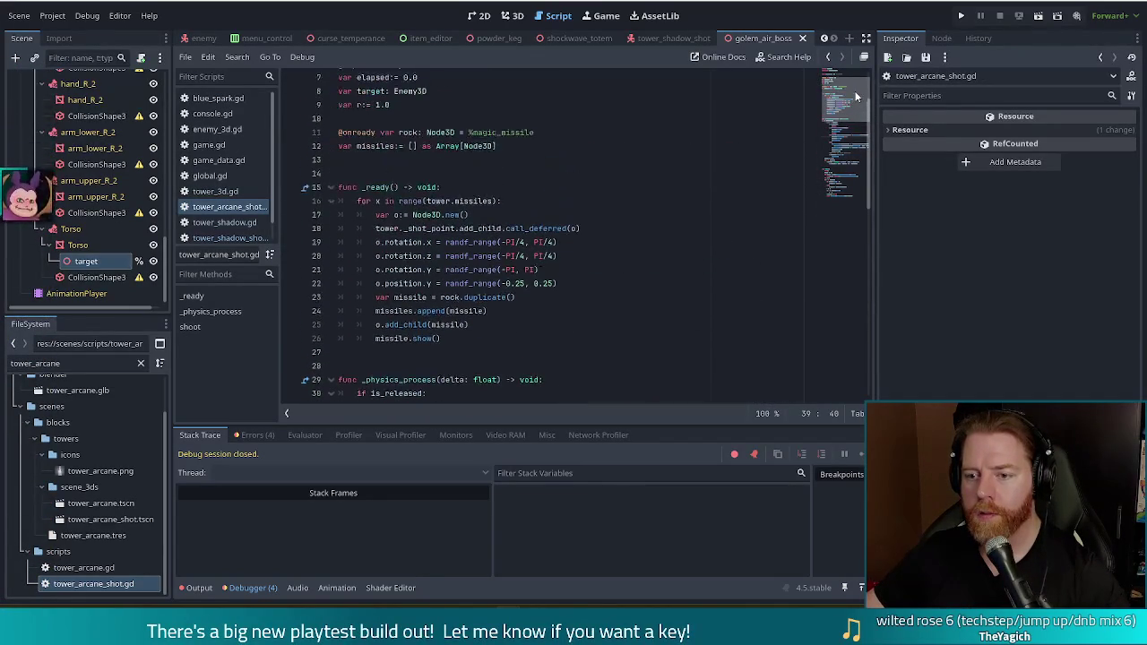
{"action": "left_click", "coordinate": [629, 229]}
{"action": "key", "text": "ctrl+shift+f"}
Search the project for 'towerarcane.has' and open the enemy_3d.gd match at line 453
{"action": "type", "text": "towerarc"}
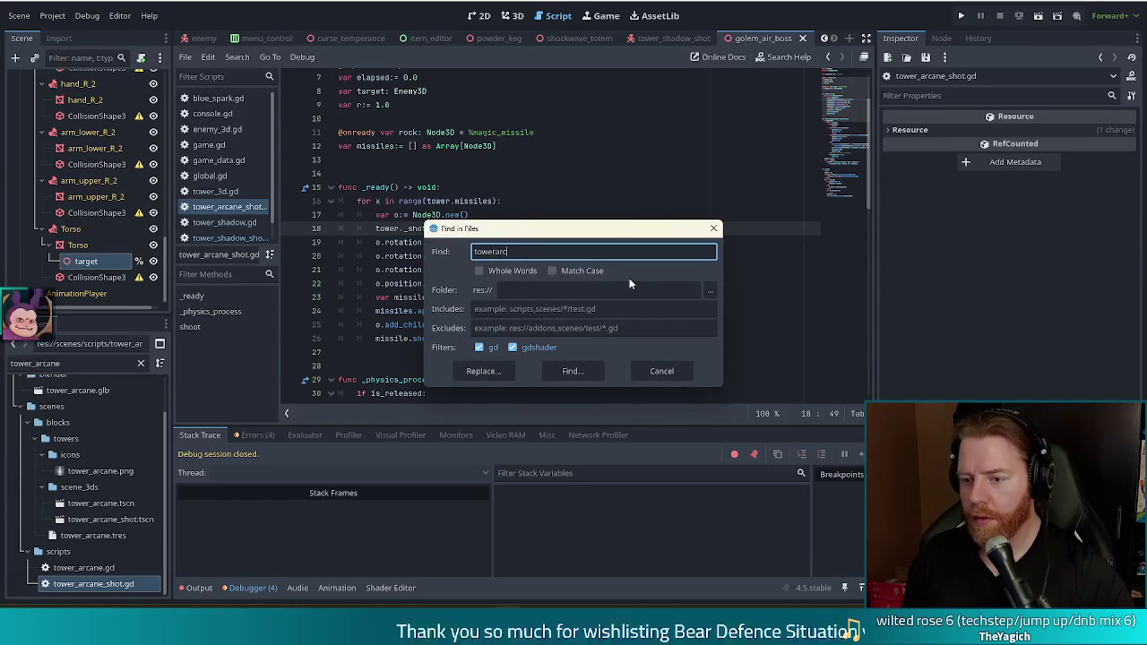
{"action": "type", "text": "ane.has"}
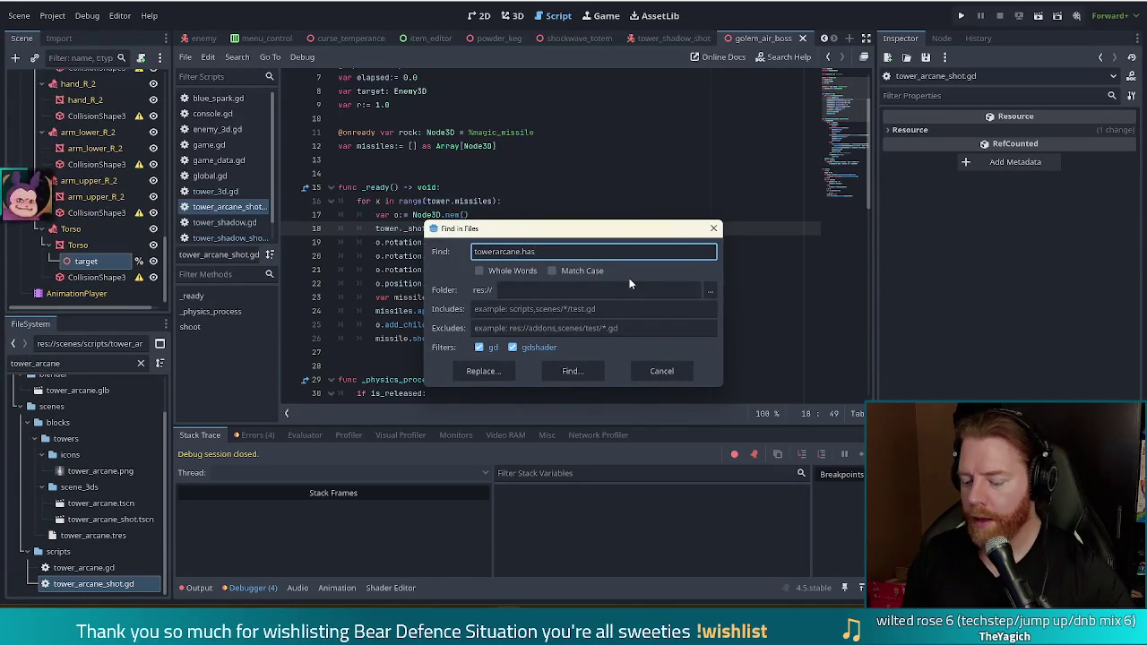
{"action": "key", "text": "Return"}
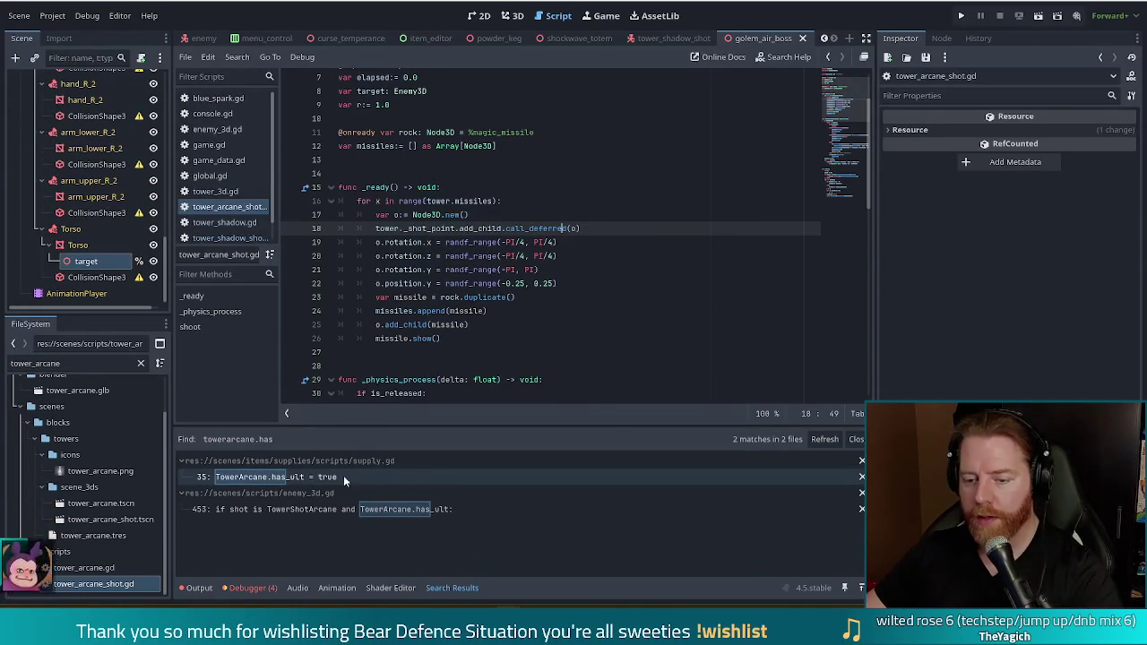
{"action": "left_click", "coordinate": [418, 504]}
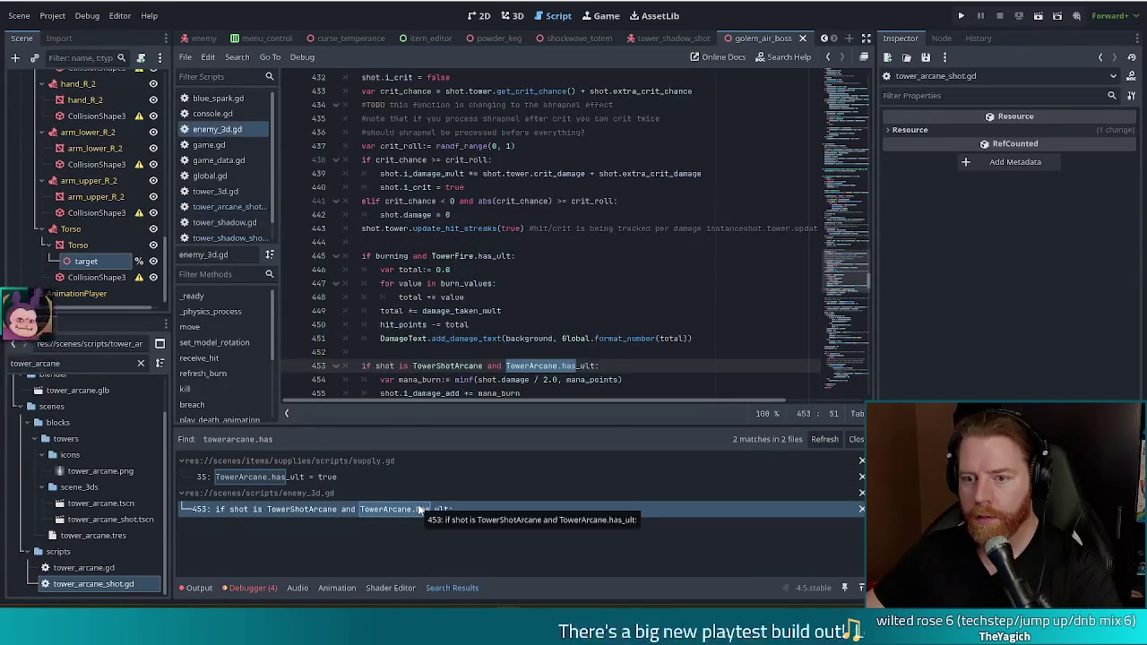
Review the TowerArcane.has_ult mana-burn lines: i_damage_add bonus and mana points deduction
{"action": "scroll", "coordinate": [631, 371], "scroll_direction": "down", "scroll_amount": 3}
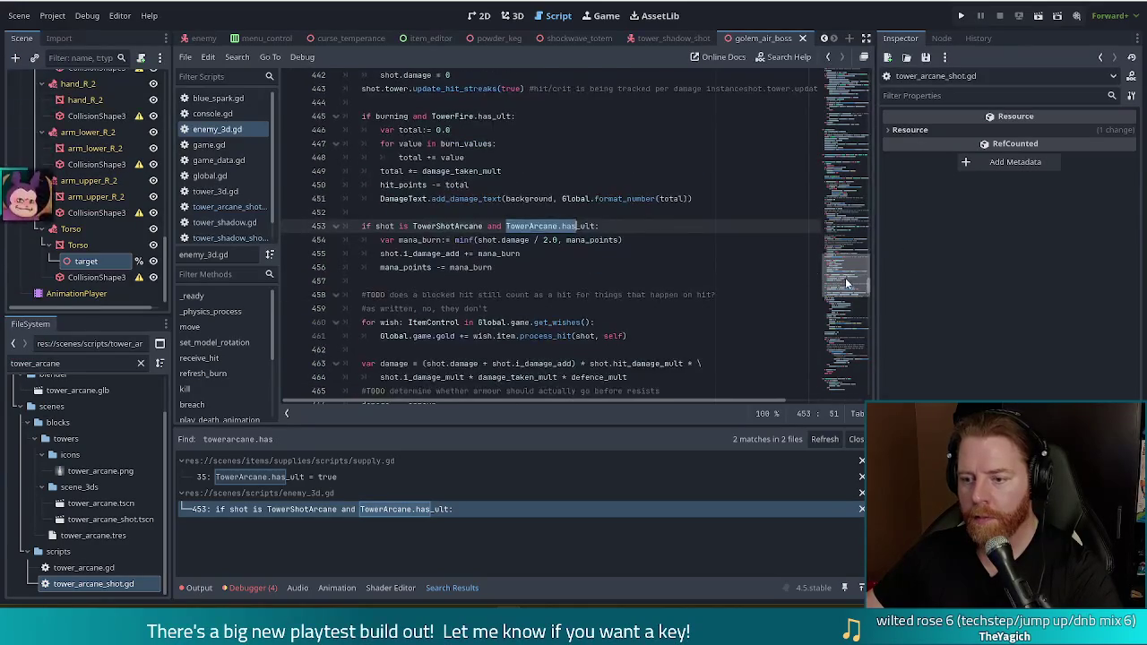
{"action": "left_click", "coordinate": [521, 226]}
{"action": "left_click", "coordinate": [502, 254]}
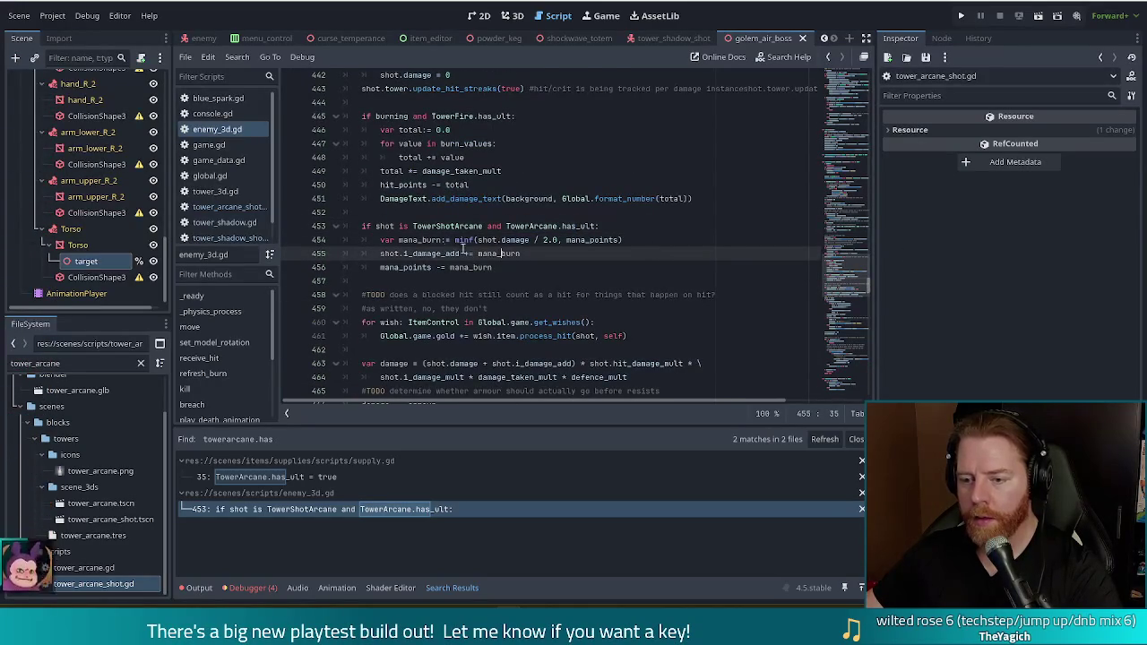
{"action": "left_click", "coordinate": [455, 254]}
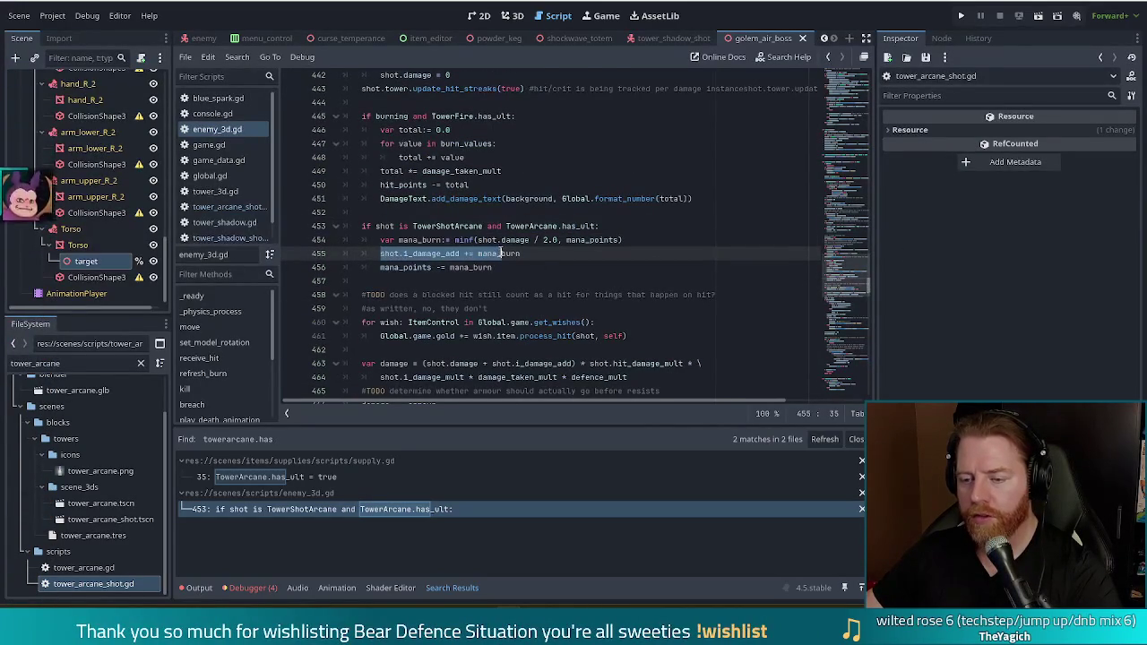
{"action": "left_click", "coordinate": [453, 267]}
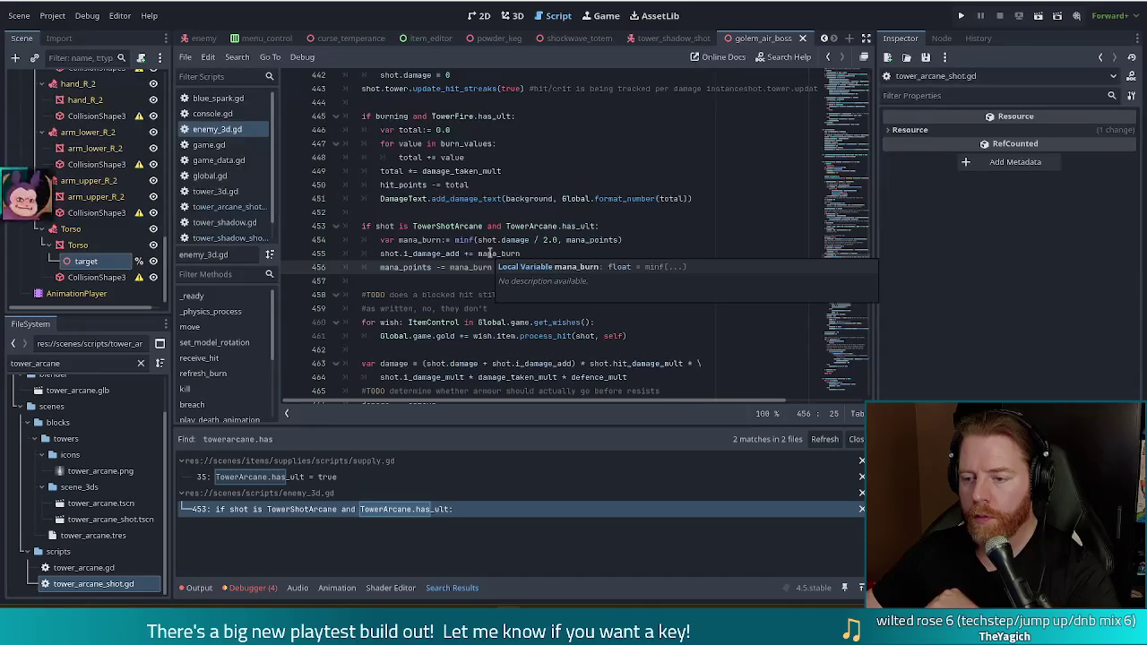
{"action": "left_click", "coordinate": [542, 254]}
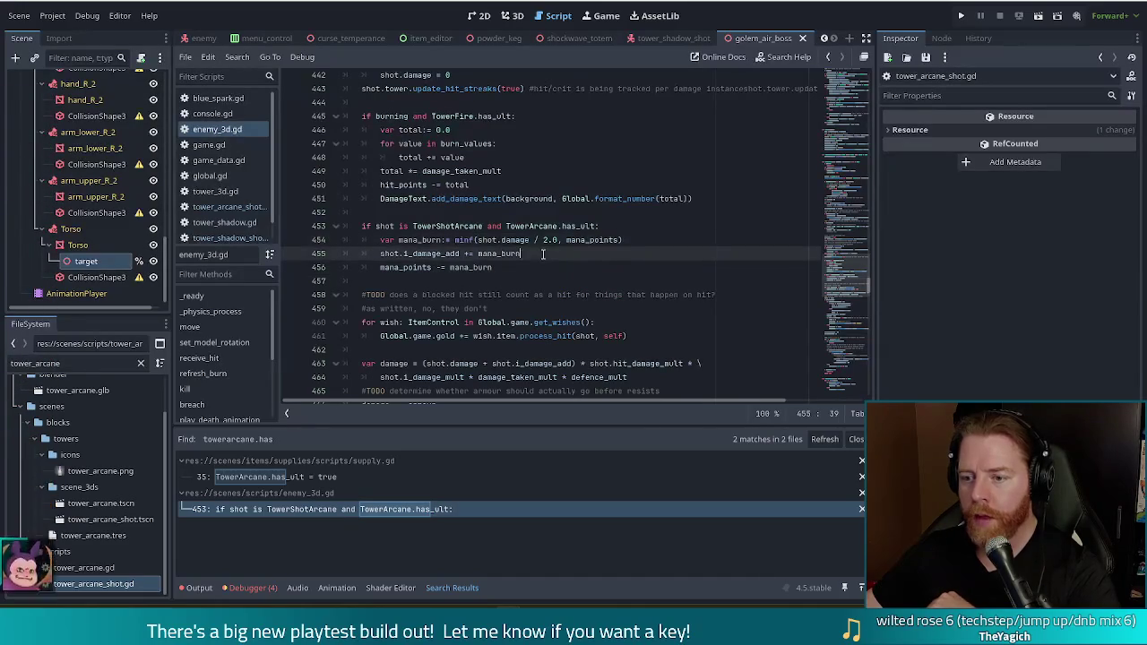
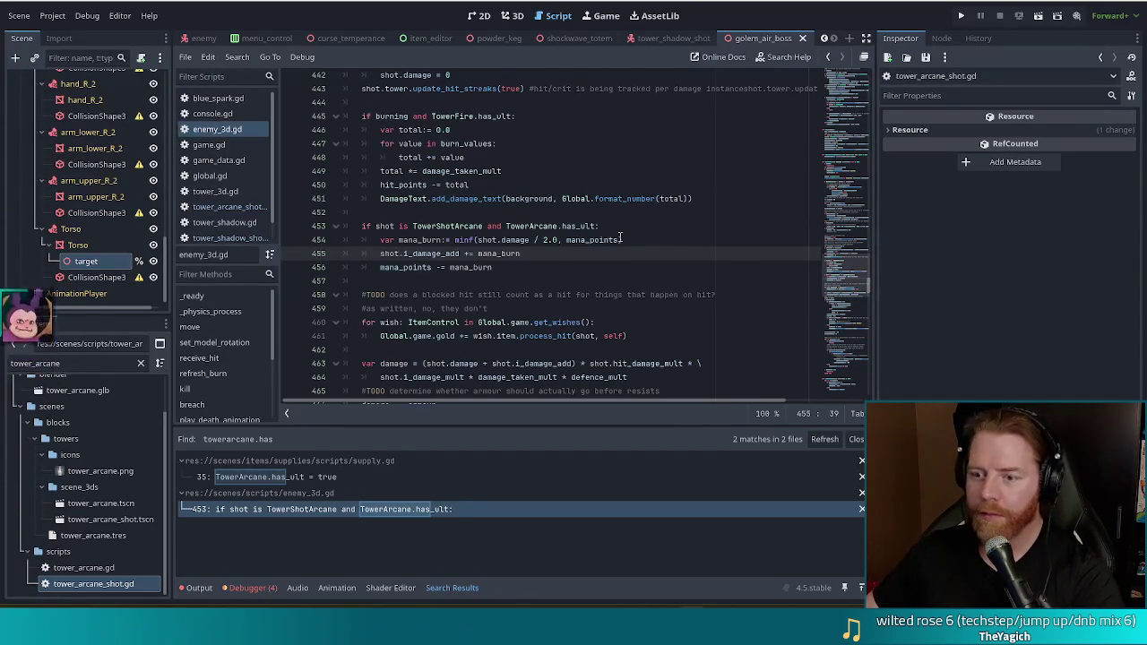
Open tower_shadow_shot.gd and put the cursor on line 31 of _physics_process
{"action": "key", "text": "Up"}
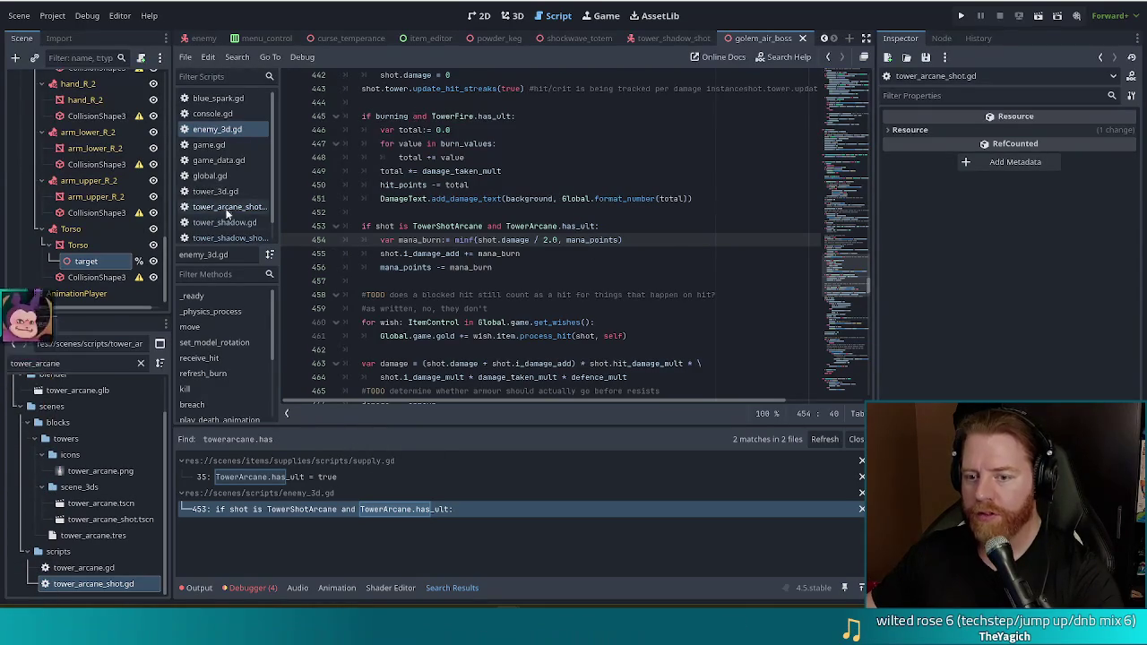
{"action": "left_click", "coordinate": [224, 238]}
{"action": "left_click", "coordinate": [441, 242]}
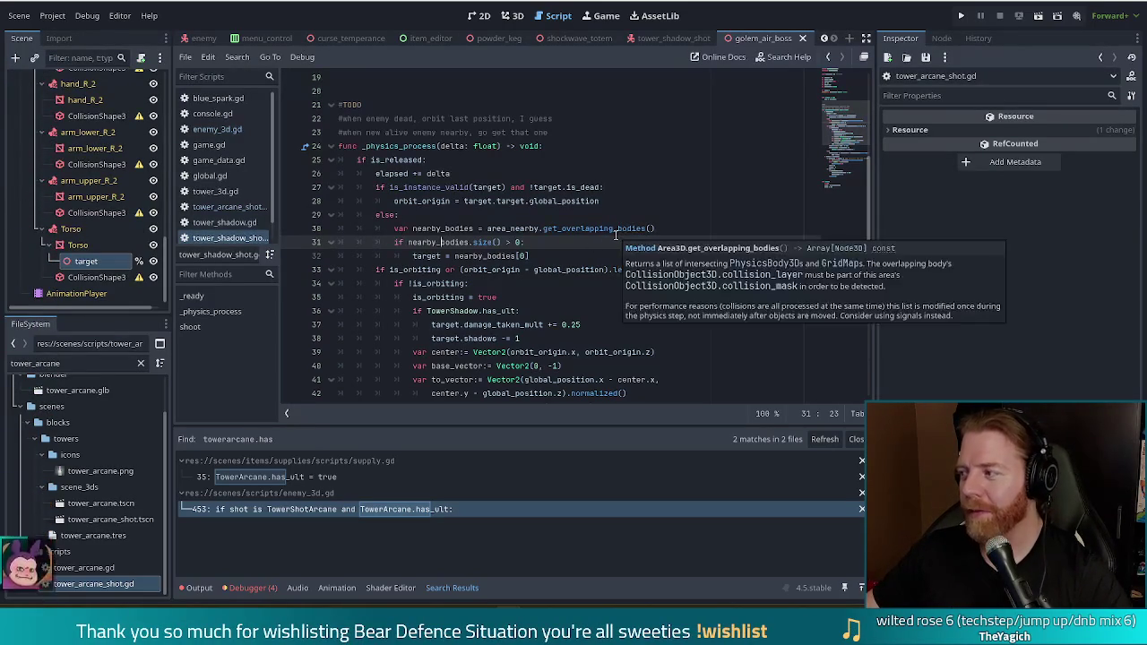
{"action": "left_click", "coordinate": [540, 254]}
{"action": "left_click", "coordinate": [544, 243]}
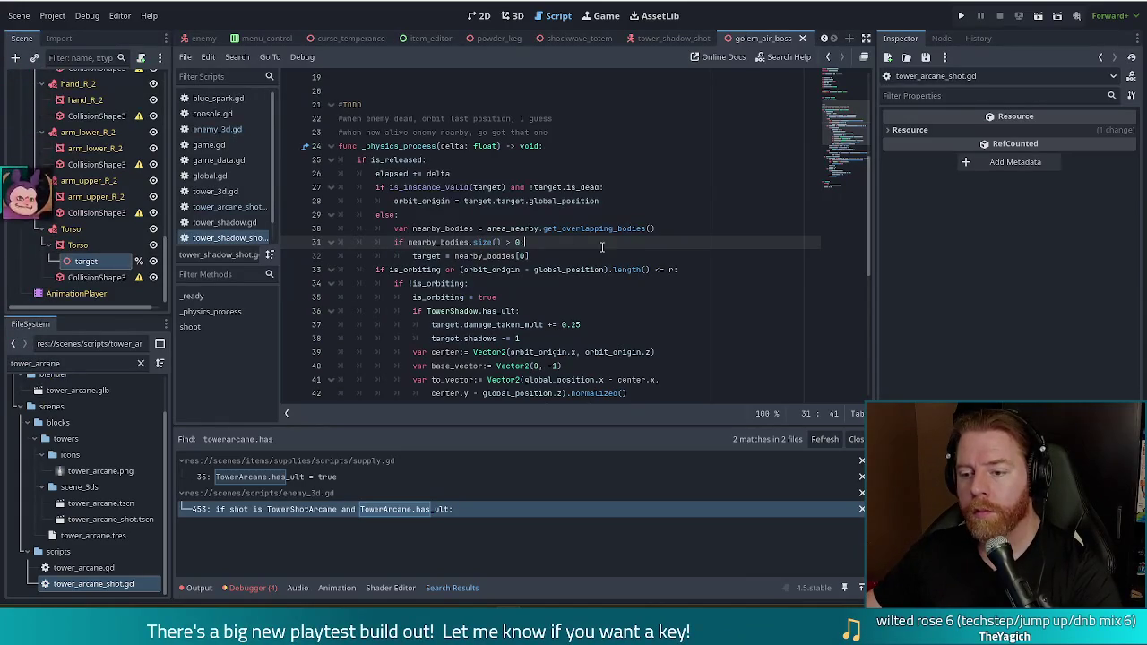
{"action": "left_click", "coordinate": [516, 243]}
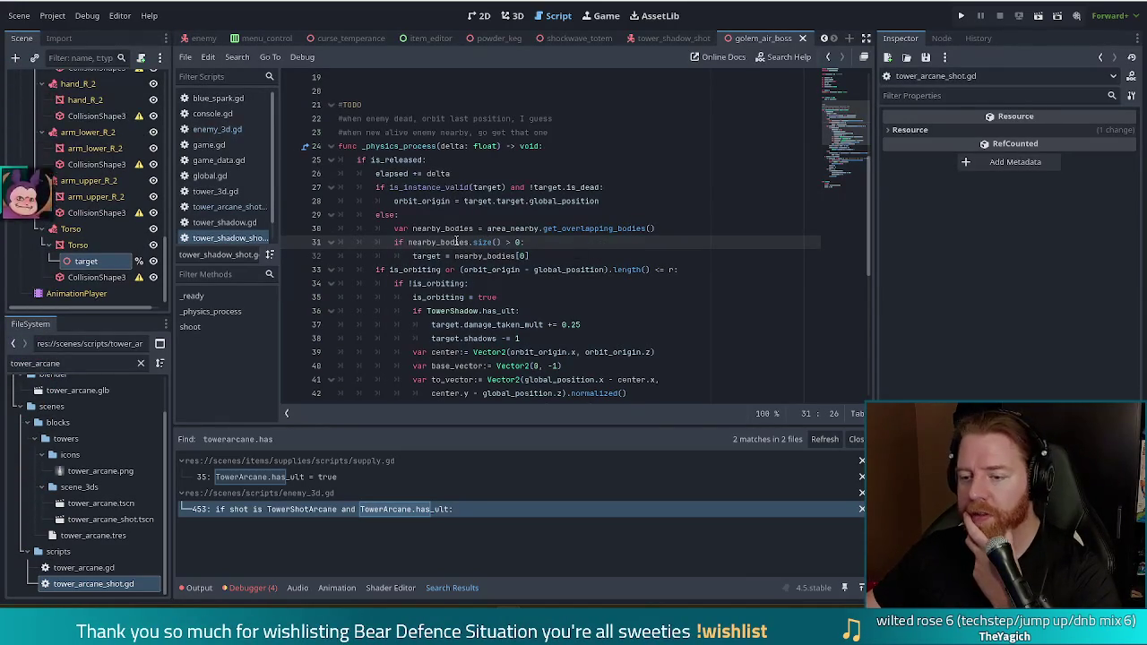
{"action": "mouse_move", "coordinate": [456, 242]}
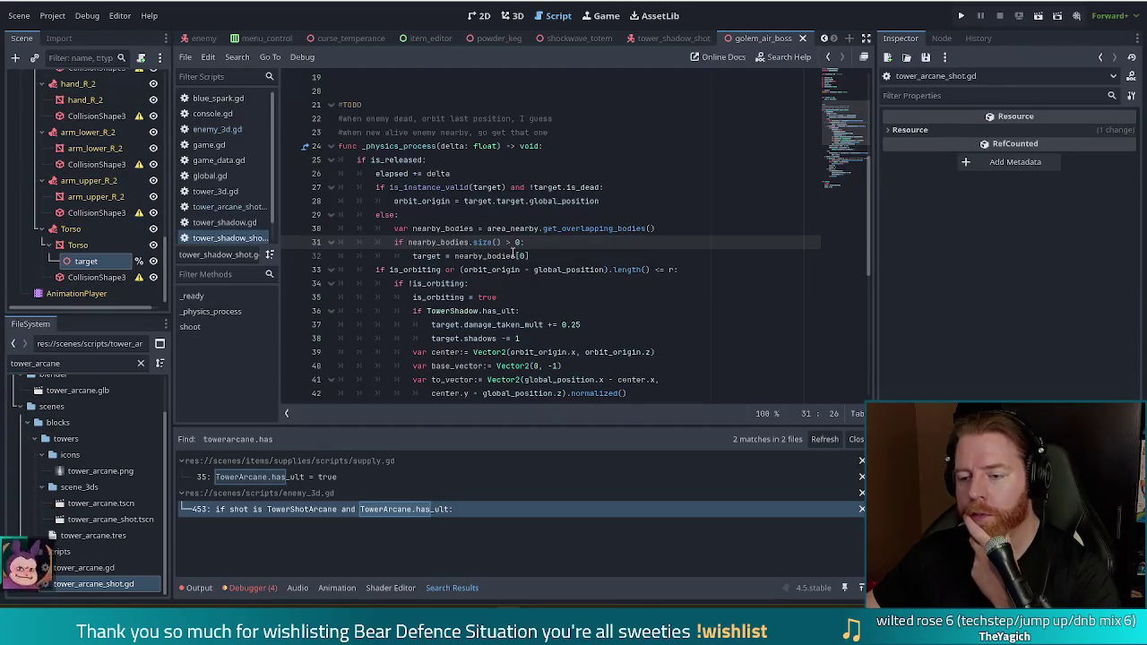
{"action": "mouse_move", "coordinate": [513, 254]}
{"action": "left_click", "coordinate": [444, 229]}
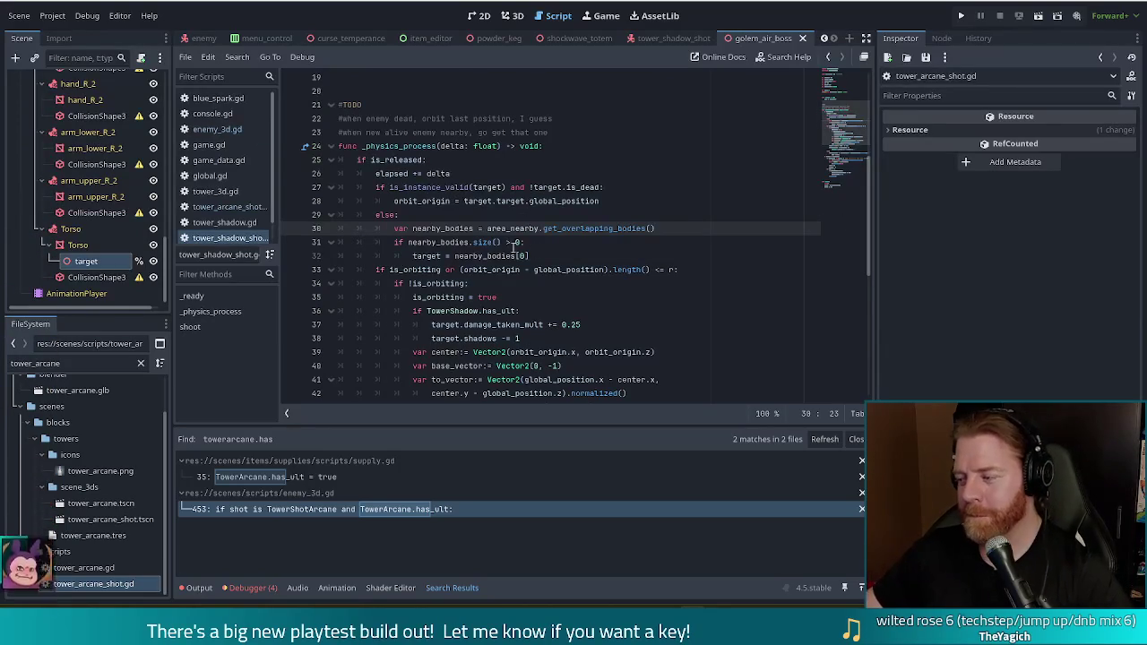
{"action": "left_click", "coordinate": [565, 254]}
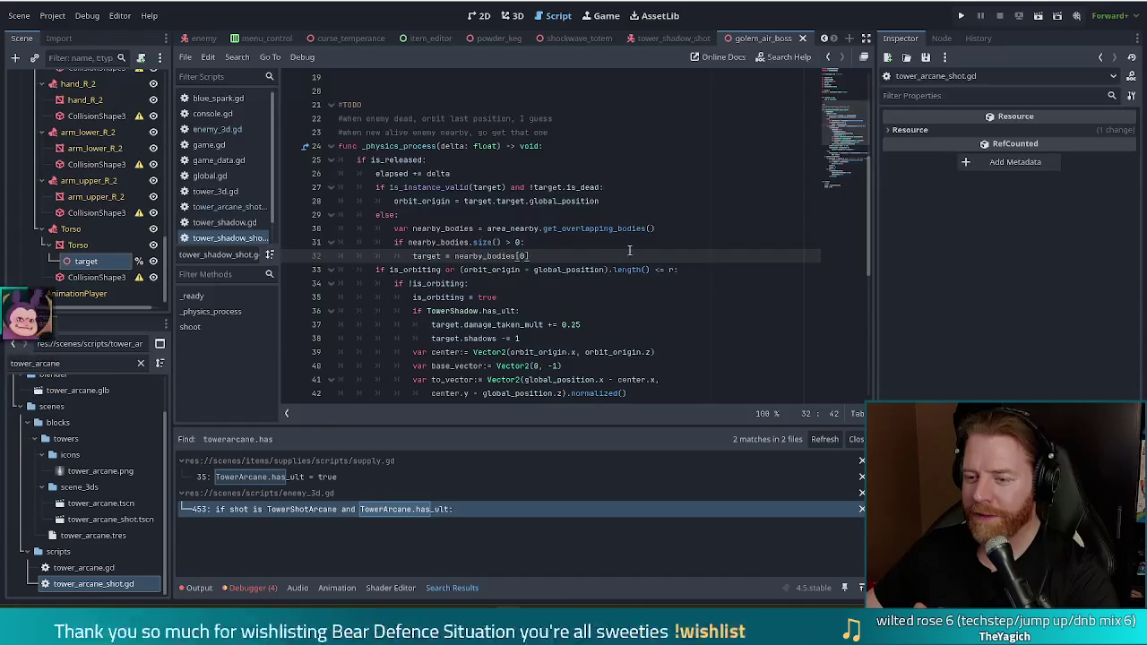
{"action": "mouse_move", "coordinate": [619, 202]}
{"action": "left_mouse_down"}
{"action": "mouse_move", "coordinate": [502, 201]}
{"action": "mouse_move", "coordinate": [619, 189]}
{"action": "left_mouse_up"}
{"action": "key", "text": "ctrl+c"}
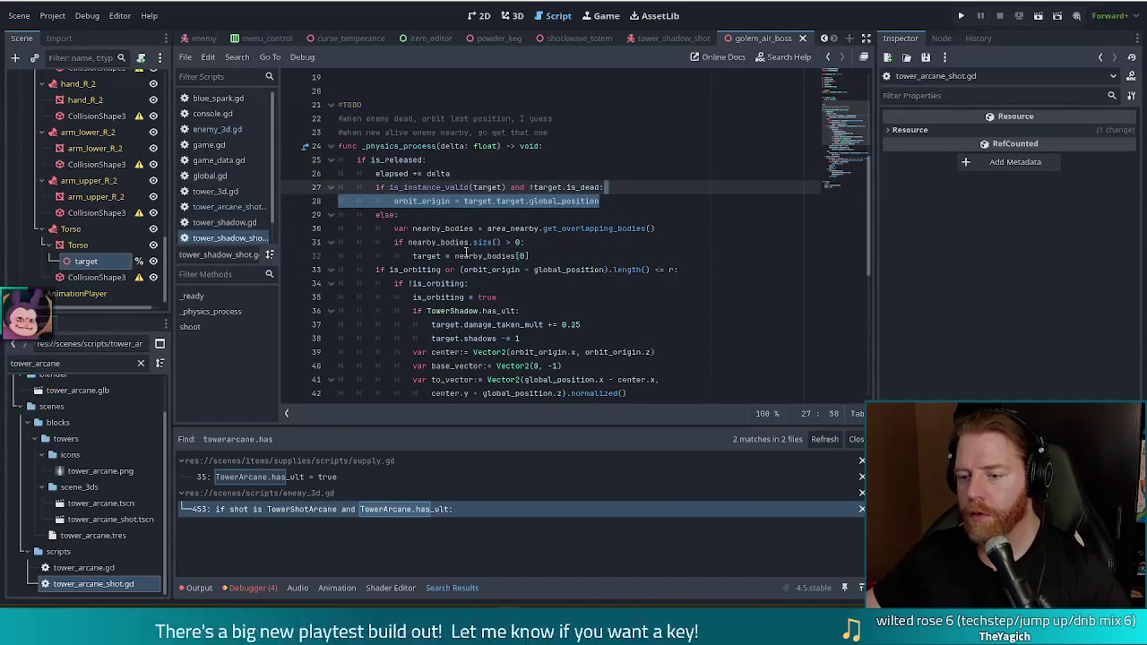
Paste the copied orbit_origin line below the retarget on line 32 and indent it
{"action": "left_click", "coordinate": [550, 258]}
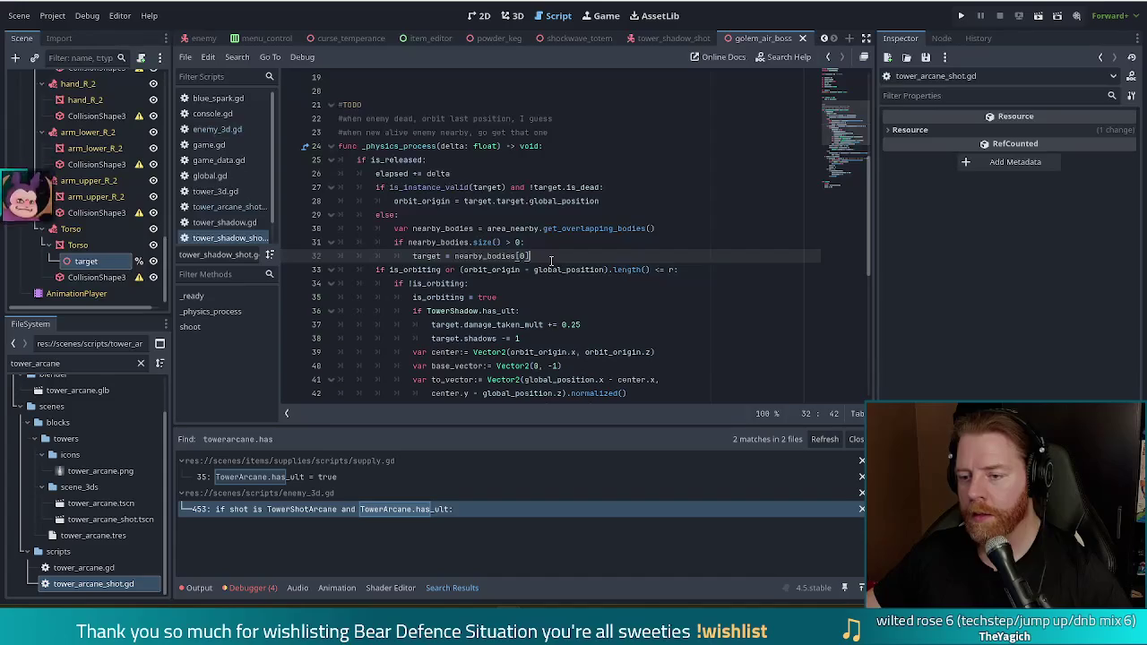
{"action": "key", "text": "ctrl+v"}
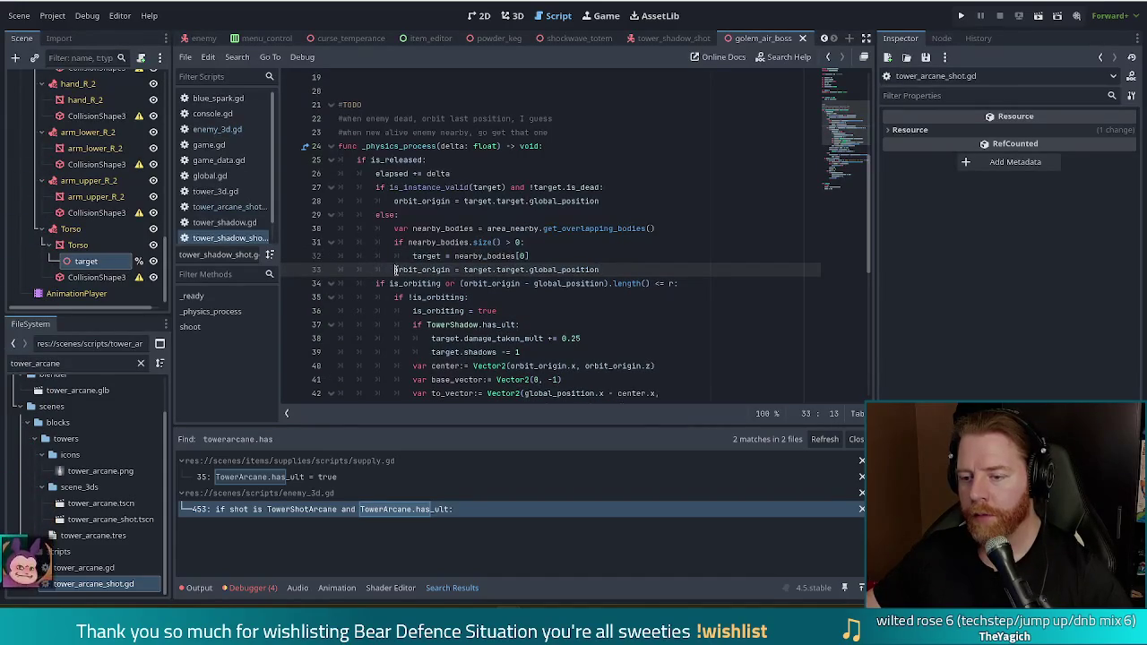
{"action": "key", "text": "Tab"}
Review the new orbit_origin line and run the game to test the change
{"action": "left_click", "coordinate": [483, 257]}
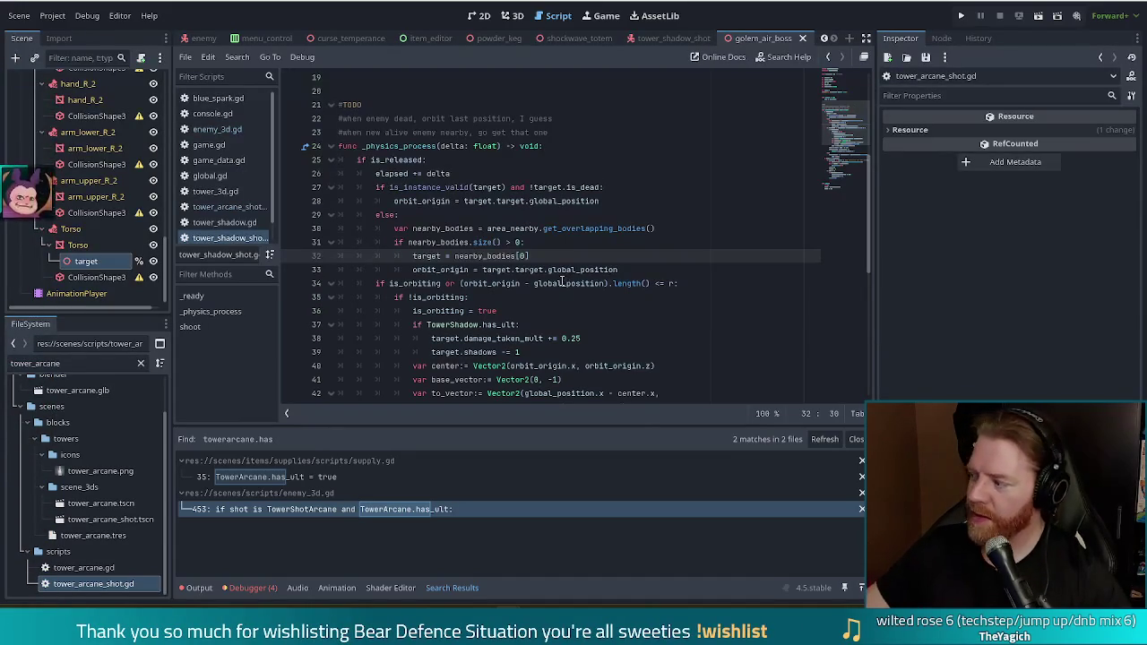
{"action": "mouse_move", "coordinate": [532, 283]}
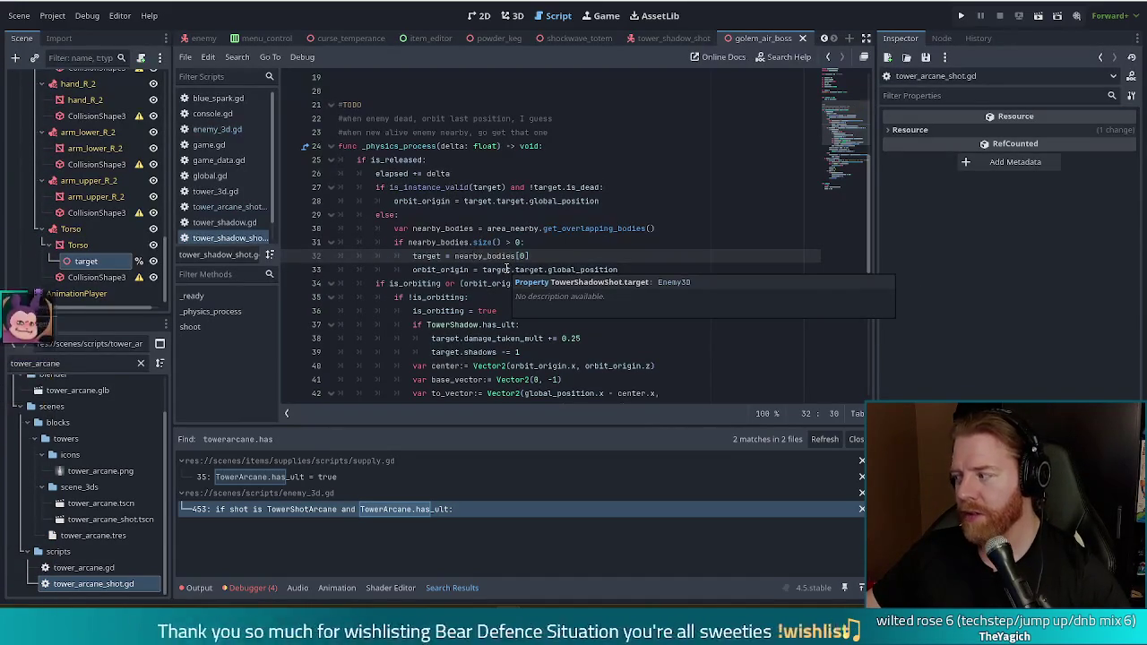
{"action": "mouse_move", "coordinate": [508, 267]}
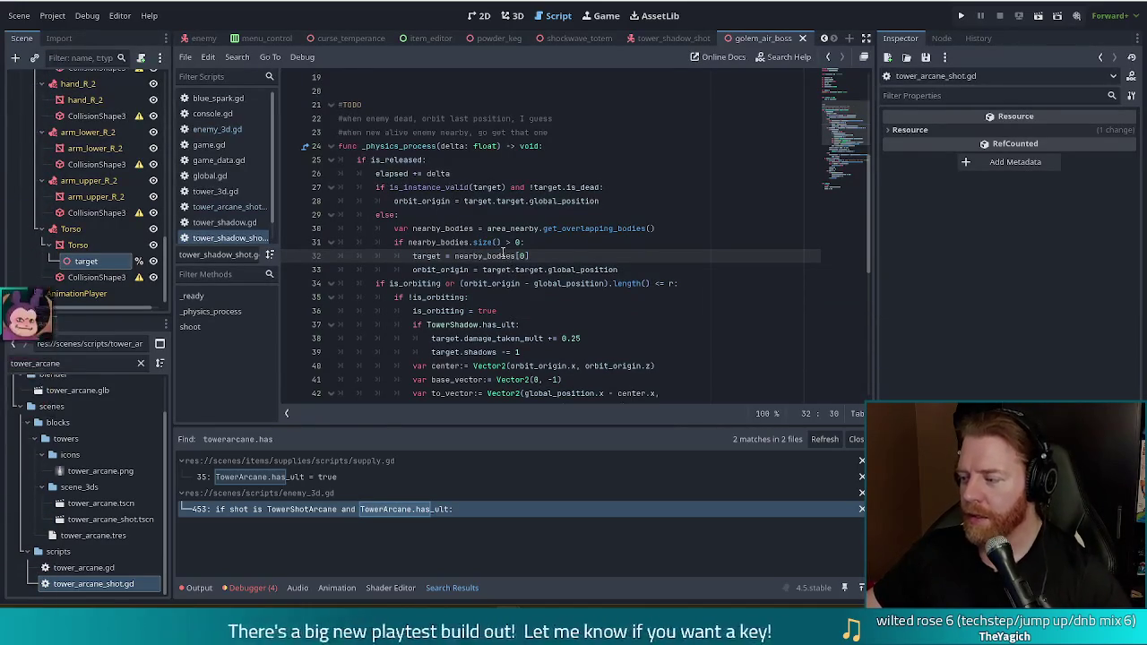
{"action": "left_click", "coordinate": [590, 269]}
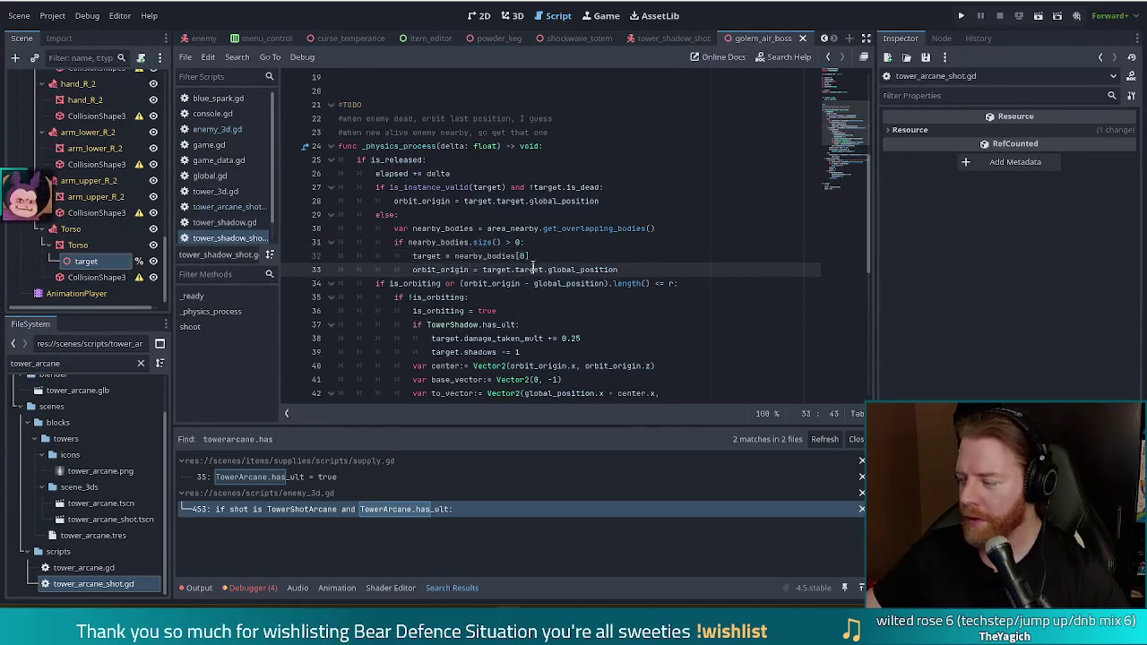
{"action": "left_click", "coordinate": [963, 15]}
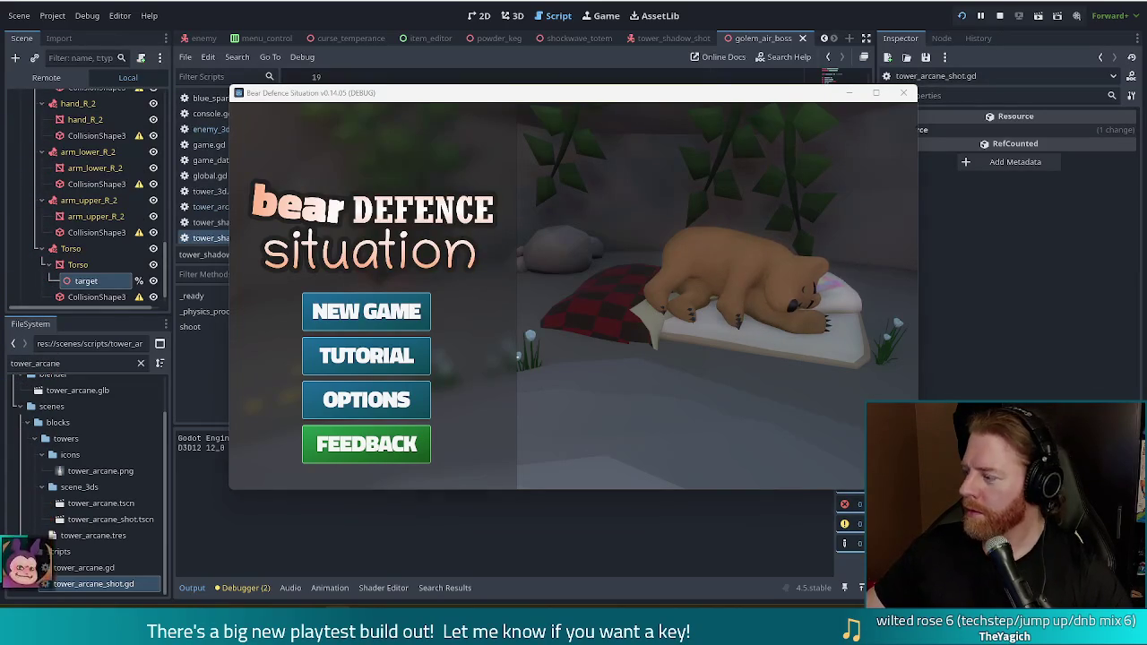
Start a new game and buy the key for 5 gold at the bear's shop
{"action": "left_click", "coordinate": [366, 311]}
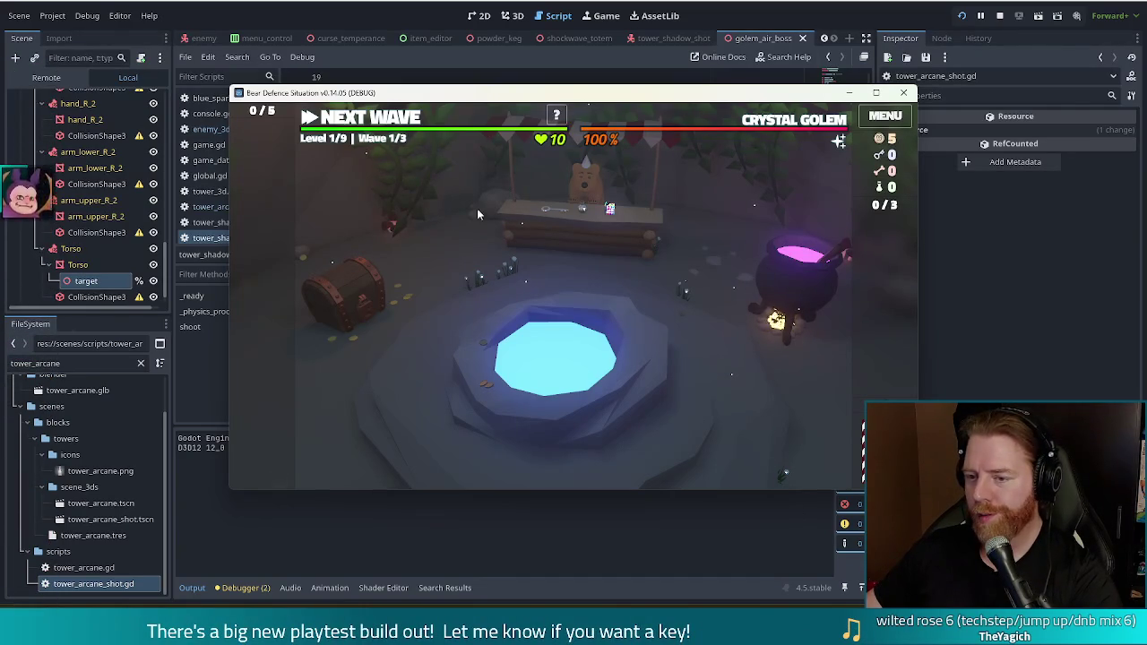
{"action": "left_click", "coordinate": [583, 184]}
{"action": "left_click", "coordinate": [592, 238]}
{"action": "left_click", "coordinate": [702, 383]}
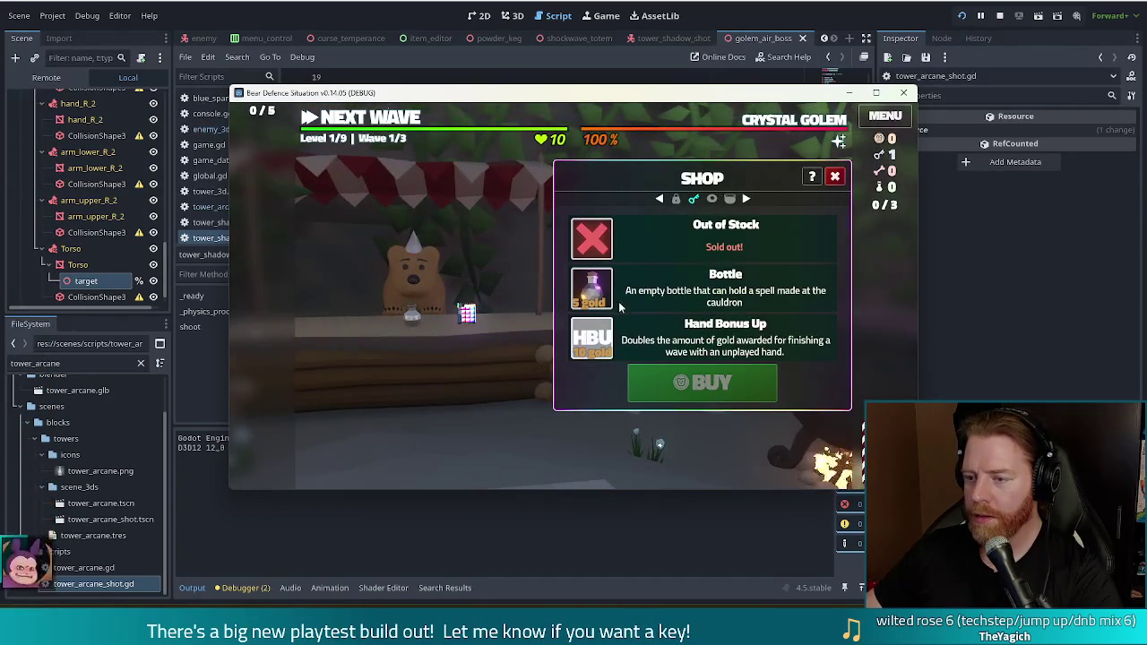
{"action": "key", "text": "Escape"}
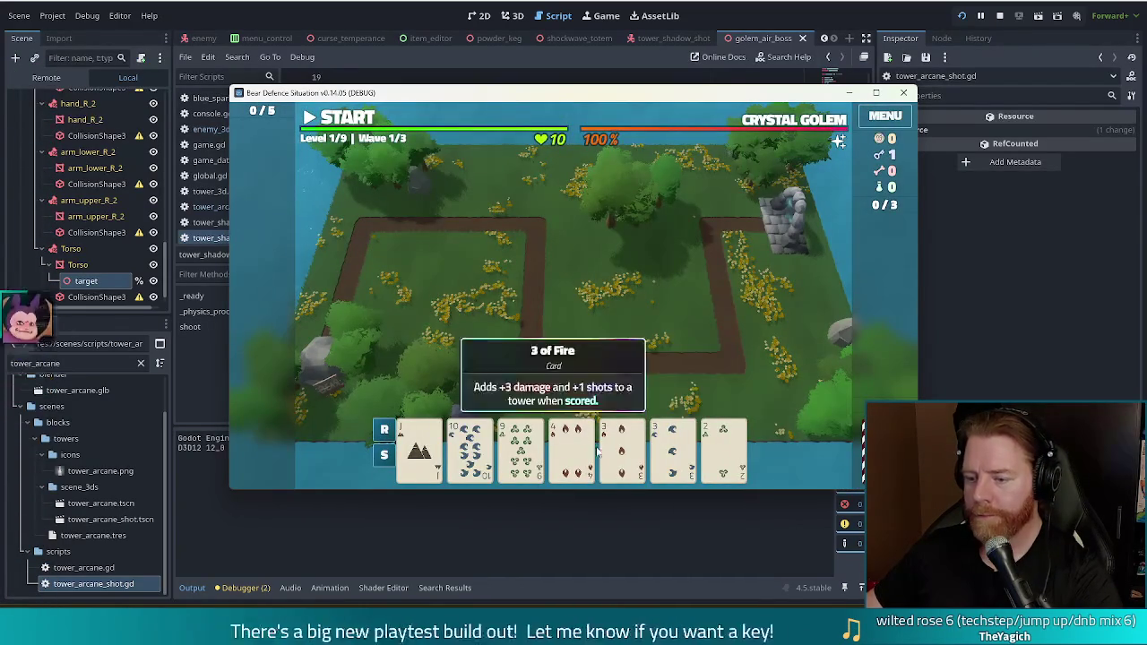
Discard the pair of 3s and other unwanted cards to draw fresh ones
{"action": "left_click", "coordinate": [602, 448]}
{"action": "left_click", "coordinate": [671, 448]}
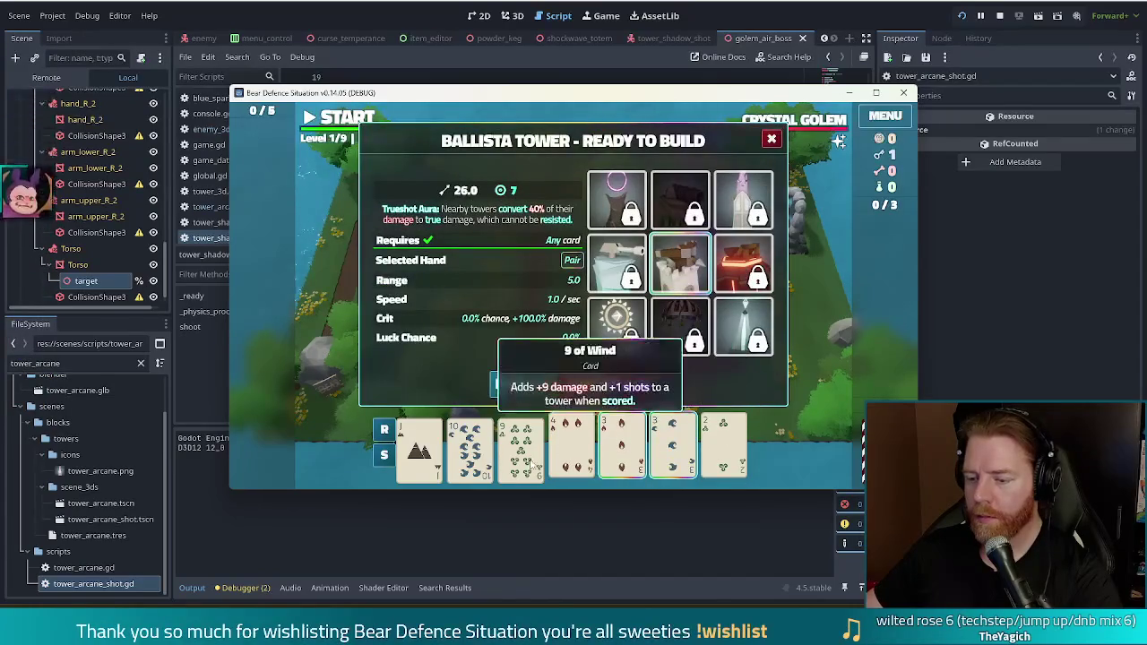
{"action": "left_click", "coordinate": [526, 384]}
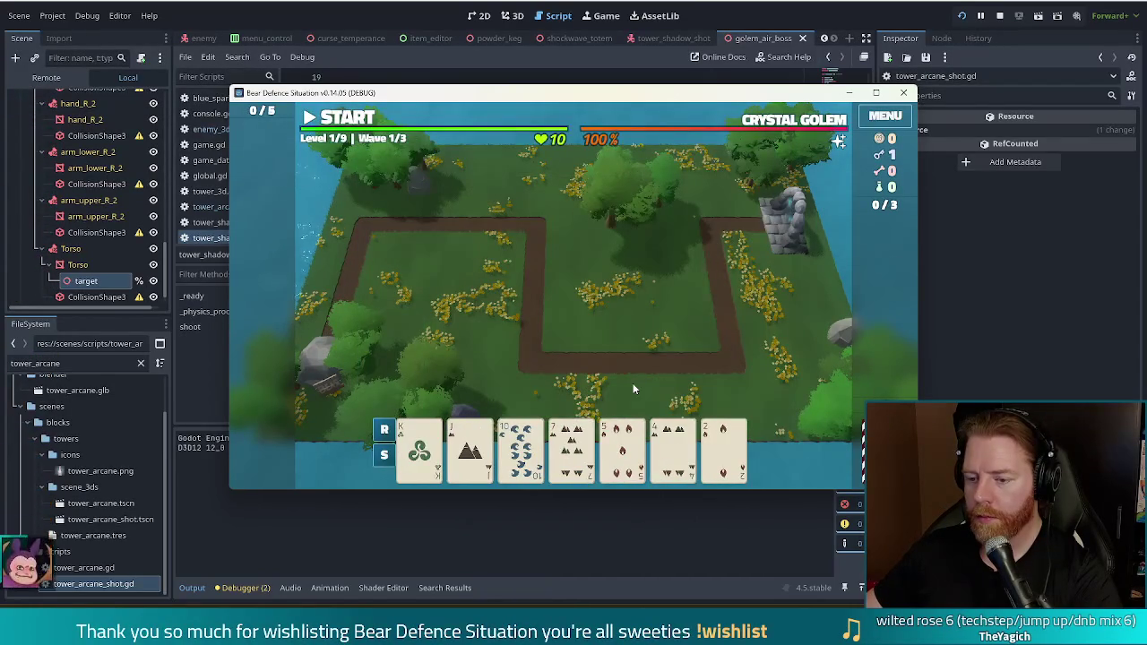
{"action": "left_click", "coordinate": [557, 441]}
{"action": "left_click", "coordinate": [622, 448]}
{"action": "left_click", "coordinate": [525, 313]}
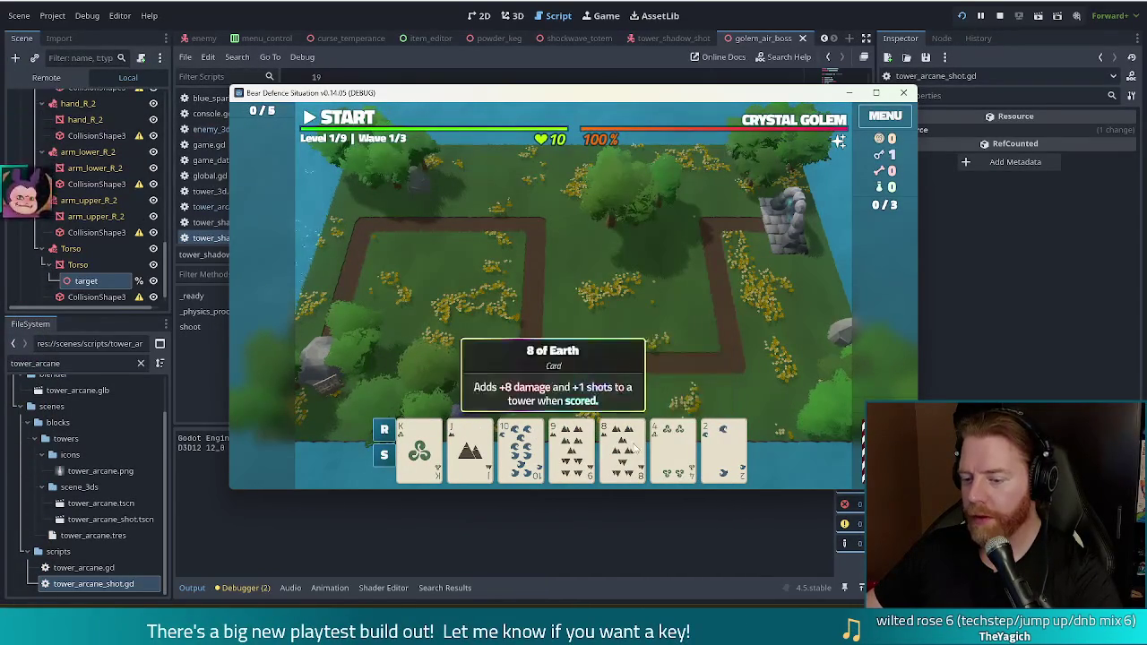
{"action": "left_click", "coordinate": [567, 451]}
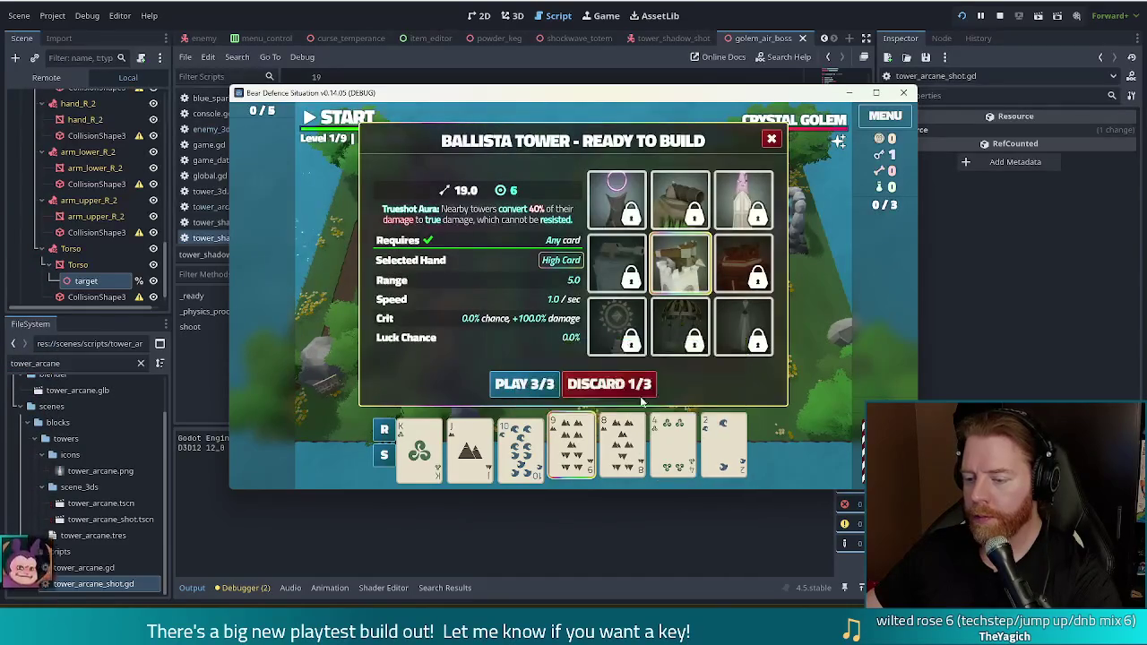
{"action": "left_click", "coordinate": [621, 388]}
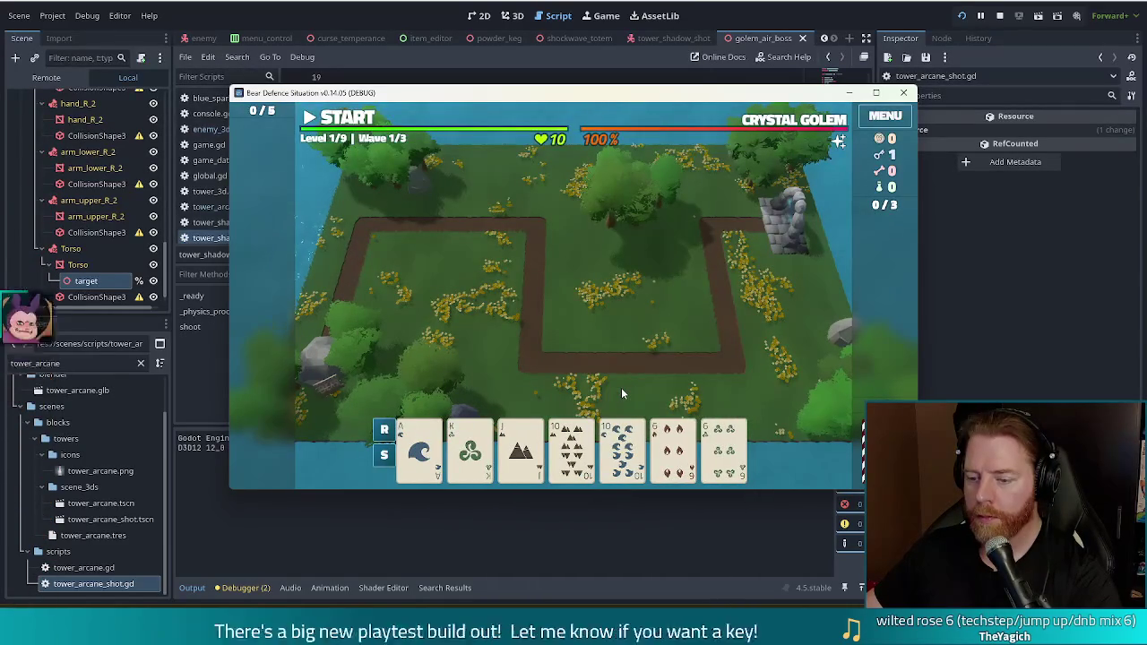
Build a Shadow Tower from two pair of 10s and 6s near the top path bend
{"action": "left_click", "coordinate": [622, 448]}
{"action": "left_click", "coordinate": [571, 448]}
{"action": "left_click", "coordinate": [729, 452]}
{"action": "left_click", "coordinate": [674, 448]}
{"action": "left_click", "coordinate": [538, 388]}
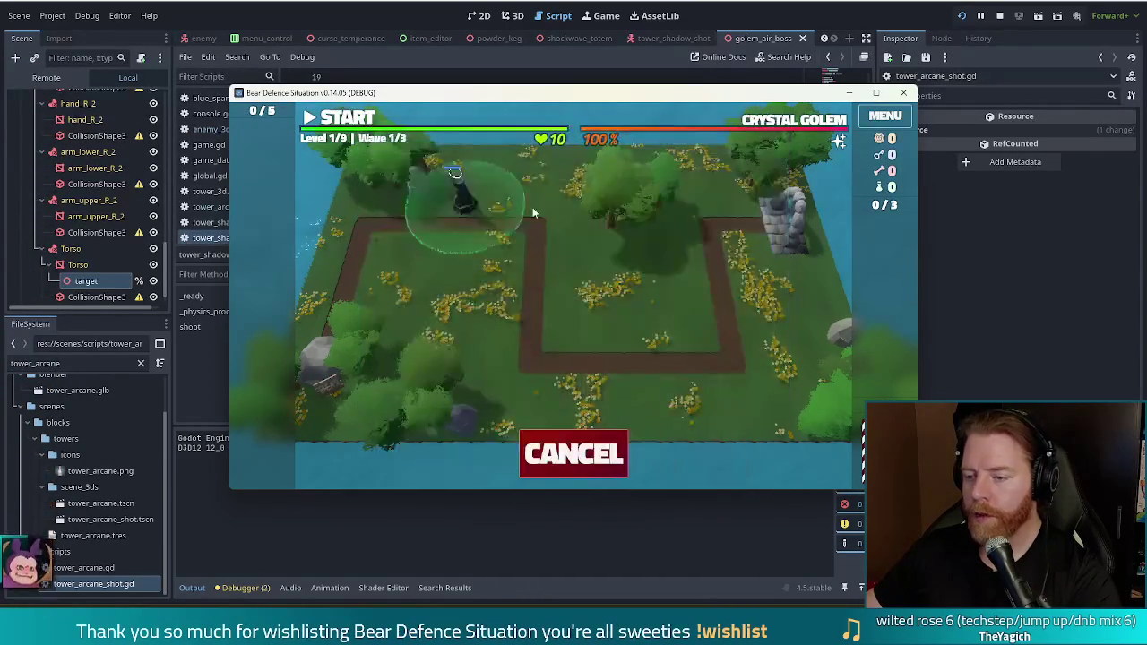
{"action": "left_click", "coordinate": [684, 230]}
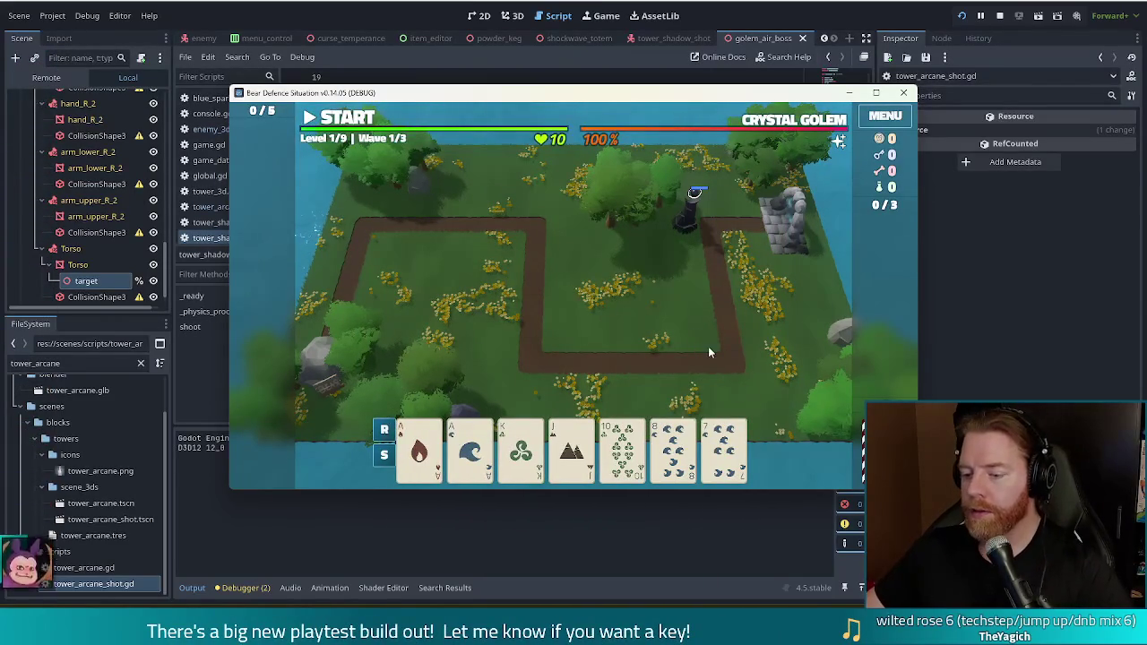
Build a second Shadow Tower from the Ace of Fire and Ace of Water beside the rock
{"action": "left_click", "coordinate": [418, 461]}
{"action": "left_click", "coordinate": [470, 448]}
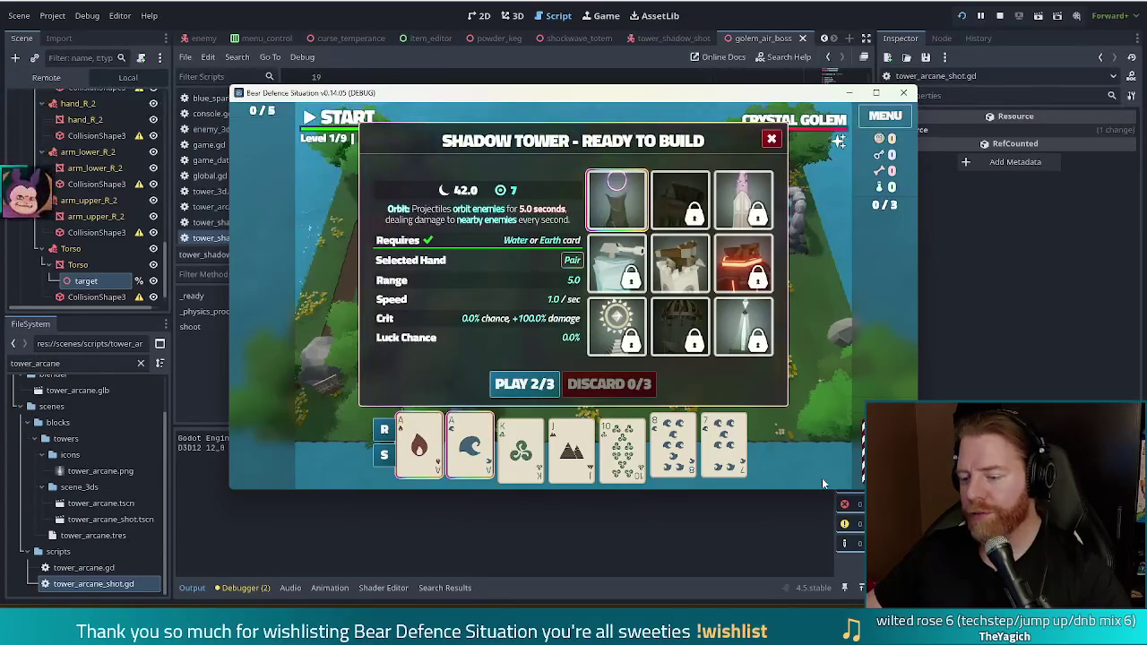
{"action": "left_click", "coordinate": [525, 383]}
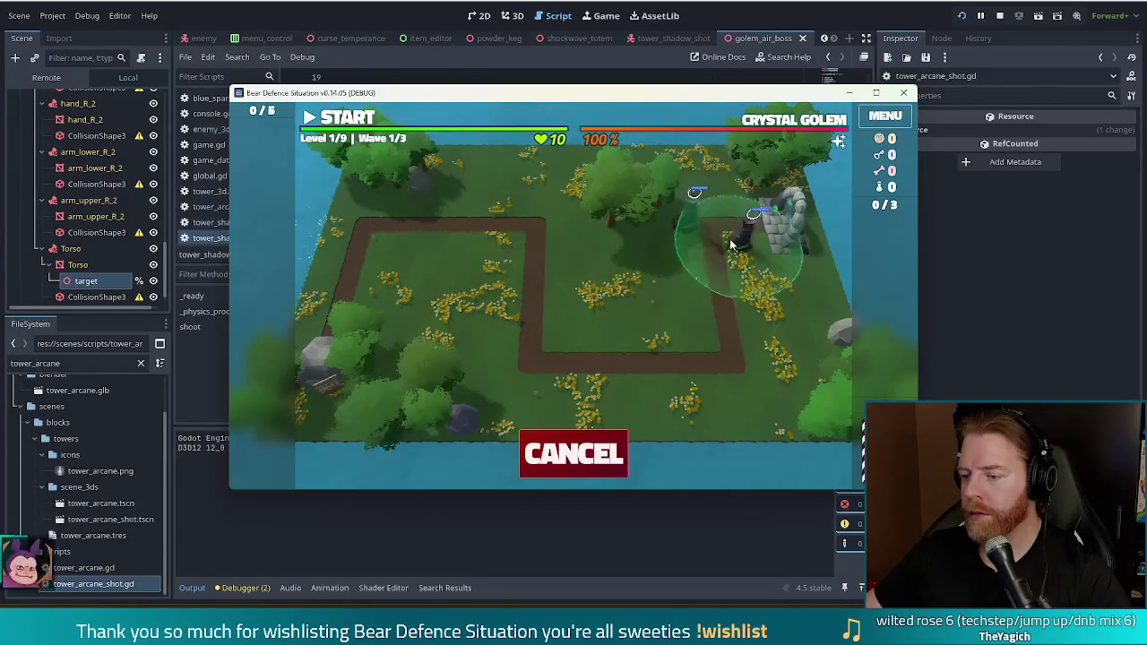
{"action": "left_click", "coordinate": [731, 244]}
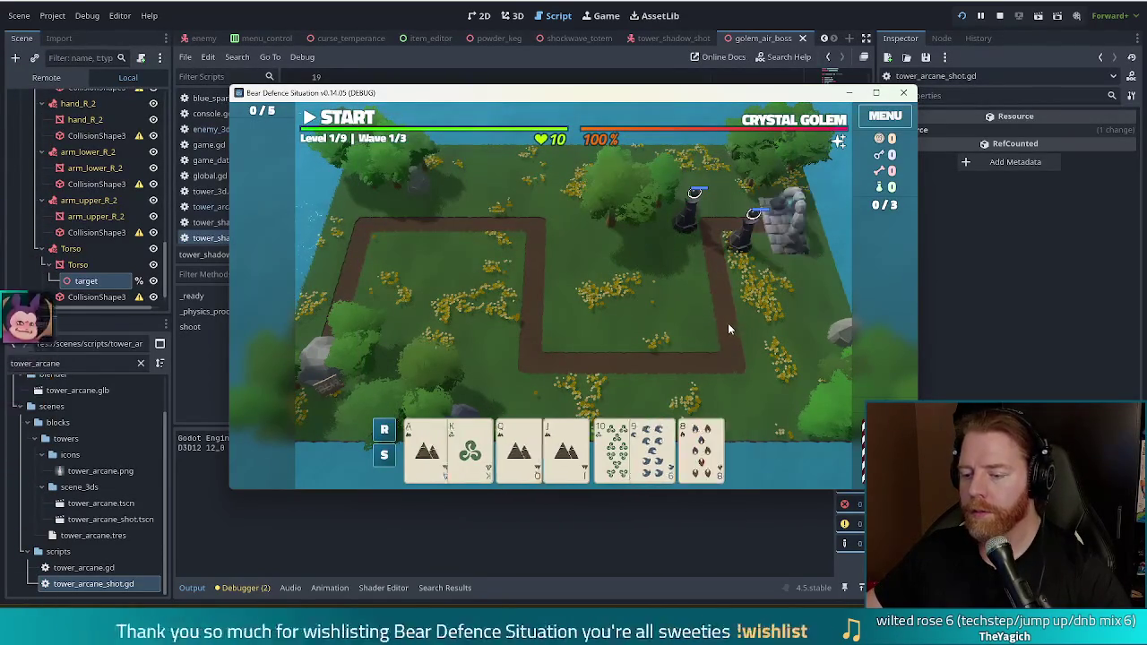
{"action": "mouse_move", "coordinate": [717, 467]}
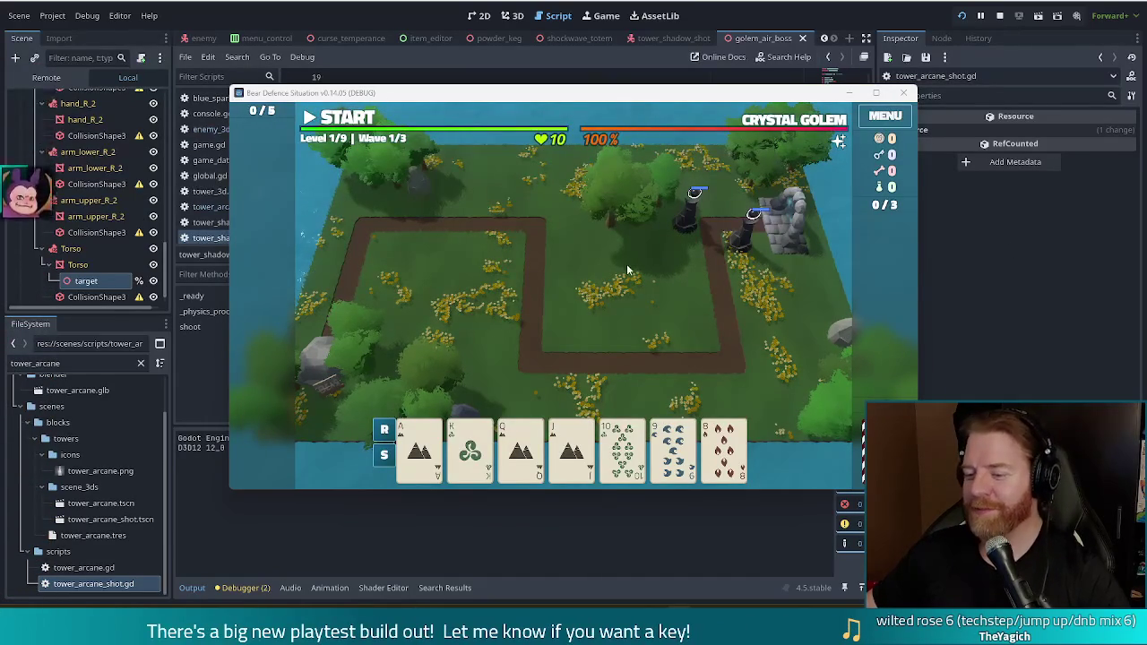
Inspect the two shadow towers' stats and range
{"action": "left_click", "coordinate": [690, 213]}
{"action": "left_click", "coordinate": [737, 251]}
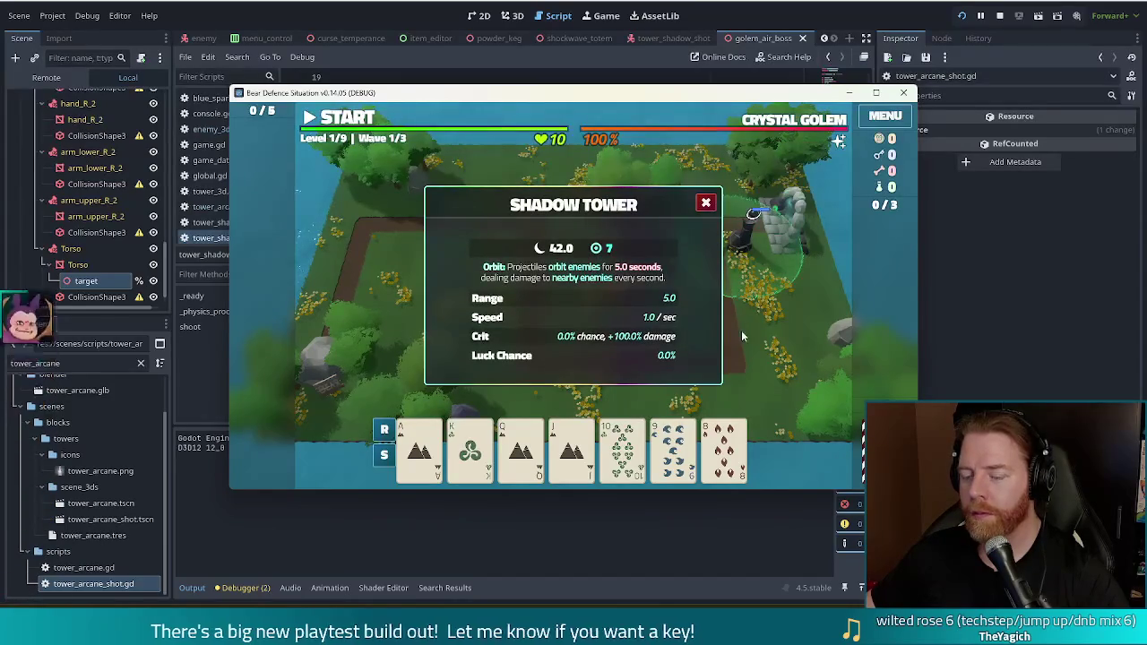
{"action": "left_click", "coordinate": [741, 330]}
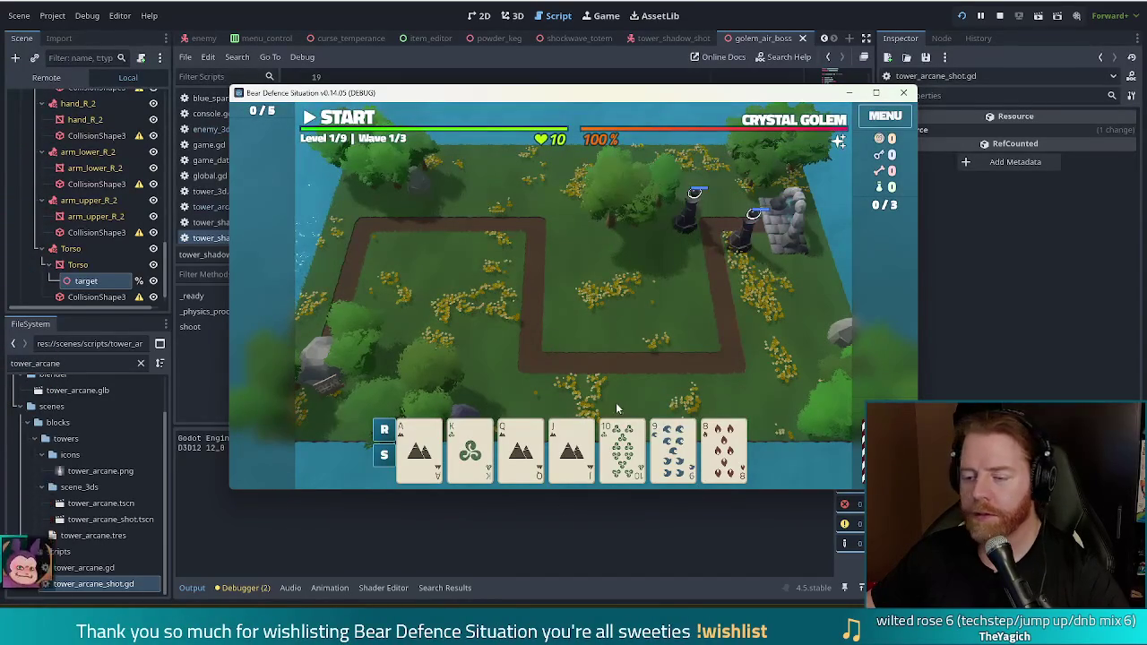
Build a High Card Shadow Tower with the Jack of Earth and start the first wave
{"action": "left_click", "coordinate": [622, 448]}
{"action": "left_click", "coordinate": [673, 448]}
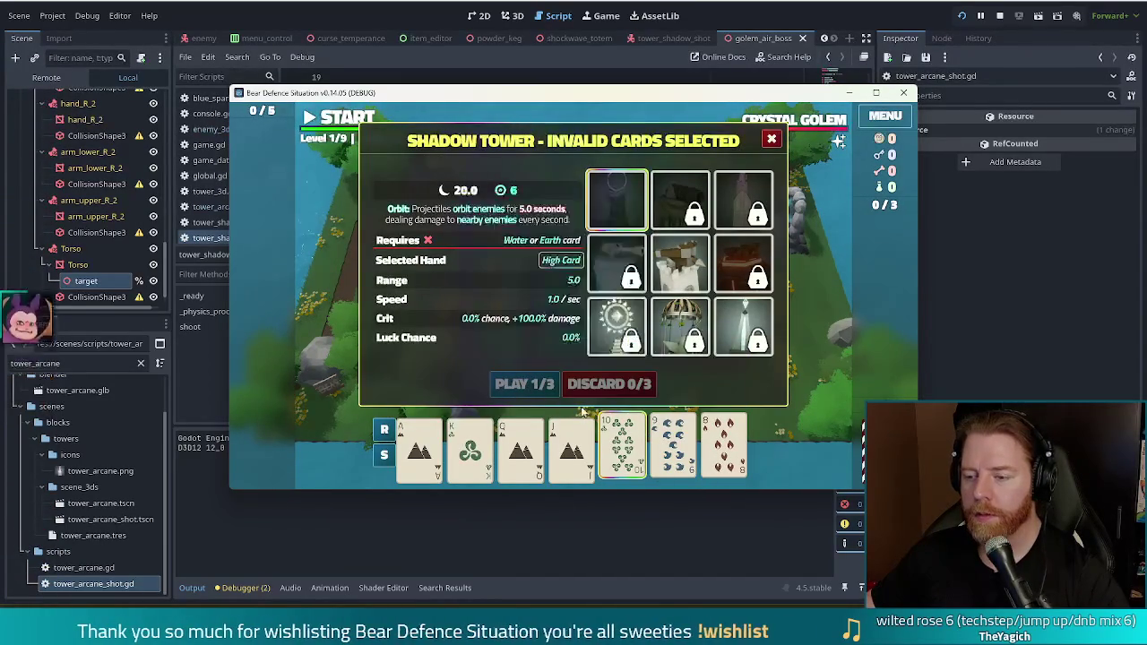
{"action": "left_click", "coordinate": [622, 448]}
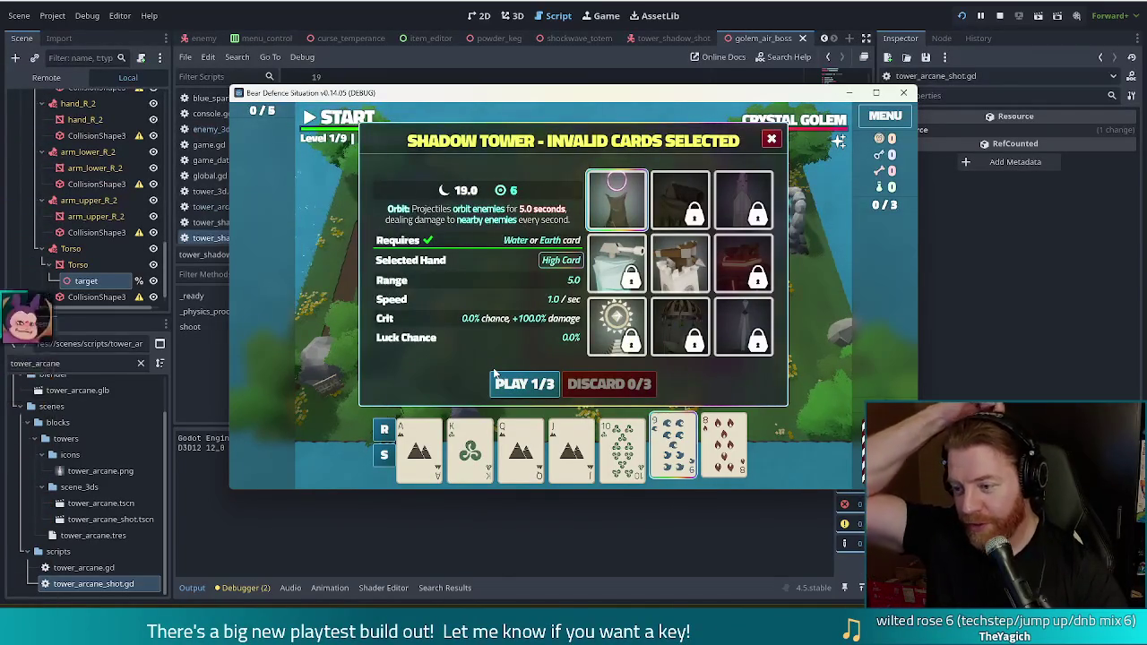
{"action": "left_click", "coordinate": [578, 464]}
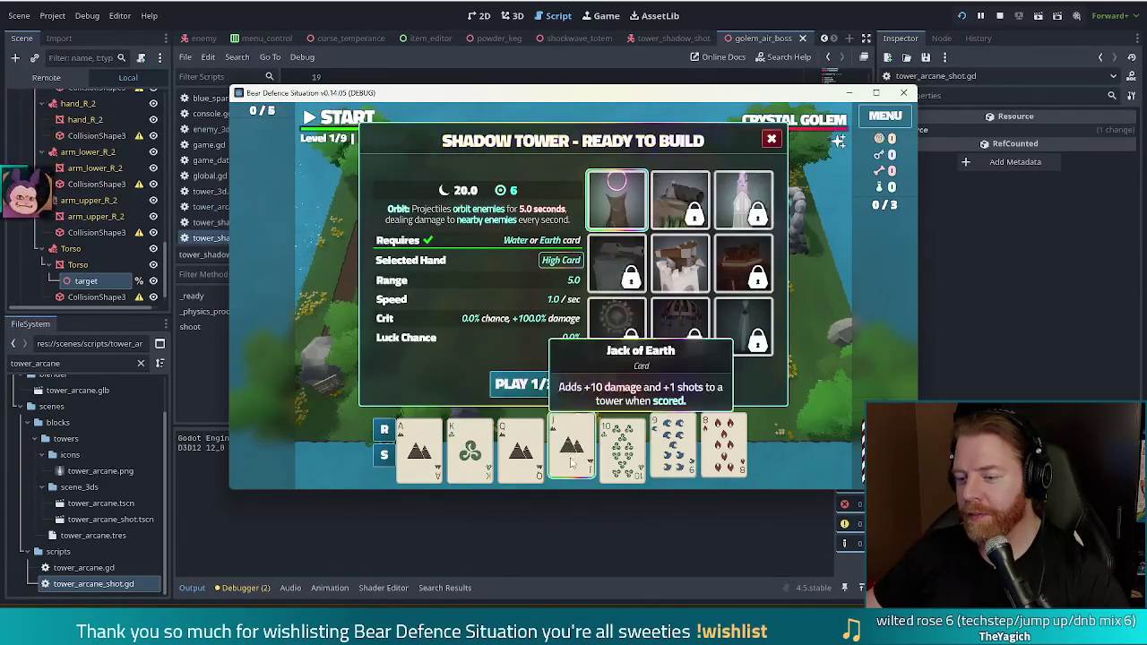
{"action": "left_click", "coordinate": [524, 384]}
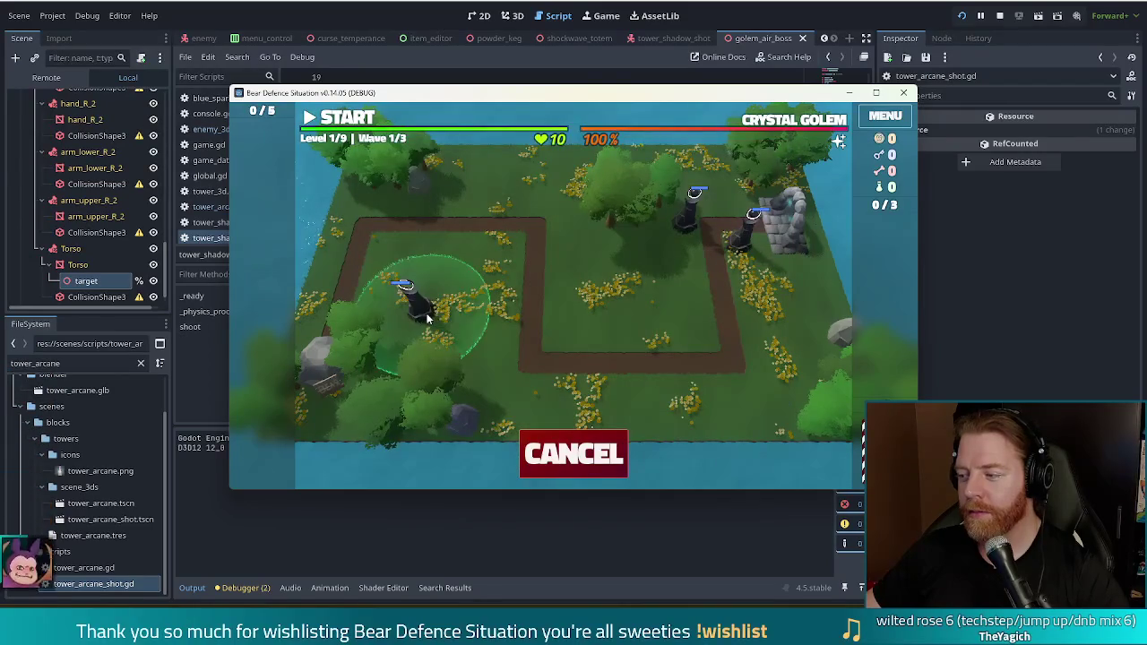
{"action": "right_click", "coordinate": [436, 332]}
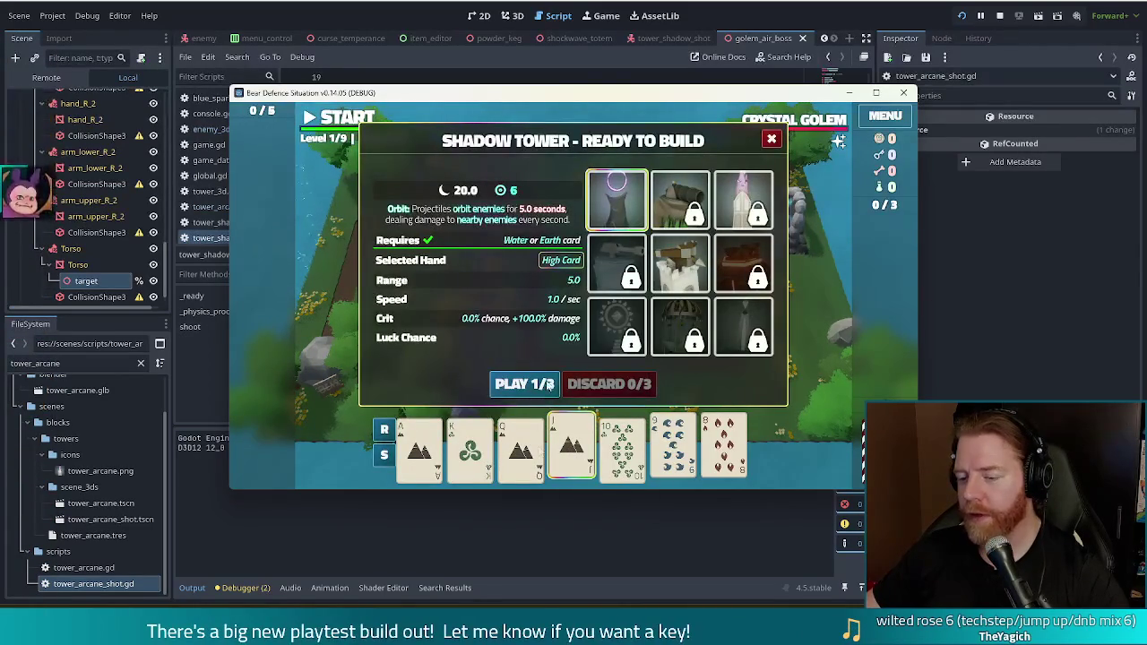
{"action": "left_click", "coordinate": [524, 383]}
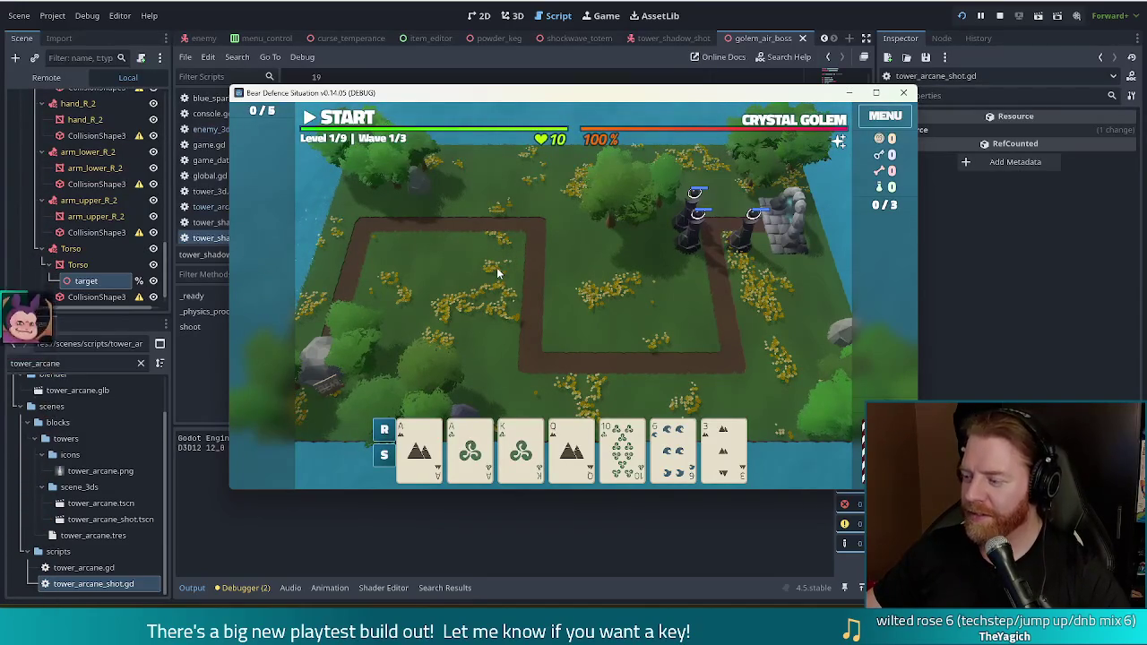
{"action": "left_click", "coordinate": [345, 120]}
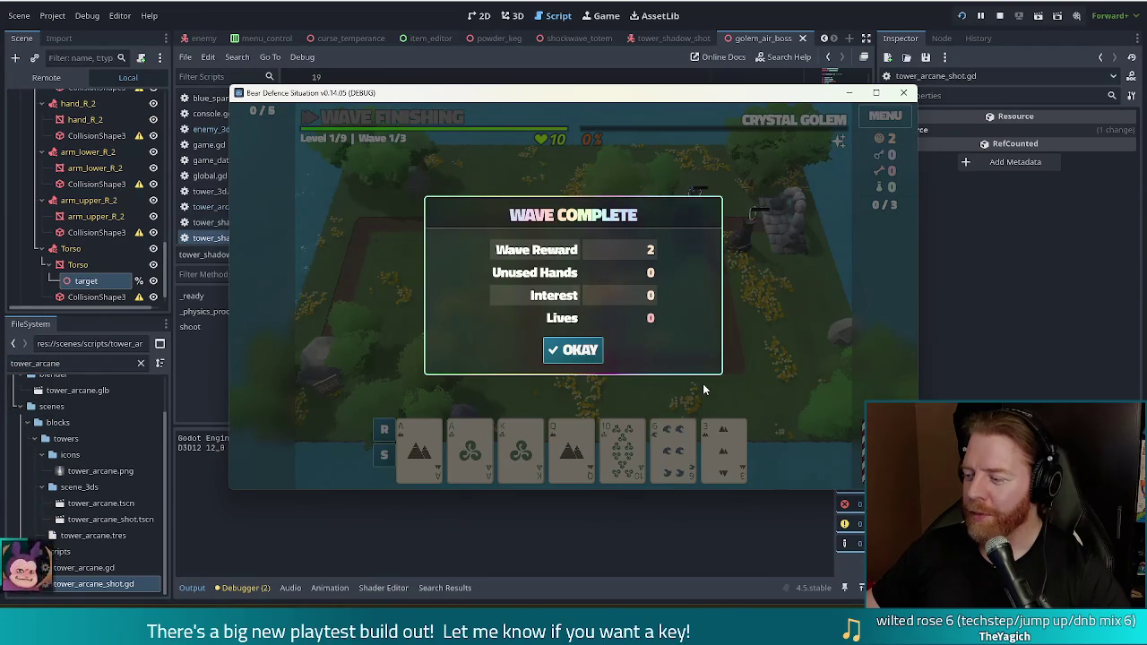
Let wave 1 finish and dismiss the Wave Complete summary
{"action": "left_click", "coordinate": [574, 350]}
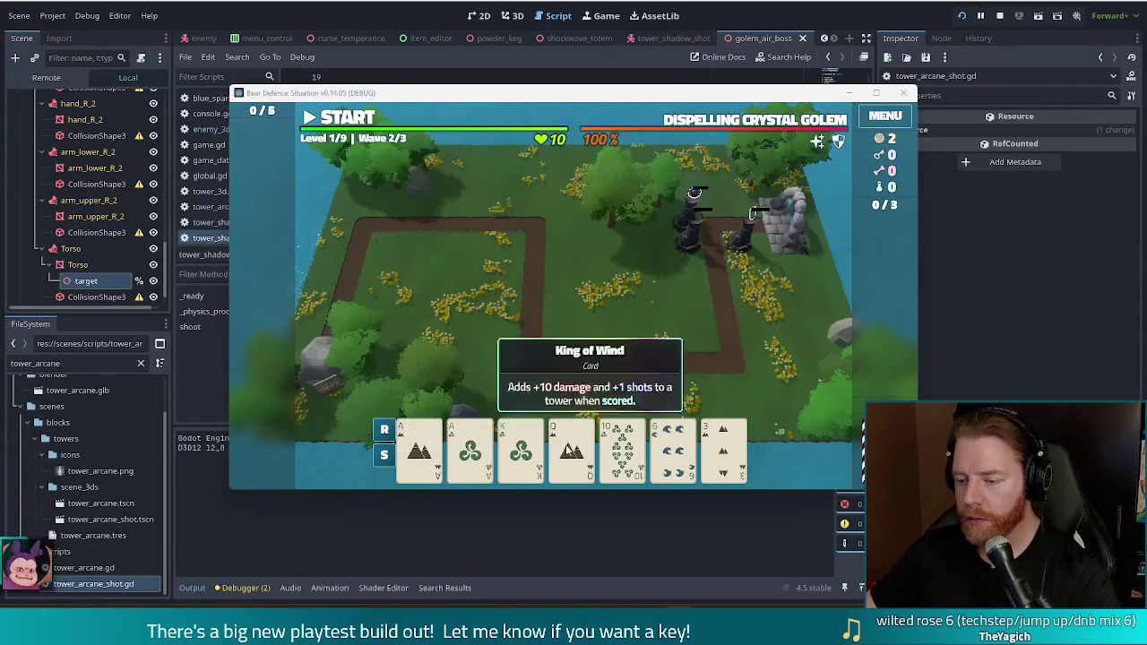
Discard the 6 of Water and another unwanted card for new draws
{"action": "left_click", "coordinate": [673, 446]}
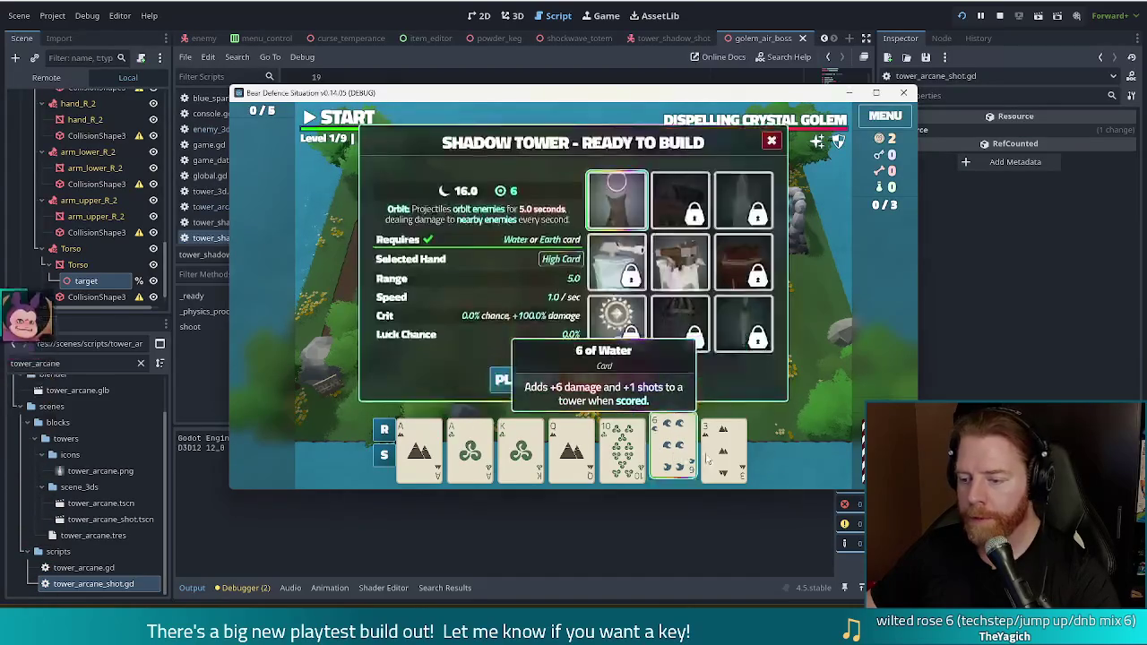
{"action": "left_click", "coordinate": [609, 383]}
{"action": "left_click", "coordinate": [635, 447]}
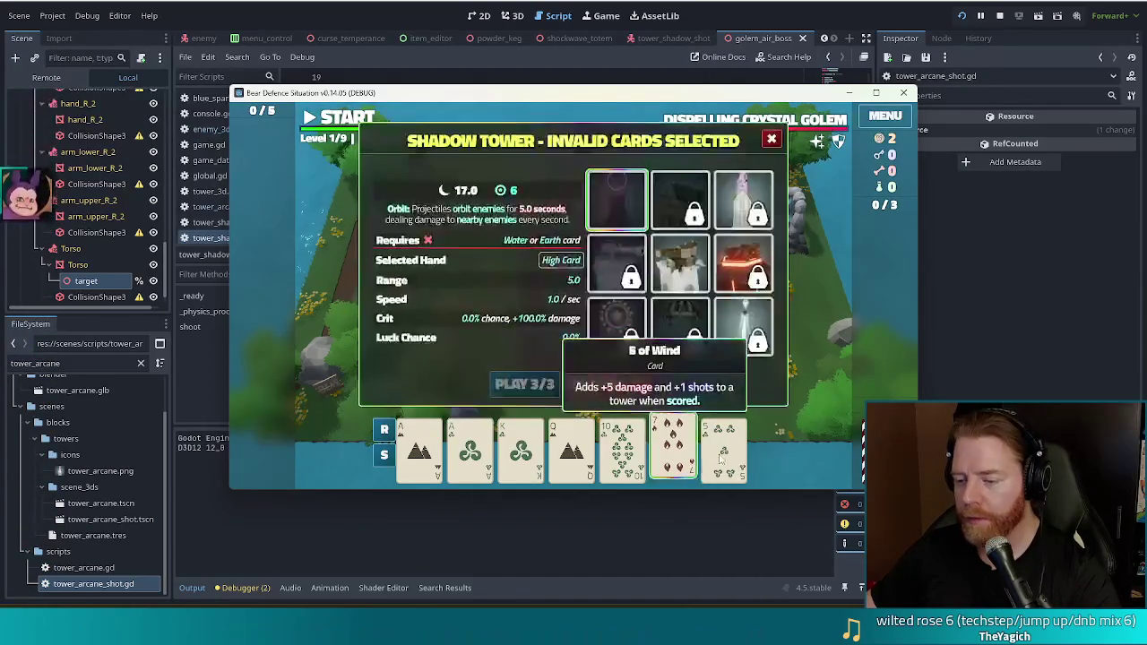
{"action": "left_click", "coordinate": [610, 383]}
Play Aces and Queens of Earth and Wind, placing the Shadow Tower beside the others
{"action": "left_click", "coordinate": [420, 446]}
{"action": "left_click", "coordinate": [470, 446]}
{"action": "left_click", "coordinate": [571, 447]}
{"action": "left_click", "coordinate": [617, 448]}
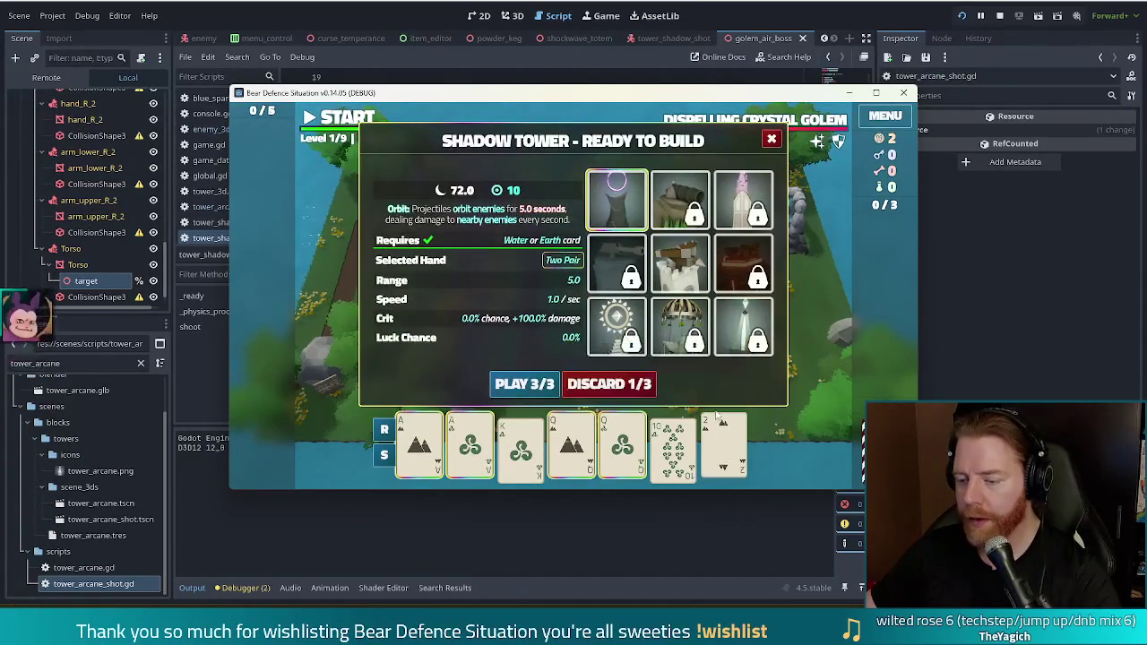
{"action": "left_click", "coordinate": [535, 386]}
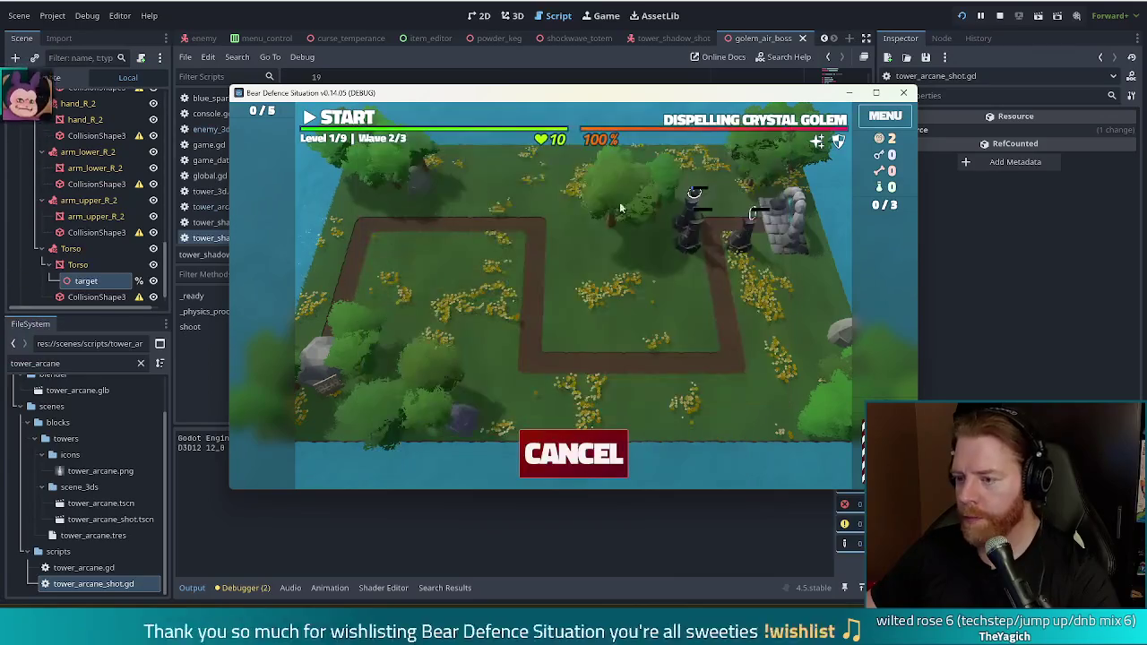
{"action": "left_click", "coordinate": [717, 213]}
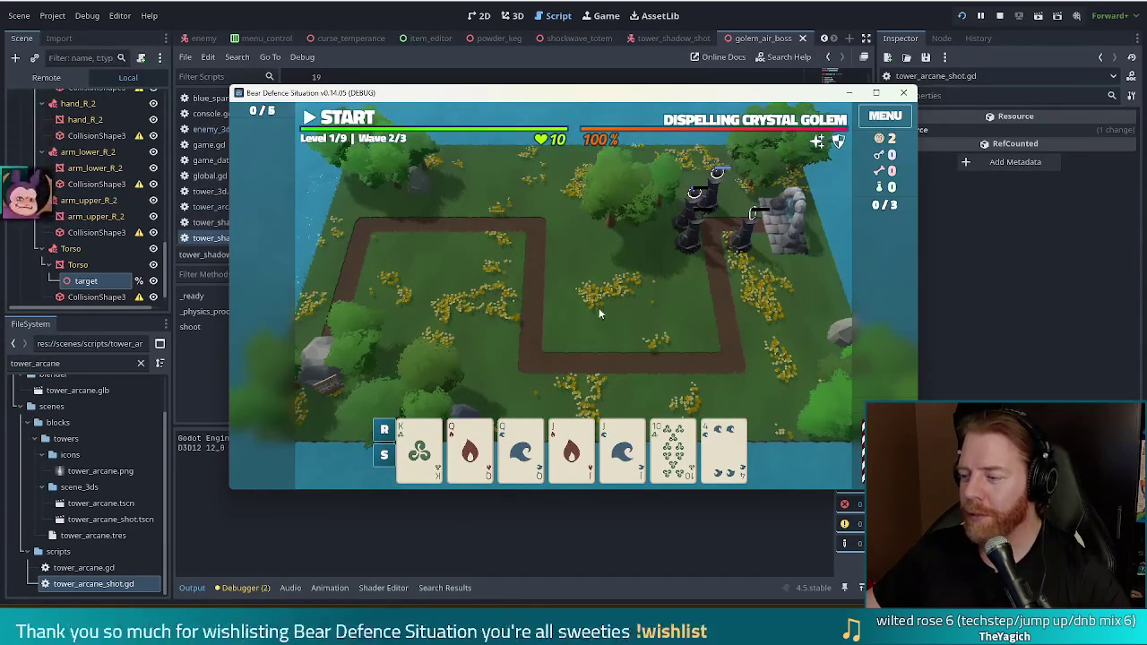
Play Queens and Jacks of Fire and Water, placing the Shadow Tower below the existing towers
{"action": "left_click", "coordinate": [470, 453]}
{"action": "left_click", "coordinate": [521, 453]}
{"action": "left_click", "coordinate": [572, 452]}
{"action": "left_click", "coordinate": [622, 452]}
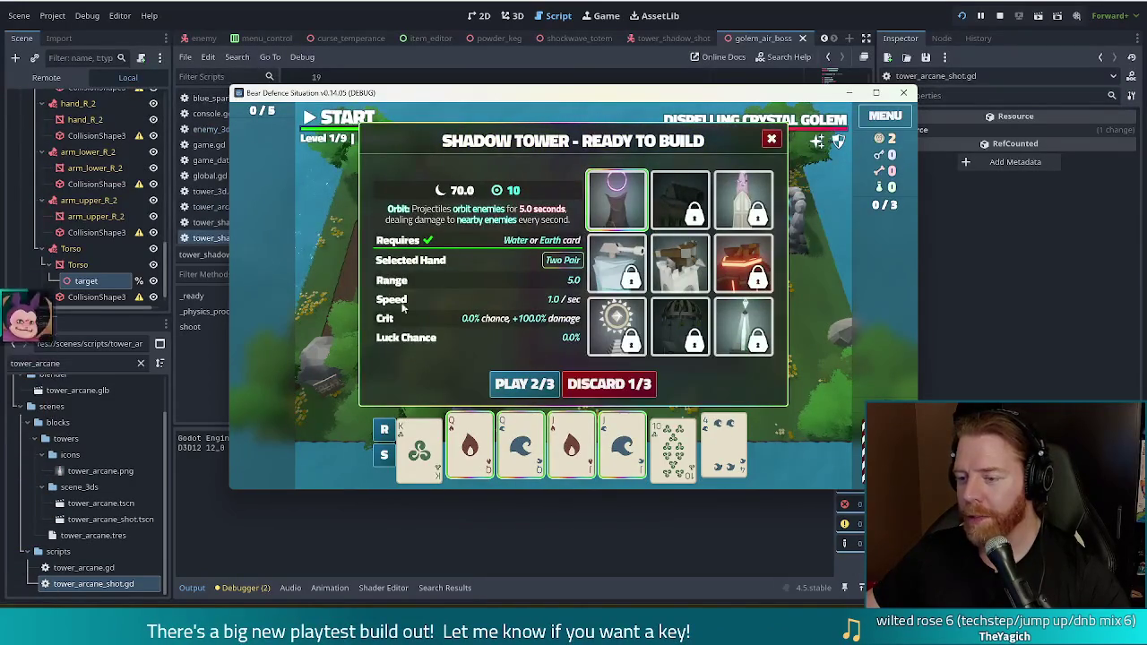
{"action": "left_click", "coordinate": [525, 384]}
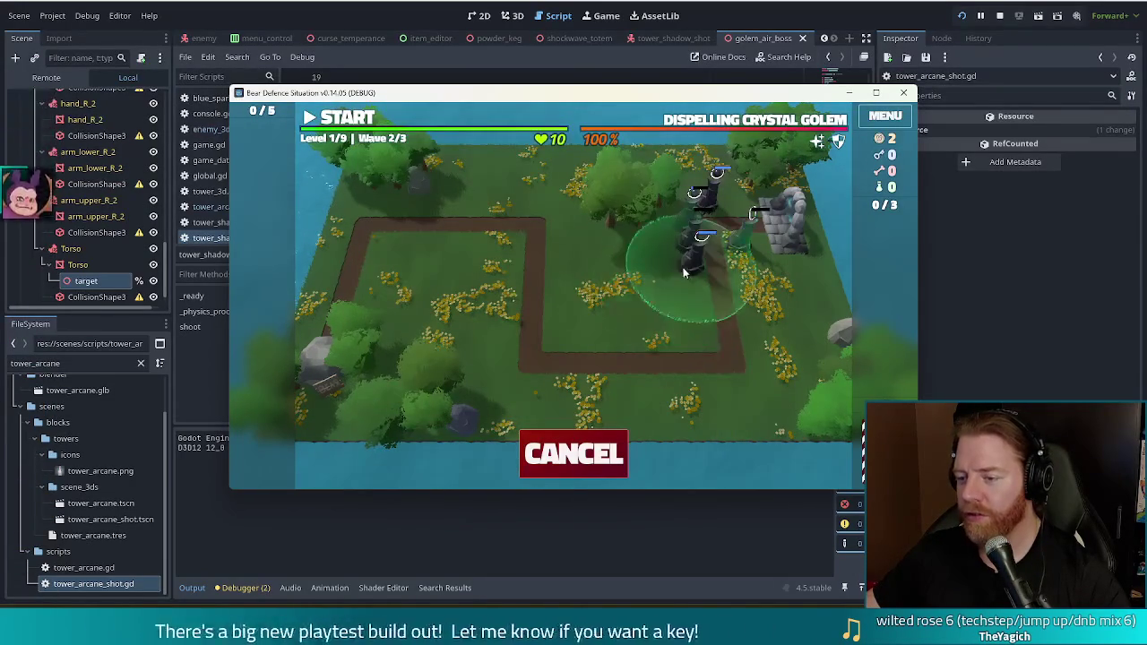
{"action": "left_click", "coordinate": [690, 265]}
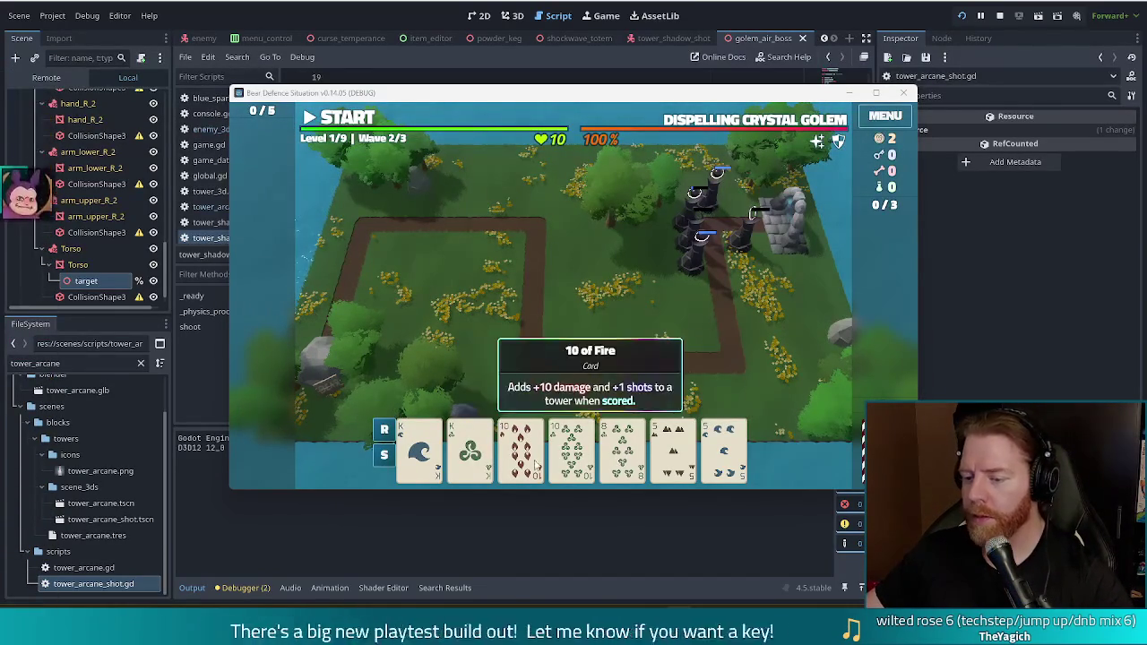
Play both 10s and both Kings as a Shadow Tower next to the path, then run the wave
{"action": "key", "text": "space"}
{"action": "key", "text": "1"}
{"action": "key", "text": "2"}
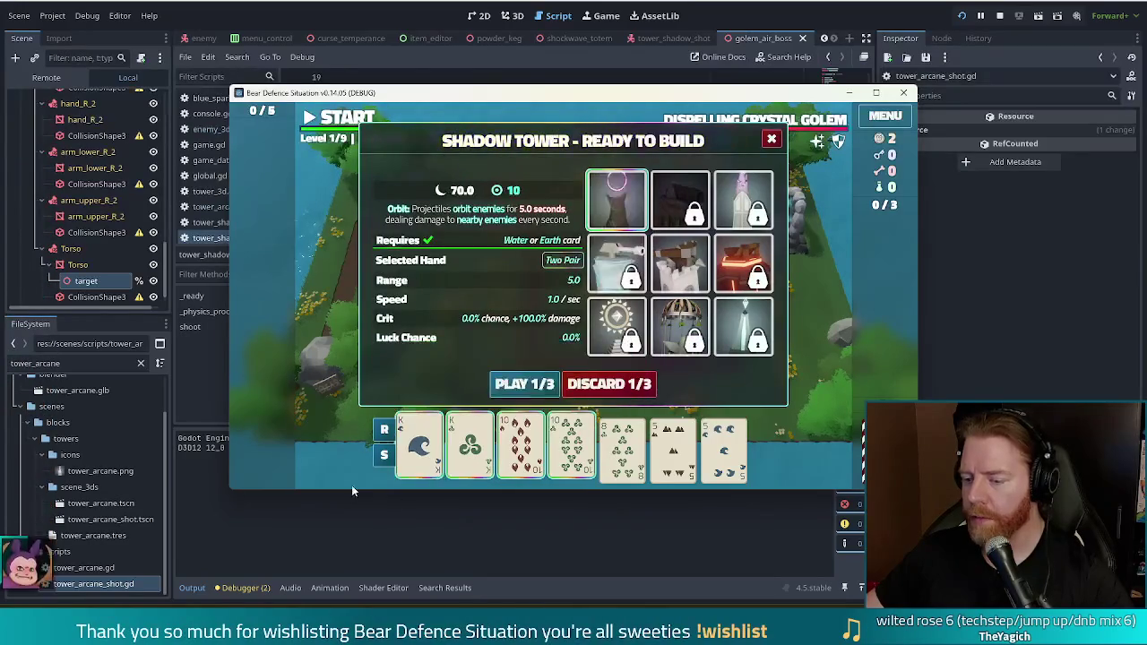
{"action": "left_click", "coordinate": [537, 386]}
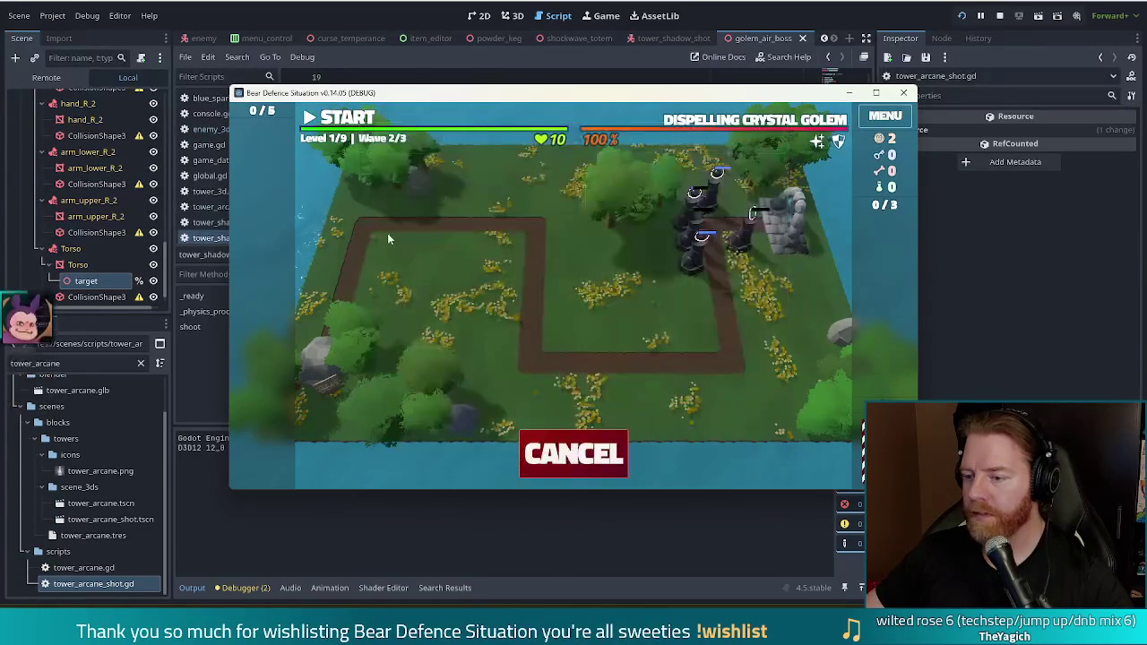
{"action": "left_click", "coordinate": [742, 255]}
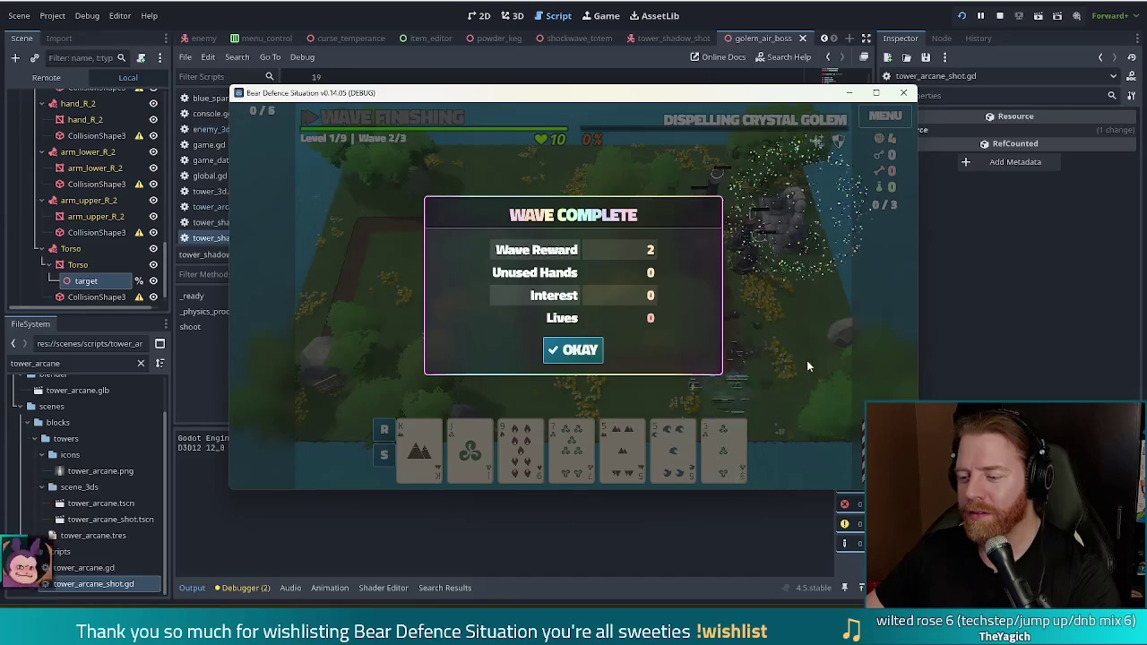
Close the wave 2 reward summary and discard the Jack of Wind for a new card
{"action": "left_click", "coordinate": [565, 351]}
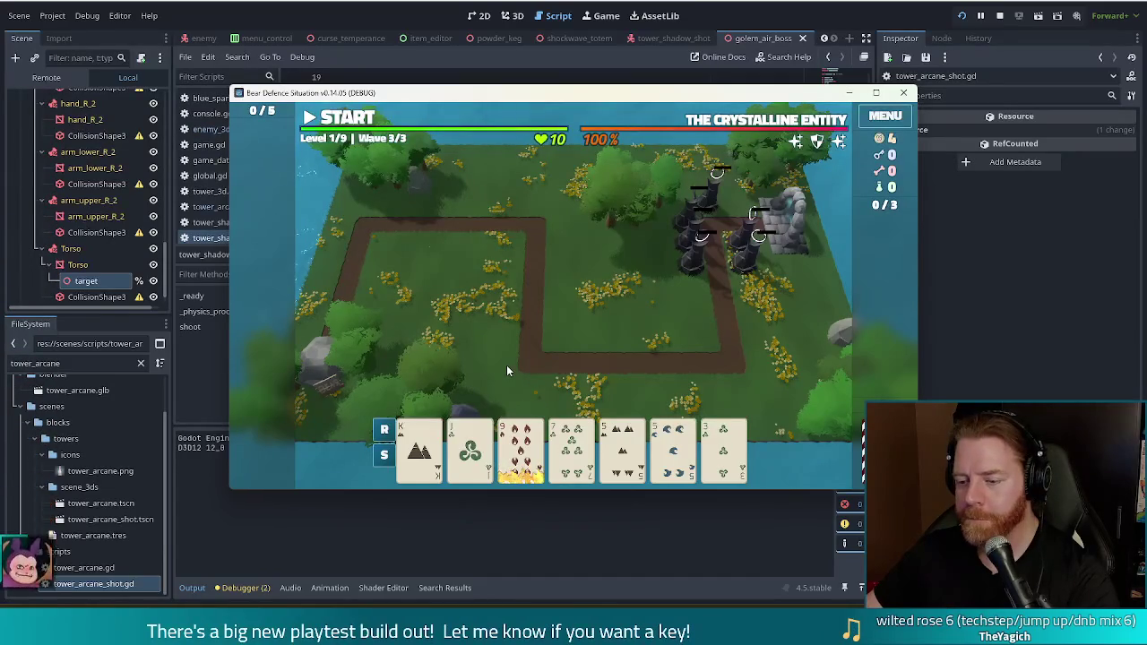
{"action": "left_click", "coordinate": [470, 448]}
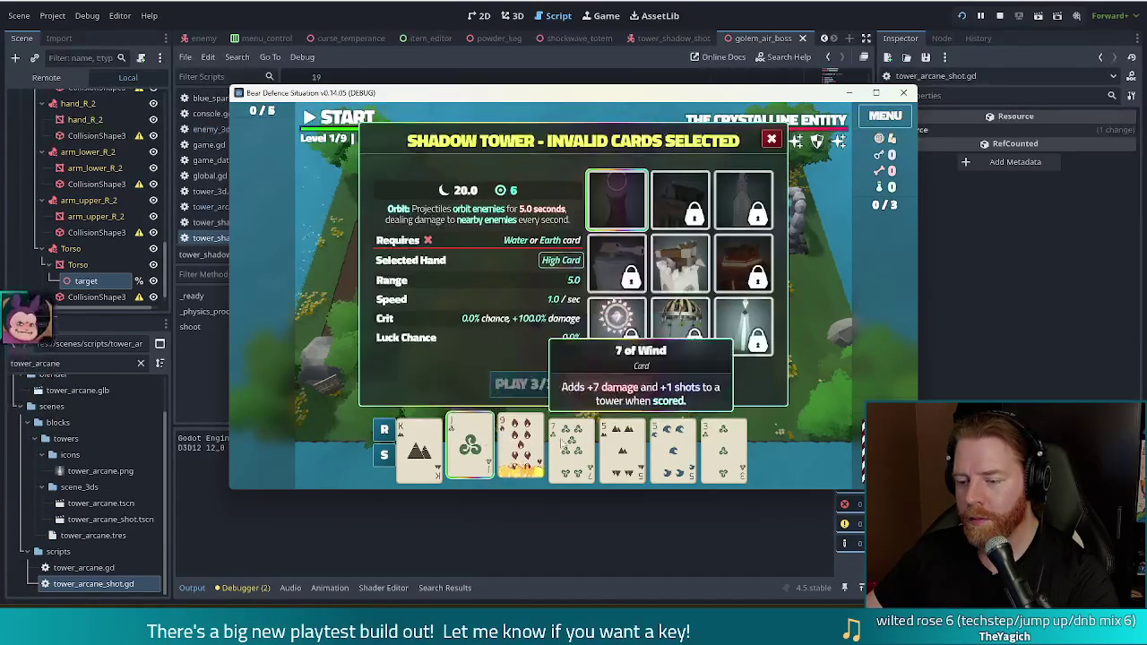
{"action": "left_click", "coordinate": [640, 383]}
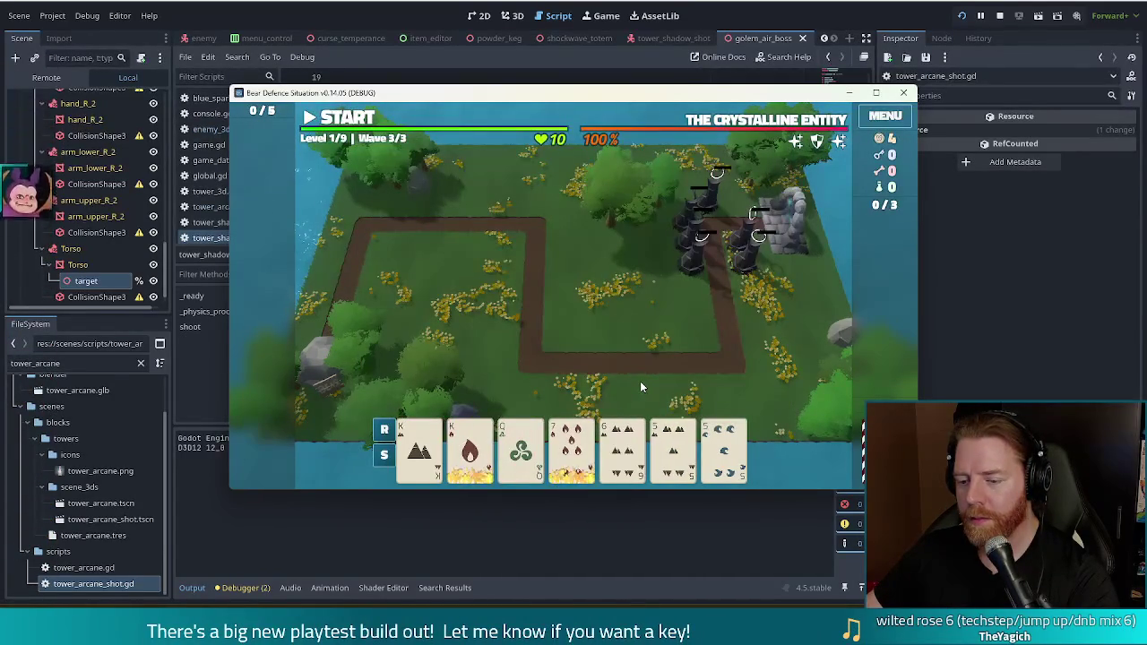